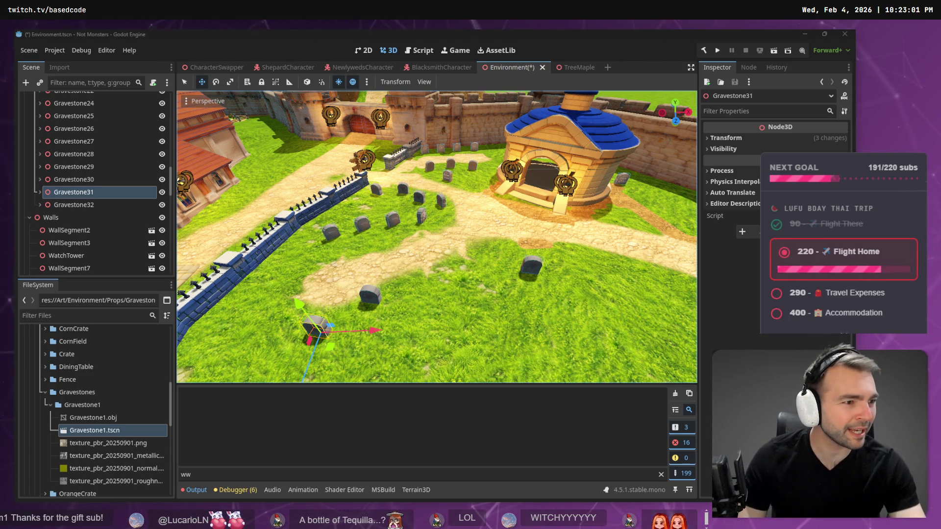
Switch from Godot to the tldraw whiteboard and zoom out to the board overview
{"action": "key", "text": "alt+Tab"}
{"action": "scroll", "coordinate": [223, 192], "scroll_direction": "down", "scroll_amount": 5}
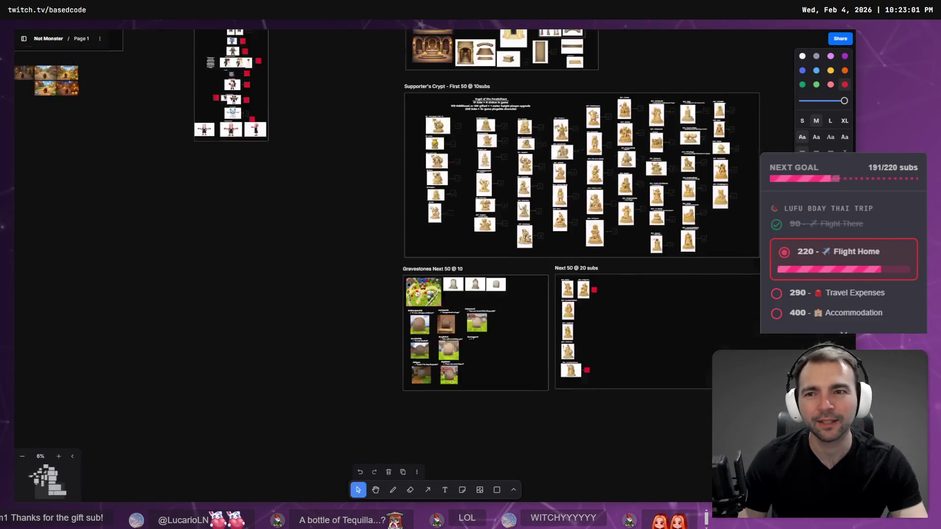
On the Monsters board, change the worm label's 'Wyatt' to 'Woman' so it reads WormWoman
{"action": "scroll", "coordinate": [317, 182], "scroll_direction": "up", "scroll_amount": 10}
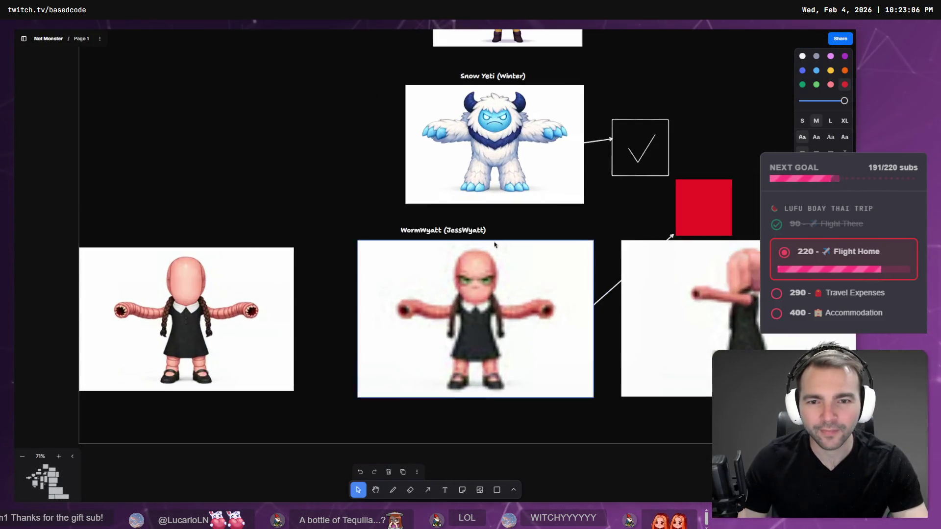
{"action": "left_click", "coordinate": [388, 231]}
{"action": "left_click", "coordinate": [409, 229]}
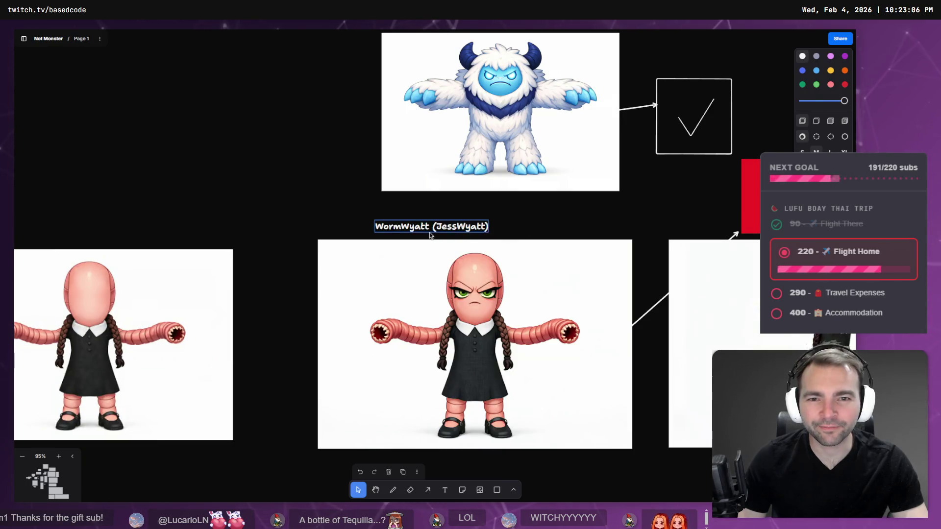
{"action": "key", "text": "Right"}
{"action": "key", "text": "Right"}
{"action": "key", "text": "Right"}
{"action": "key", "text": "shift+Right"}
{"action": "key", "text": "shift+Right"}
{"action": "key", "text": "shift+Right"}
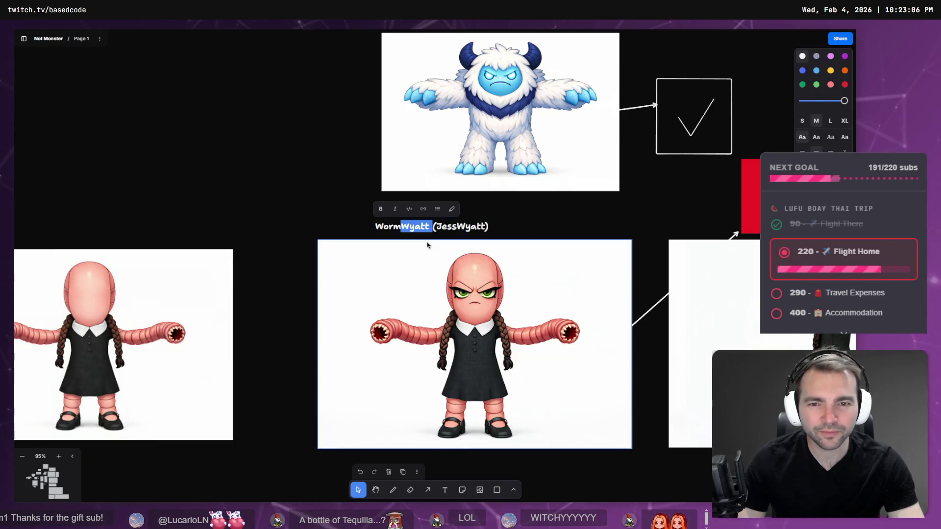
{"action": "type", "text": "Woman"}
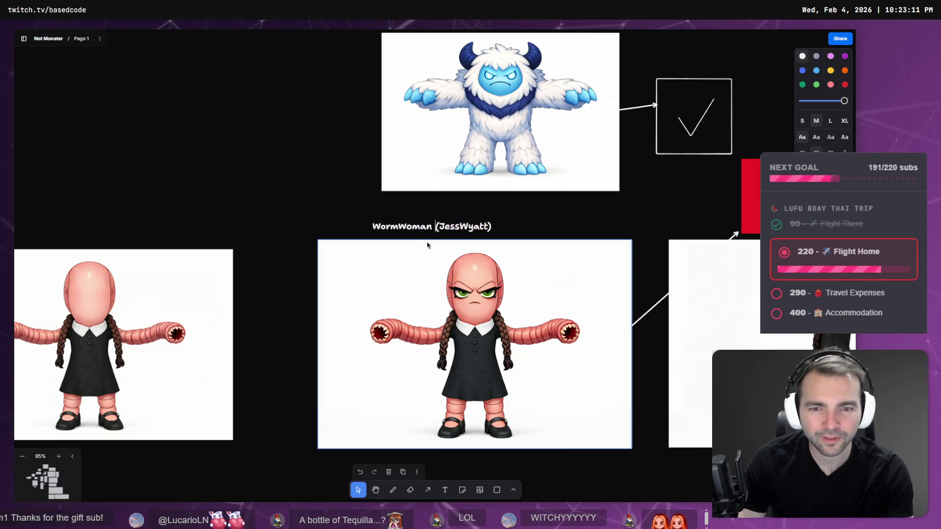
{"action": "key", "text": "ctrl+shift+Left"}
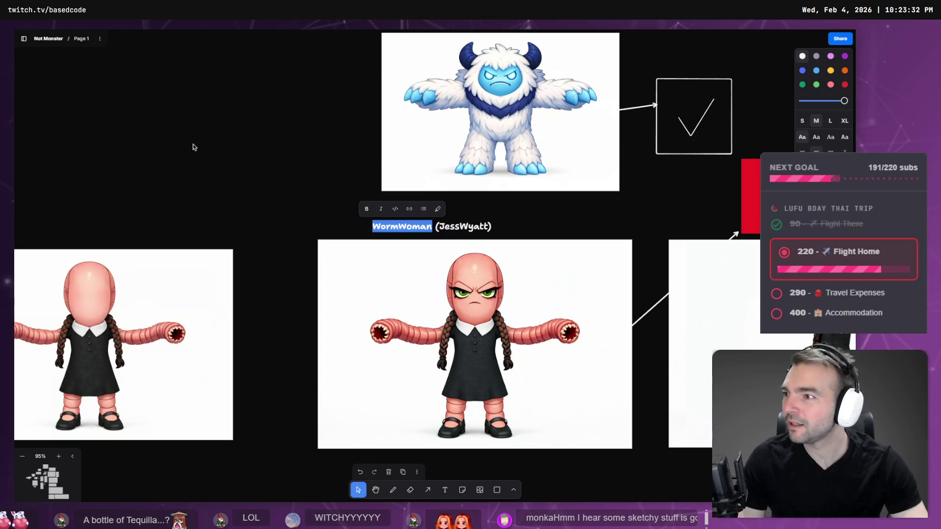
{"action": "left_click", "coordinate": [41, 158]}
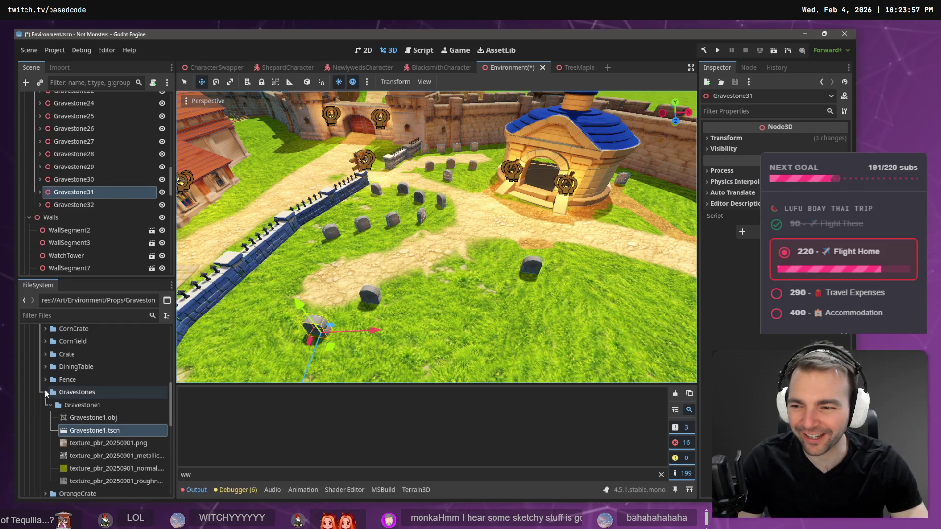
Collapse Gravestones and expand Art > Characters > Monsters in the FileSystem dock
{"action": "left_click", "coordinate": [49, 404]}
{"action": "scroll", "coordinate": [70, 395], "scroll_direction": "up", "scroll_amount": 10}
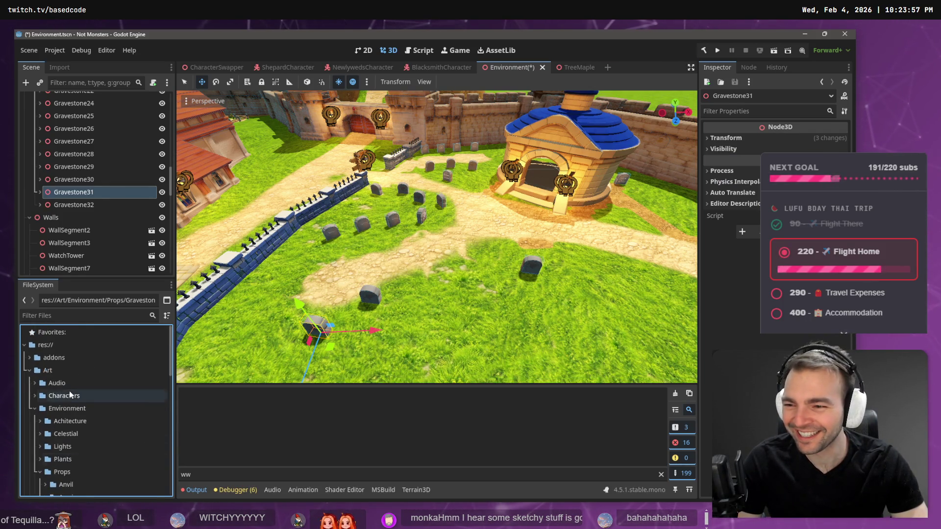
{"action": "left_click", "coordinate": [34, 396]}
{"action": "scroll", "coordinate": [42, 390], "scroll_direction": "down", "scroll_amount": 2}
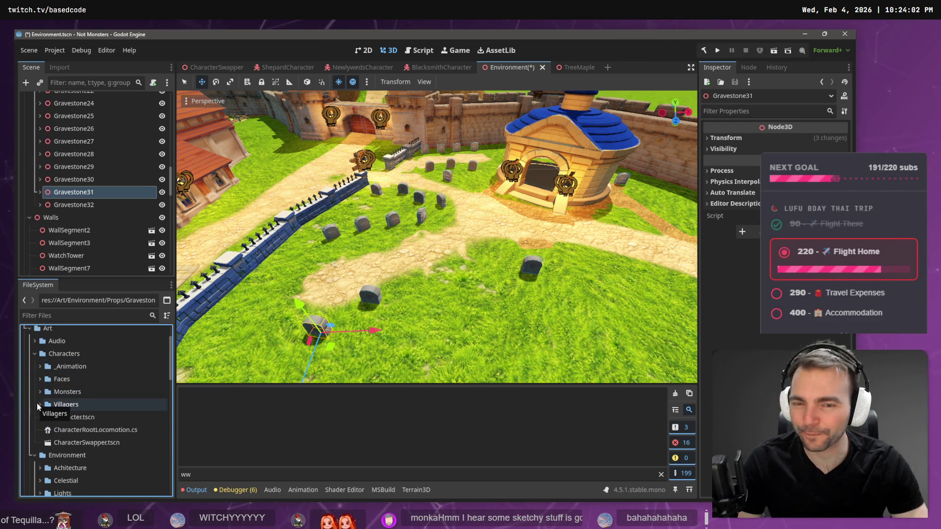
{"action": "left_click", "coordinate": [39, 392]}
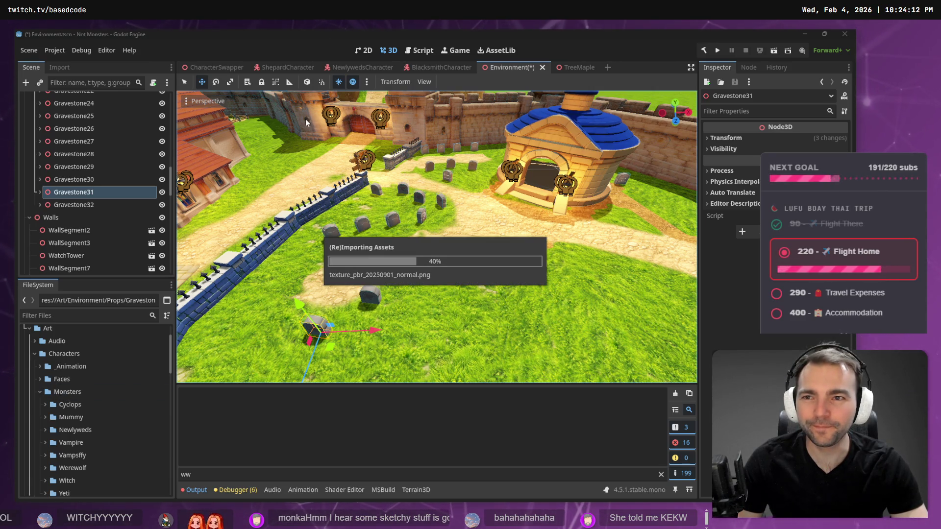
Filter files by 'ArtTes' and open ArtTests.tscn despite the missing TreeGnarled dependency
{"action": "left_click", "coordinate": [66, 316]}
{"action": "type", "text": "ArtTes"}
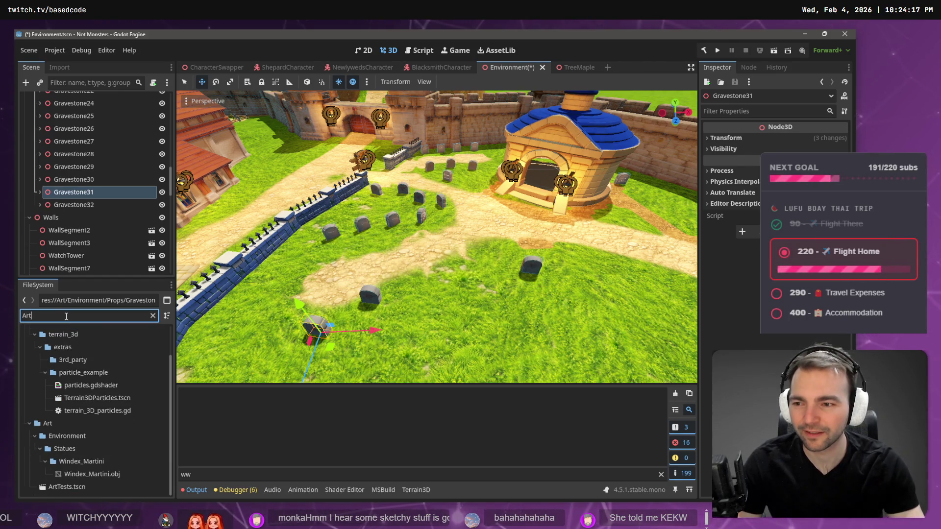
{"action": "left_click", "coordinate": [90, 378]}
{"action": "key", "text": "Return"}
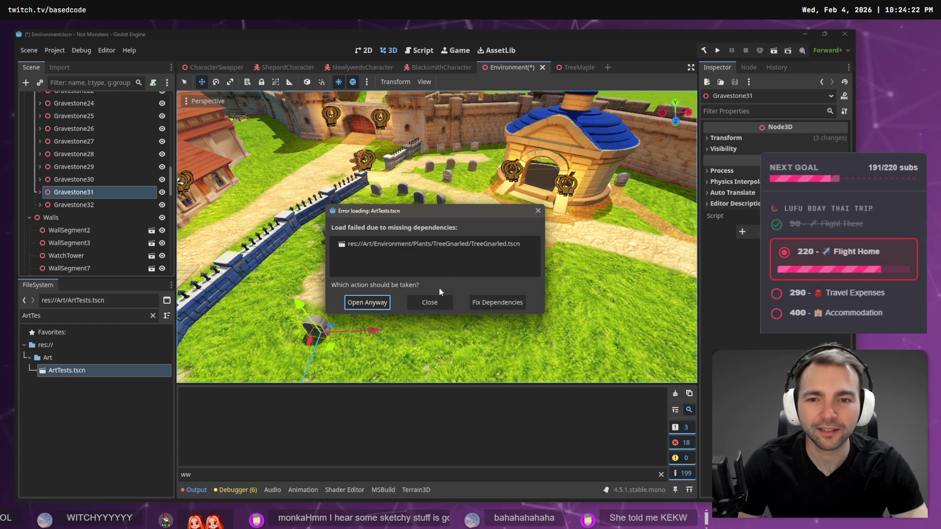
{"action": "left_click", "coordinate": [380, 304]}
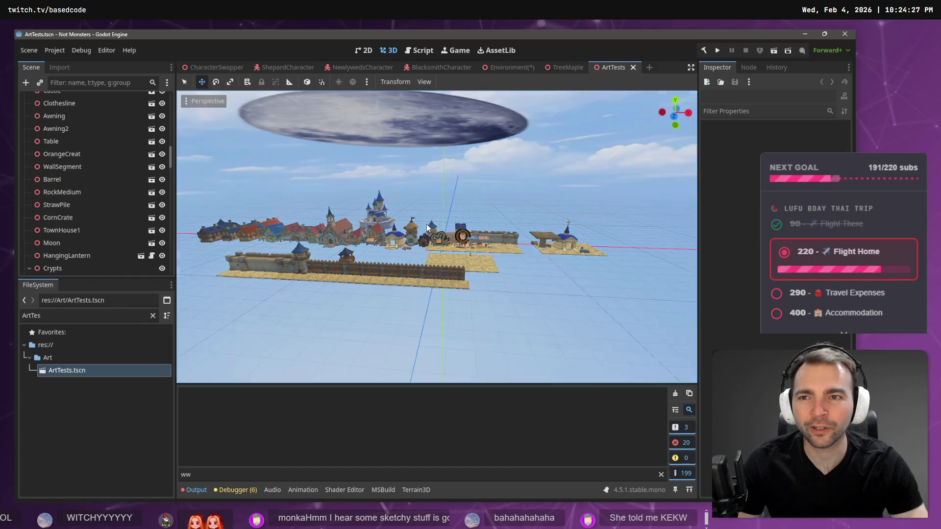
Delete the broken TreeGnarled node from the ArtTests scene
{"action": "key", "text": "w"}
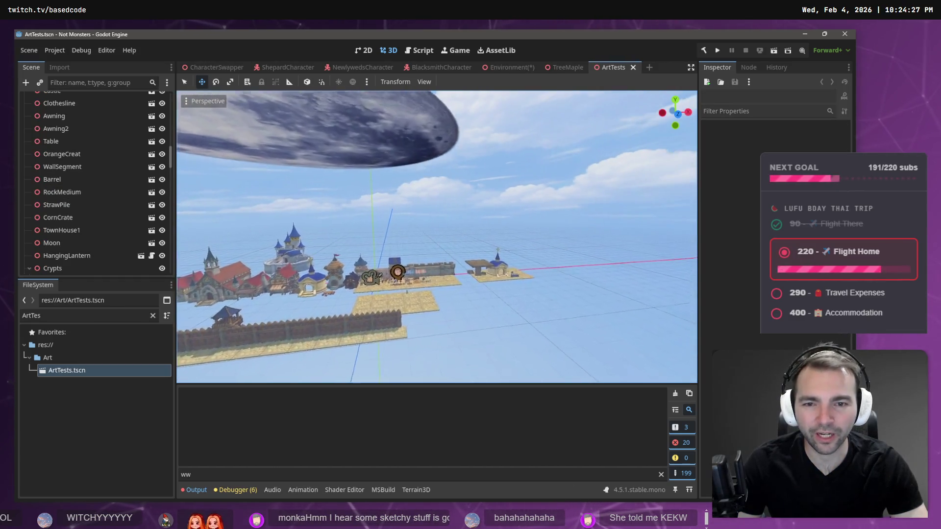
{"action": "scroll", "coordinate": [134, 206], "scroll_direction": "up", "scroll_amount": 10}
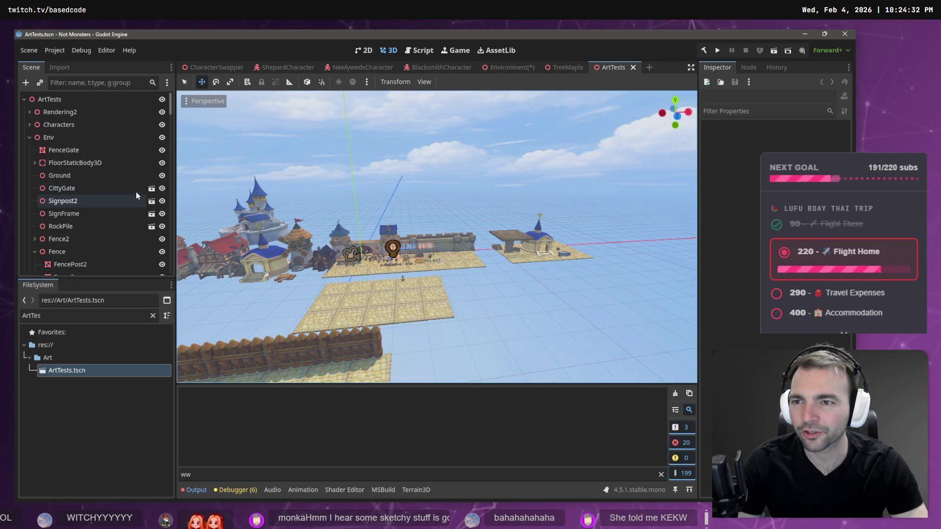
{"action": "left_click_drag", "start_coordinate": [170, 114], "coordinate": [172, 267]}
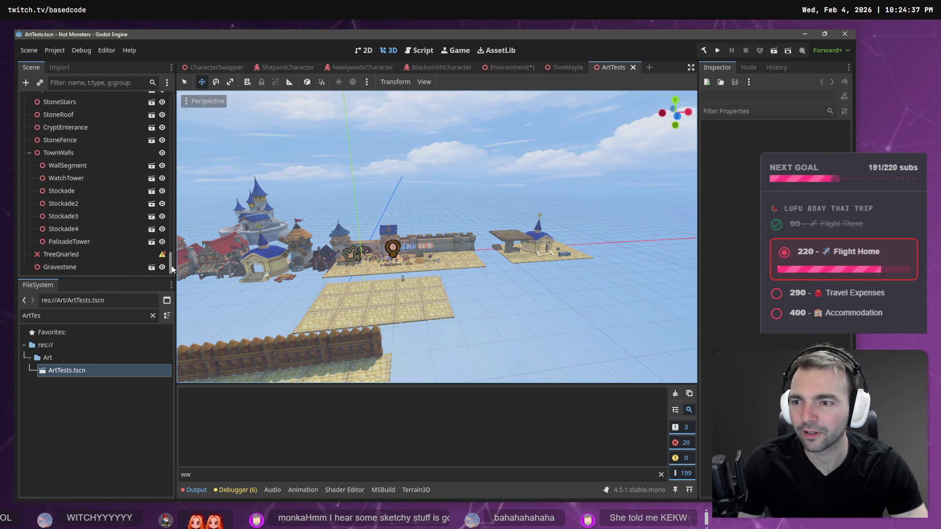
{"action": "left_click", "coordinate": [68, 255]}
{"action": "key", "text": "Delete"}
{"action": "key", "text": "Return"}
Clear the FileSystem filter so the full folder tree shows again
{"action": "scroll", "coordinate": [105, 245], "scroll_direction": "up", "scroll_amount": 15}
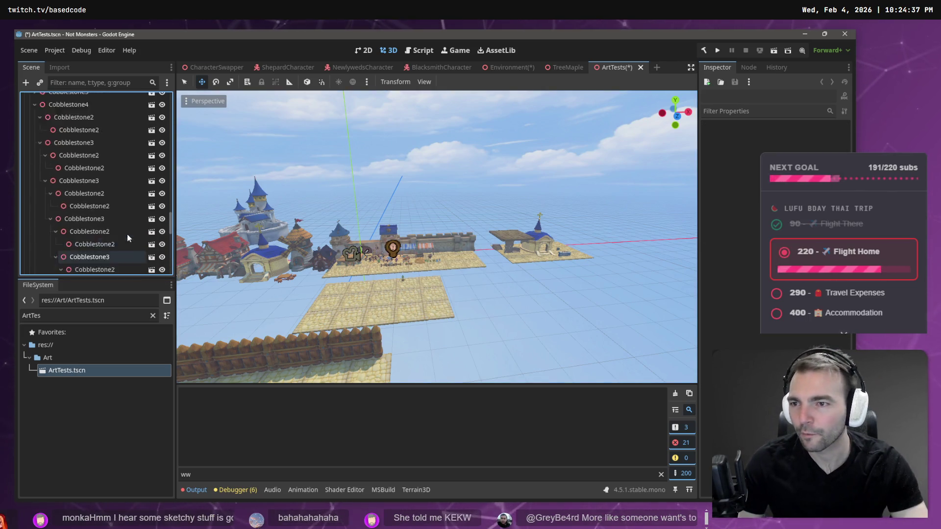
{"action": "scroll", "coordinate": [133, 208], "scroll_direction": "up", "scroll_amount": 10}
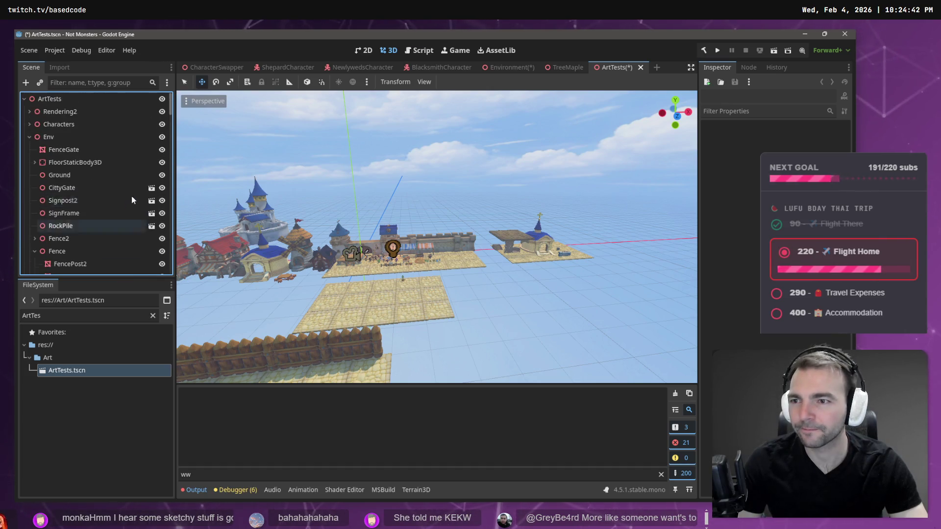
{"action": "scroll", "coordinate": [437, 237], "scroll_direction": "up", "scroll_amount": 10}
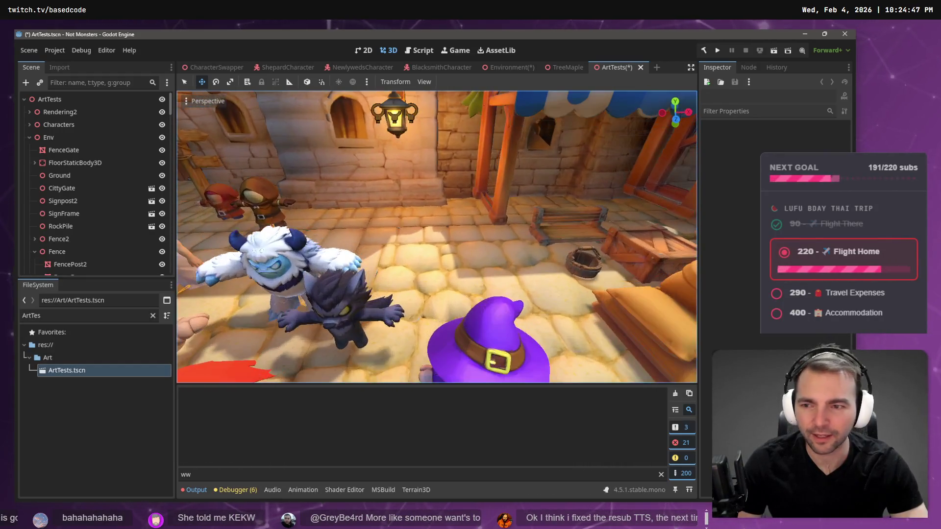
{"action": "left_click", "coordinate": [153, 316]}
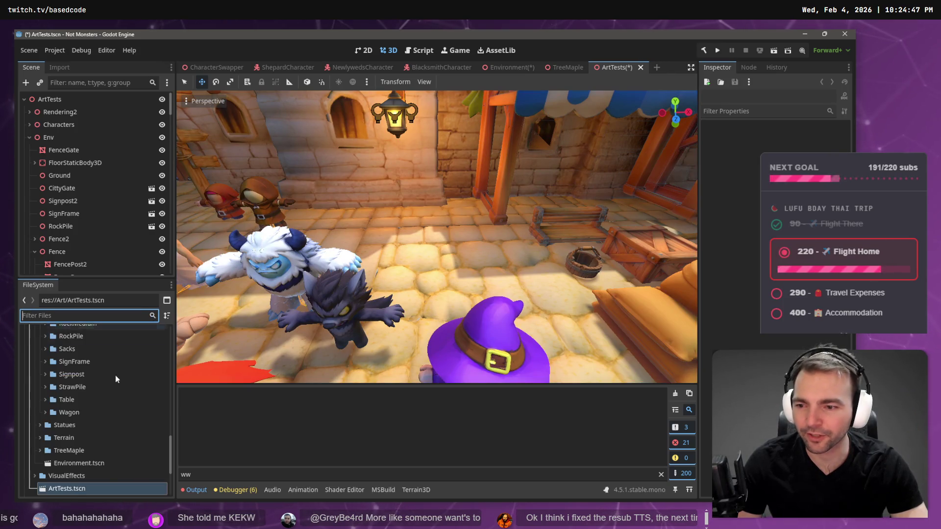
{"action": "scroll", "coordinate": [81, 437], "scroll_direction": "up", "scroll_amount": 3}
{"action": "scroll", "coordinate": [100, 413], "scroll_direction": "up", "scroll_amount": 5}
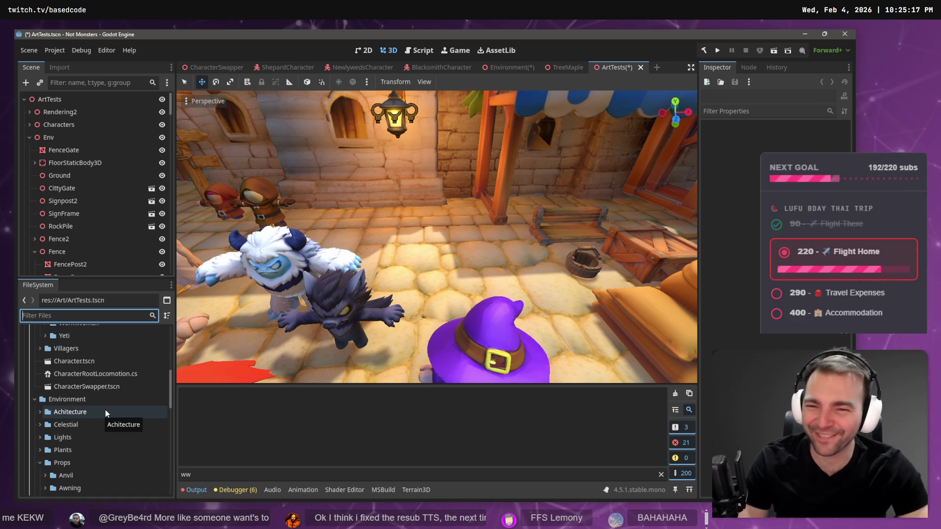
Drag WormWoman.obj from the WormWoman folder into the town square and move it forward along Z
{"action": "scroll", "coordinate": [70, 383], "scroll_direction": "up", "scroll_amount": 5}
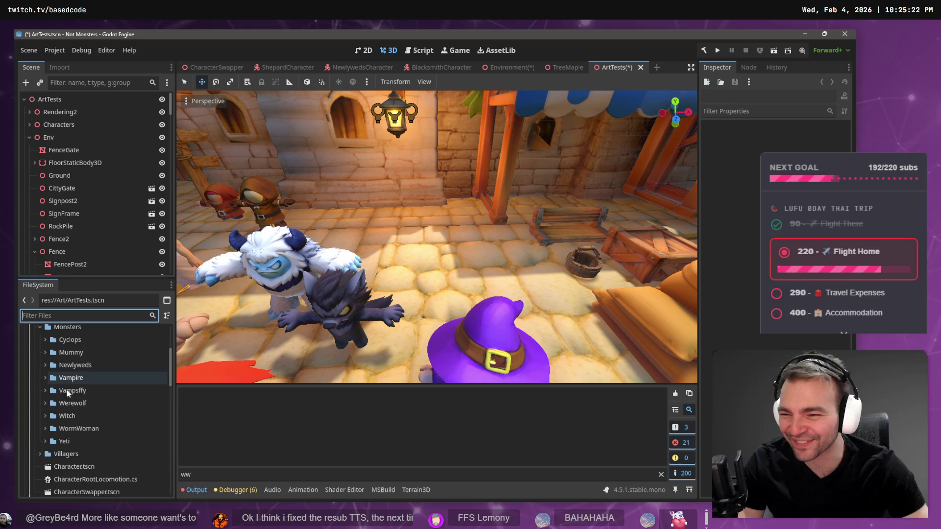
{"action": "scroll", "coordinate": [64, 380], "scroll_direction": "down", "scroll_amount": 3}
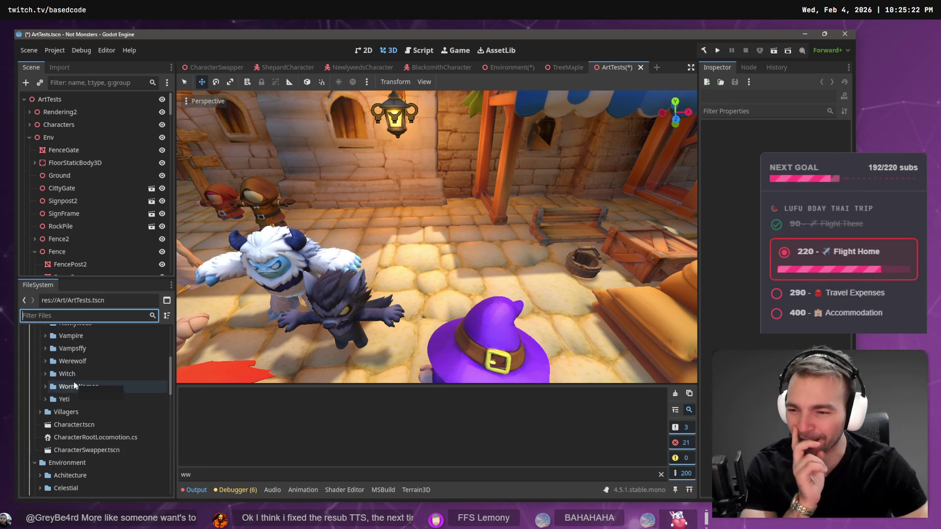
{"action": "left_click", "coordinate": [45, 387]}
{"action": "left_click", "coordinate": [90, 450]}
{"action": "mouse_move", "coordinate": [452, 277]}
{"action": "left_mouse_down"}
{"action": "mouse_move", "coordinate": [274, 343]}
{"action": "mouse_move", "coordinate": [254, 369]}
{"action": "mouse_move", "coordinate": [299, 343]}
{"action": "mouse_move", "coordinate": [422, 363]}
{"action": "mouse_move", "coordinate": [445, 276]}
{"action": "left_mouse_up"}
{"action": "scroll", "coordinate": [445, 275], "scroll_direction": "down", "scroll_amount": 8}
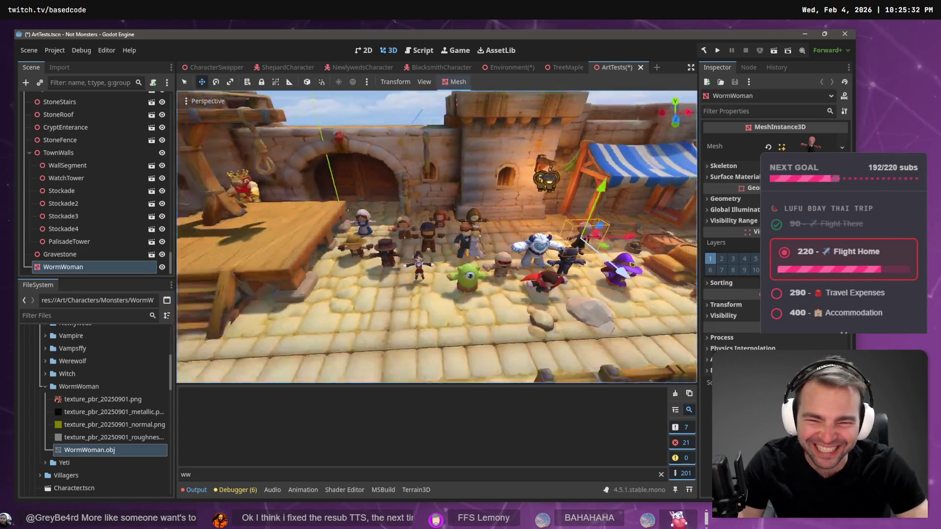
{"action": "scroll", "coordinate": [445, 276], "scroll_direction": "up", "scroll_amount": 5}
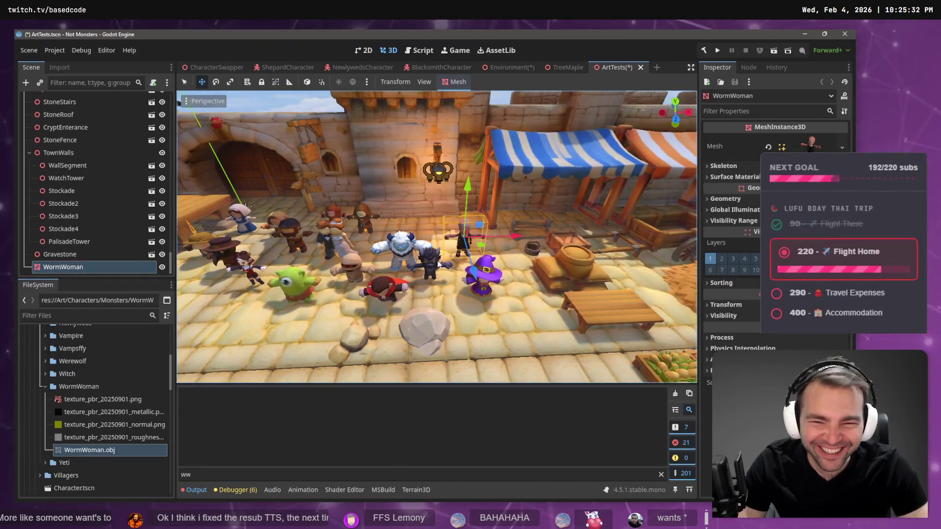
{"action": "mouse_move", "coordinate": [469, 272]}
{"action": "left_mouse_down"}
{"action": "mouse_move", "coordinate": [475, 351]}
{"action": "mouse_move", "coordinate": [476, 283]}
{"action": "left_mouse_up"}
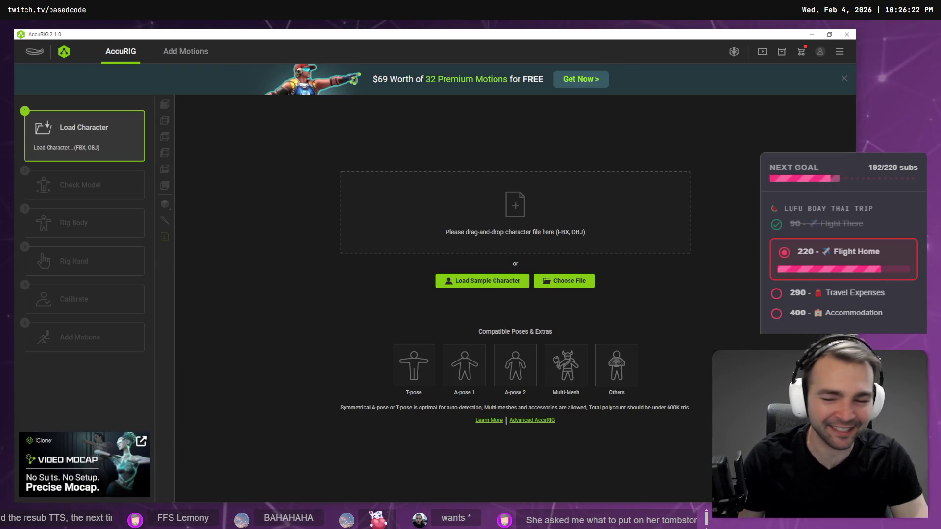
Drop the character model onto AccuRIG's Load Character area, then return to Godot
{"action": "left_click_drag", "start_coordinate": [564, 272], "coordinate": [517, 202]}
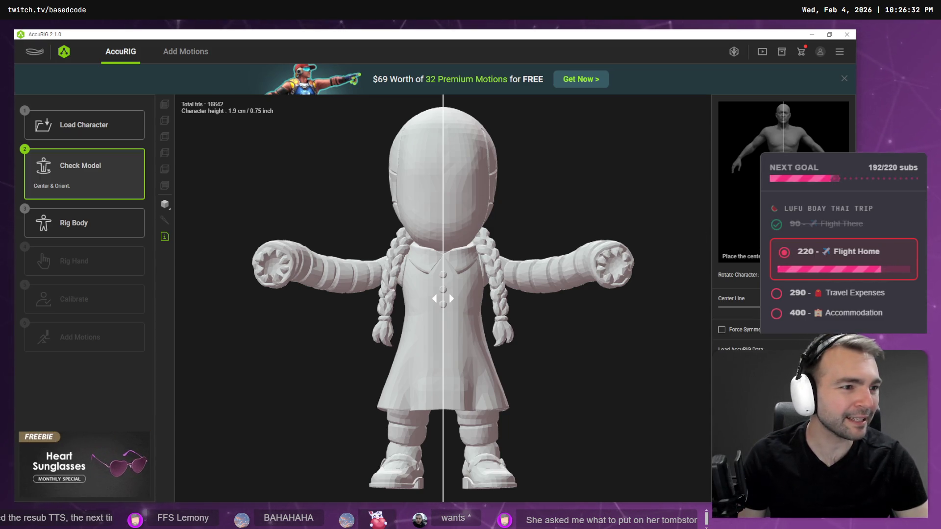
{"action": "key", "text": "alt+Tab"}
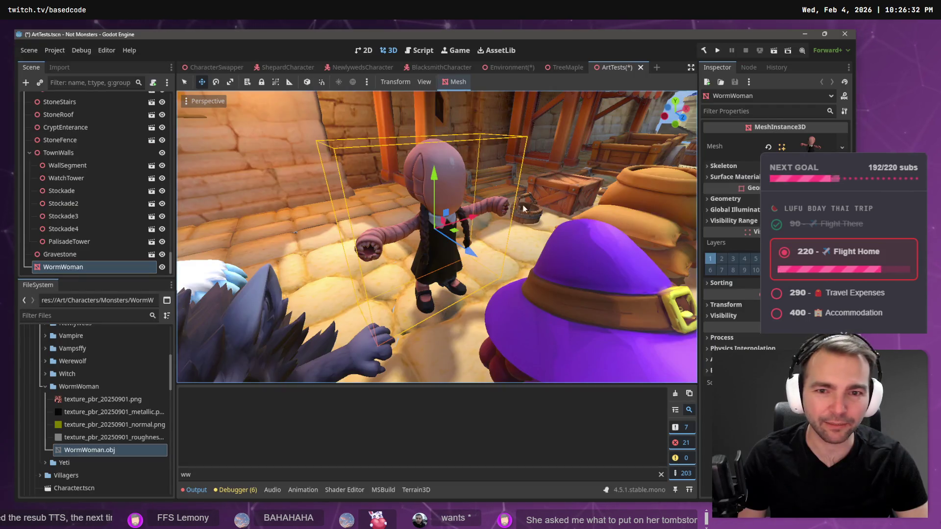
Look around the ArtTests characters and WormWoman, selecting the WallSegment node, then return to AccuRIG
{"action": "left_click_drag", "start_coordinate": [523, 208], "coordinate": [505, 175]}
{"action": "left_click", "coordinate": [624, 100]}
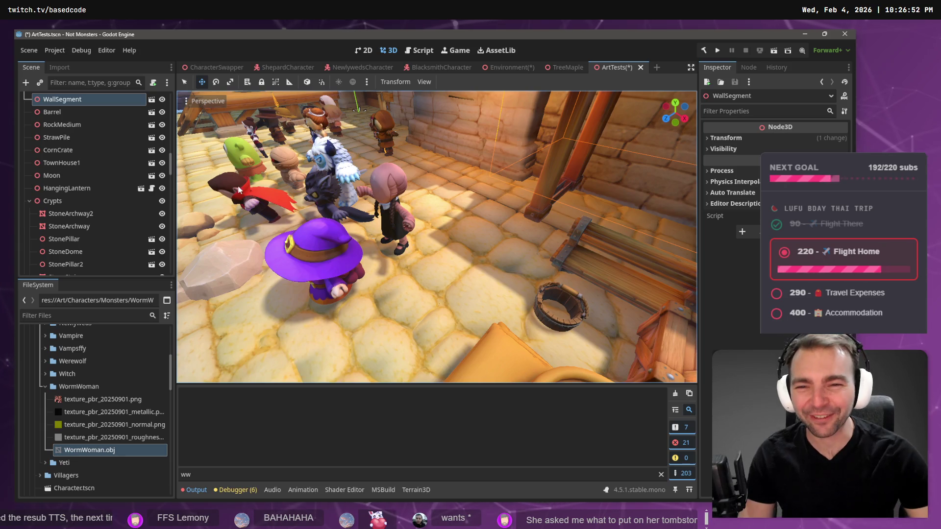
{"action": "key", "text": "w"}
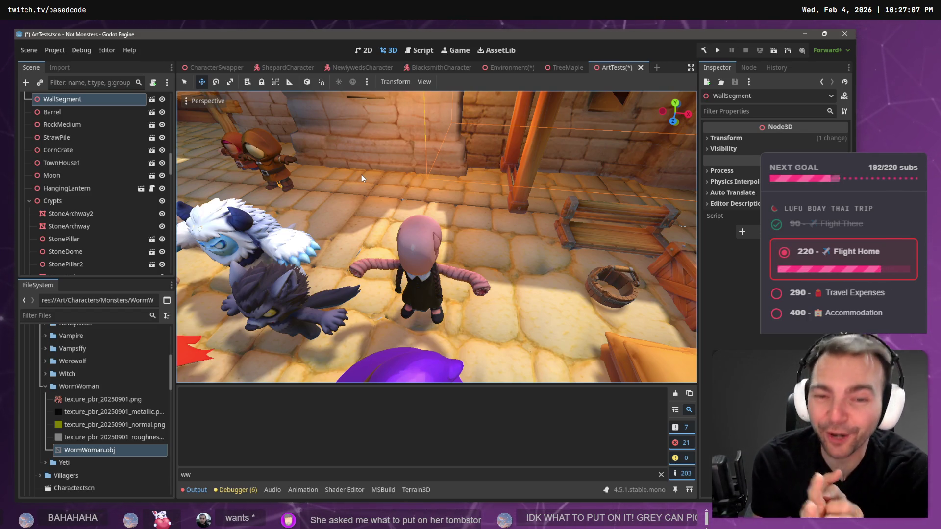
{"action": "left_click_drag", "start_coordinate": [417, 189], "coordinate": [433, 200]}
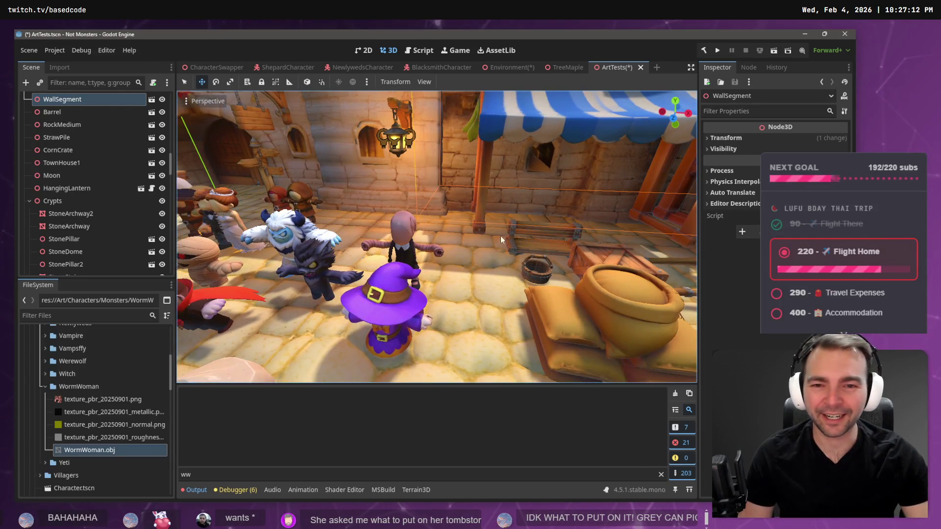
{"action": "key", "text": "alt+Tab"}
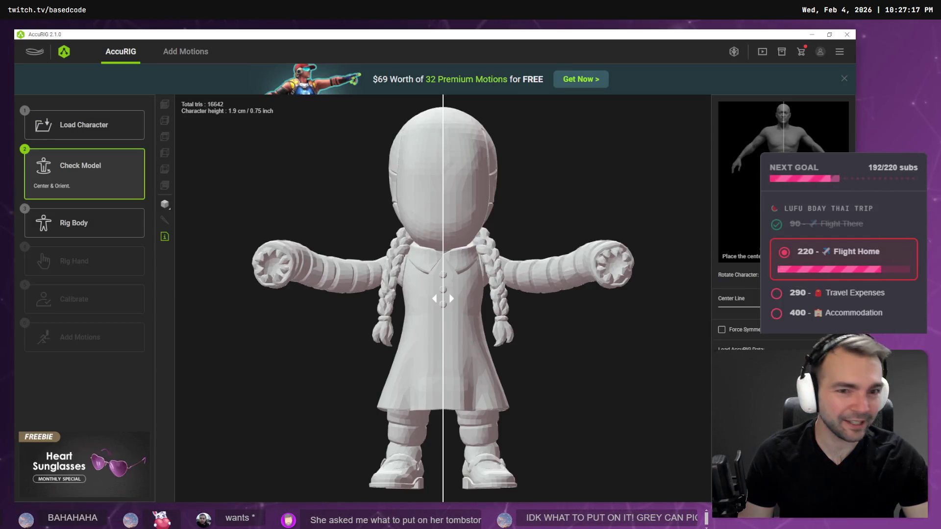
Start Rig Body and place the hip and knee joints on both legs
{"action": "left_click", "coordinate": [75, 222]}
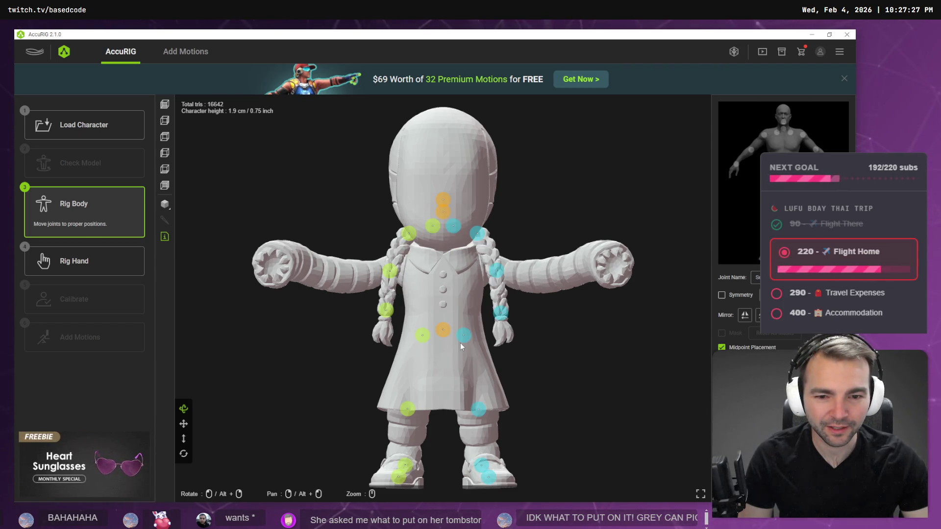
{"action": "mouse_move", "coordinate": [465, 341]}
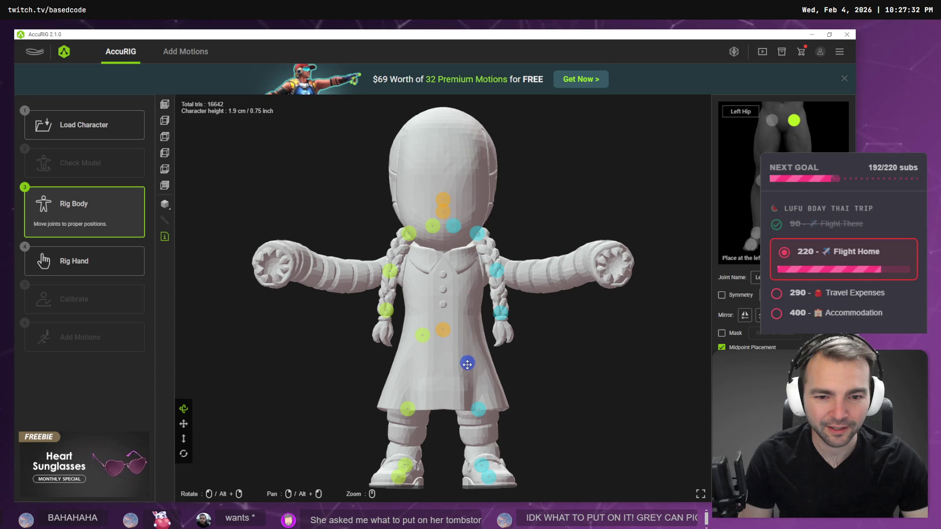
{"action": "left_click_drag", "start_coordinate": [421, 334], "coordinate": [415, 349]}
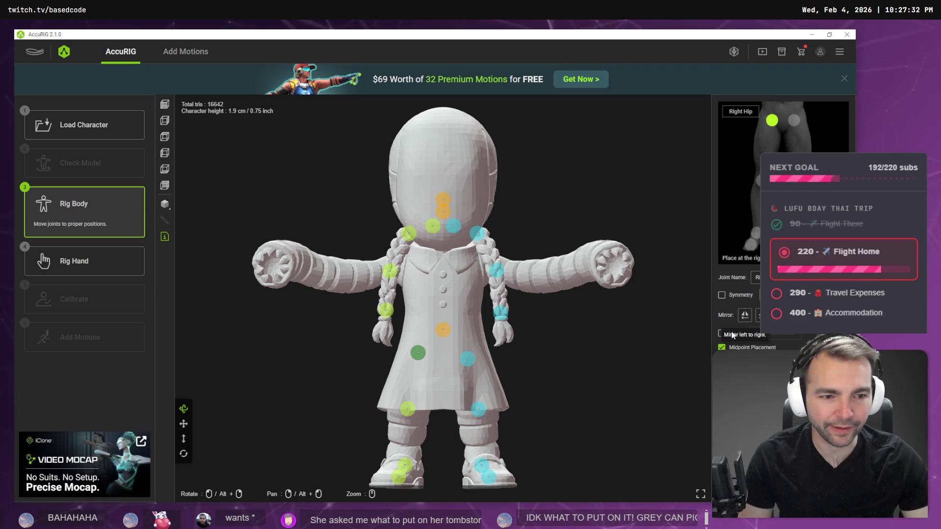
{"action": "mouse_move", "coordinate": [467, 359]}
{"action": "left_mouse_down"}
{"action": "mouse_move", "coordinate": [583, 380]}
{"action": "mouse_move", "coordinate": [594, 373]}
{"action": "mouse_move", "coordinate": [503, 374]}
{"action": "mouse_move", "coordinate": [449, 357]}
{"action": "left_mouse_up"}
{"action": "left_click_drag", "start_coordinate": [599, 375], "coordinate": [583, 367]}
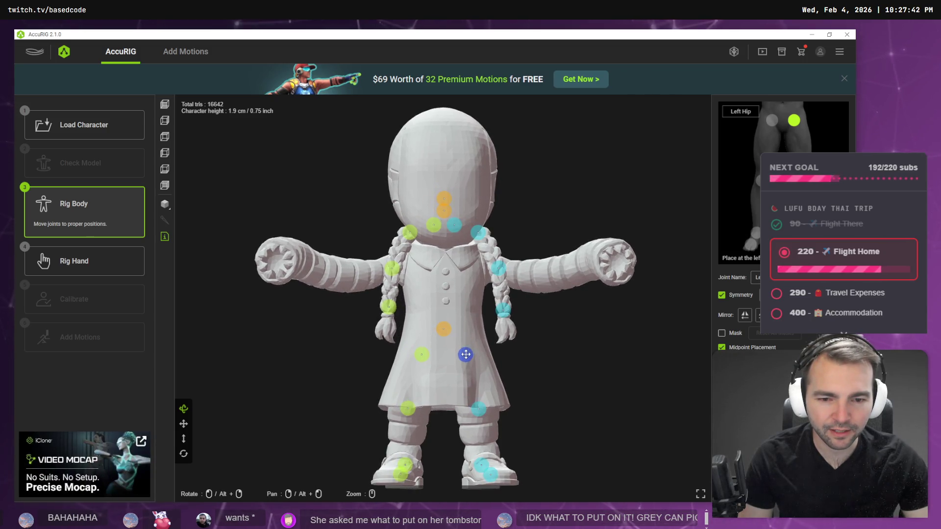
{"action": "left_click_drag", "start_coordinate": [468, 362], "coordinate": [469, 358]}
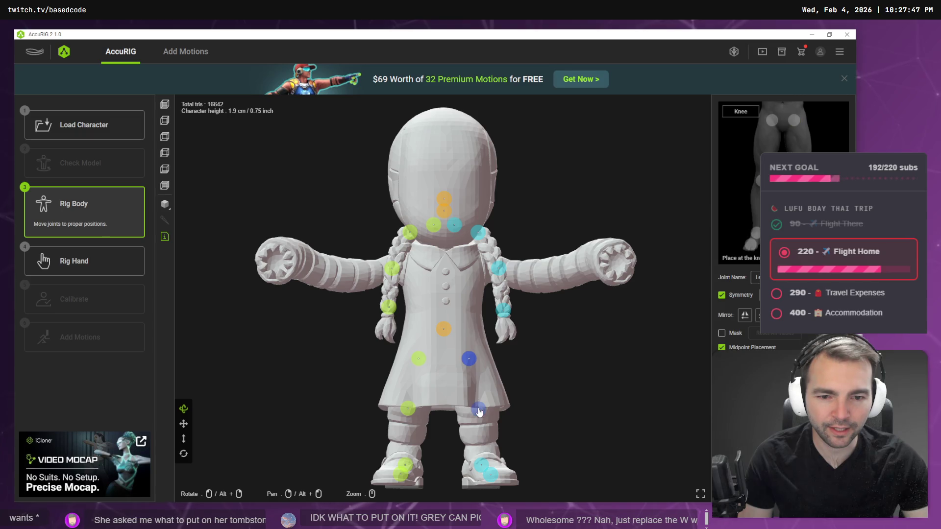
{"action": "left_click_drag", "start_coordinate": [478, 422], "coordinate": [478, 422]}
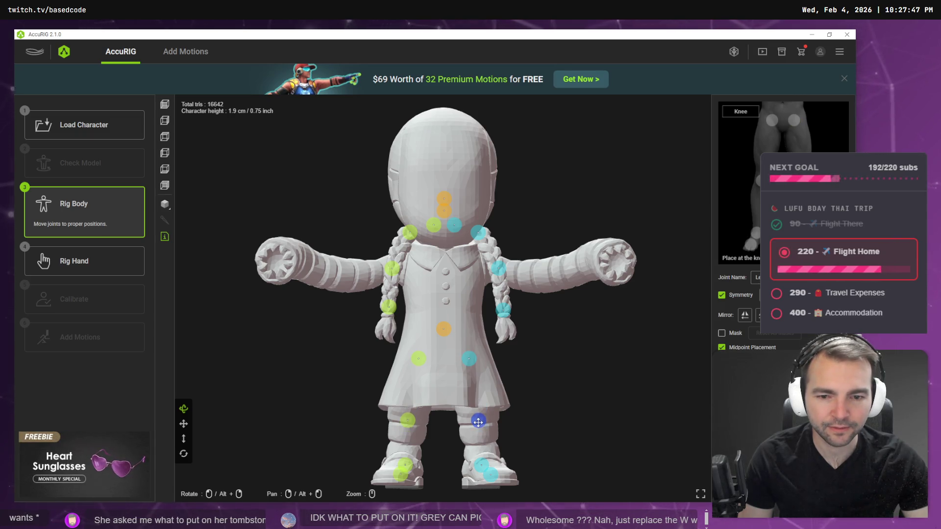
Move the wrist joints onto the hands and slide the elbows outward along the arms
{"action": "left_click", "coordinate": [497, 270]}
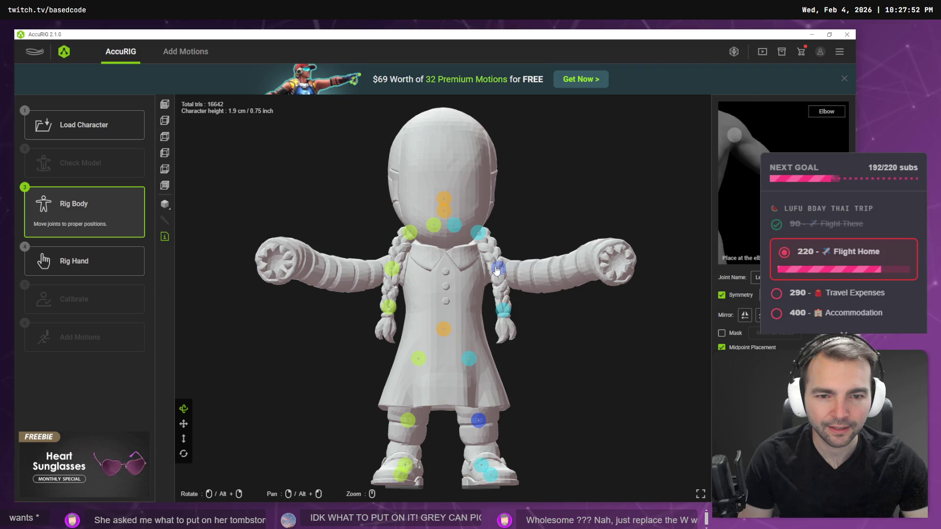
{"action": "left_click", "coordinate": [503, 313]}
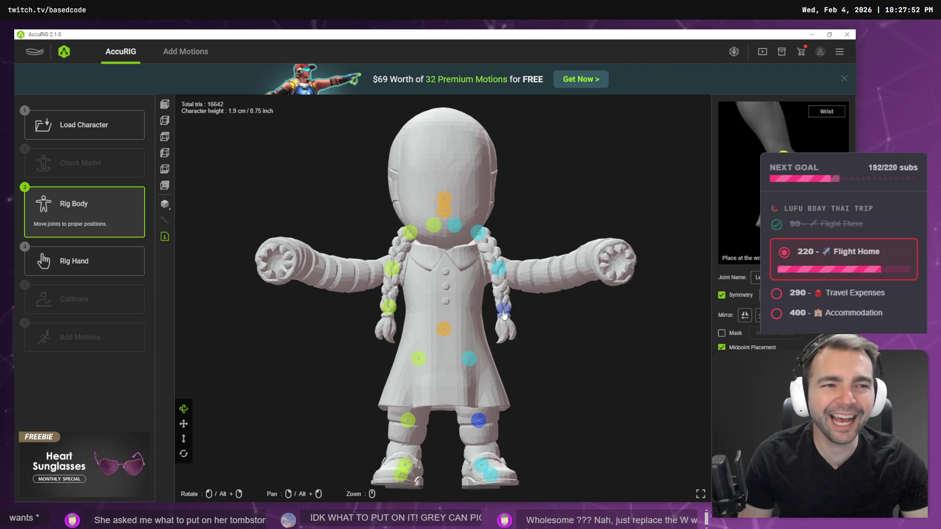
{"action": "mouse_move", "coordinate": [504, 315]}
{"action": "left_mouse_down"}
{"action": "mouse_move", "coordinate": [549, 245]}
{"action": "mouse_move", "coordinate": [602, 257]}
{"action": "left_mouse_up"}
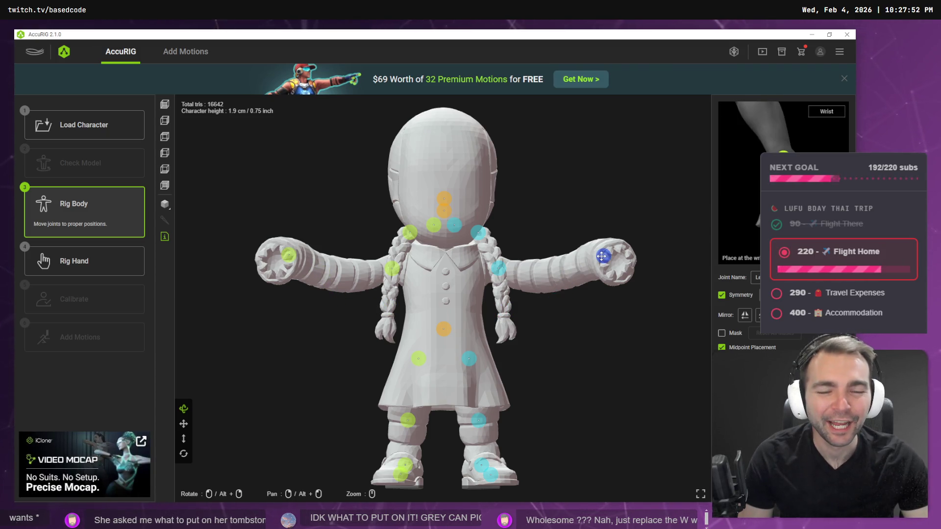
{"action": "left_click_drag", "start_coordinate": [499, 269], "coordinate": [545, 277]}
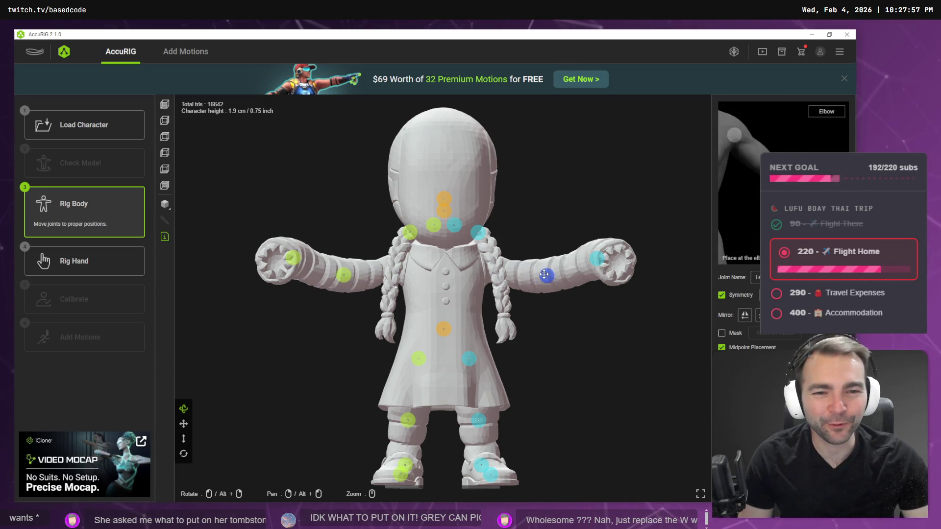
Lower the clavicle joints to the chest and the neck and head joints to the collar
{"action": "left_click", "coordinate": [481, 237]}
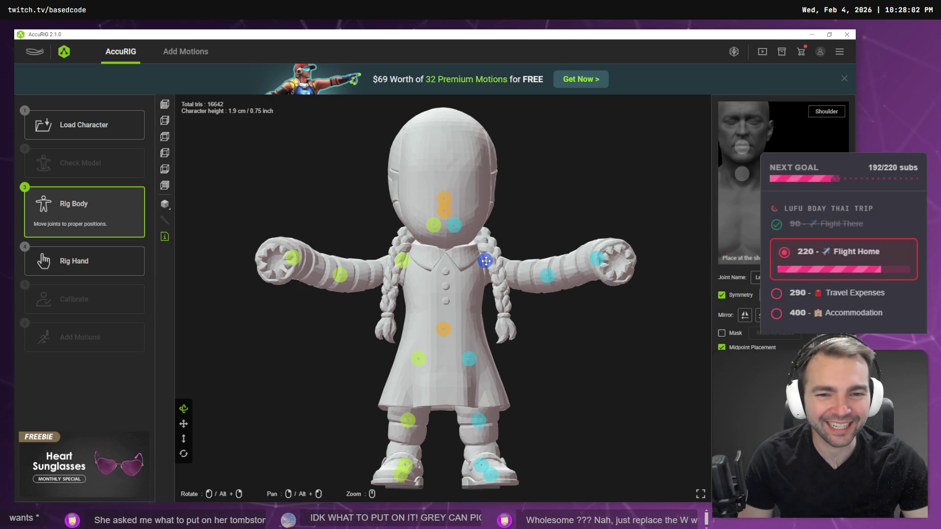
{"action": "left_click_drag", "start_coordinate": [454, 225], "coordinate": [459, 259]}
{"action": "left_click", "coordinate": [442, 212]}
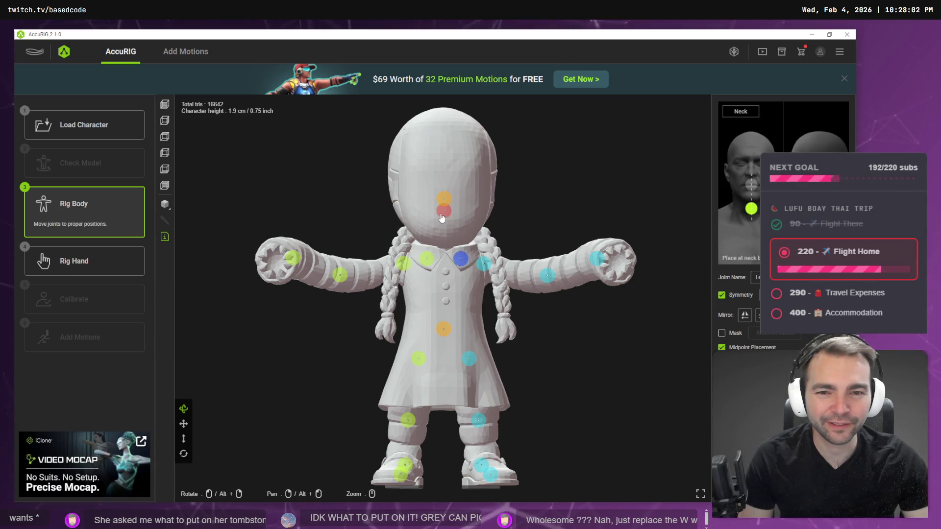
{"action": "left_click_drag", "start_coordinate": [442, 212], "coordinate": [443, 243]}
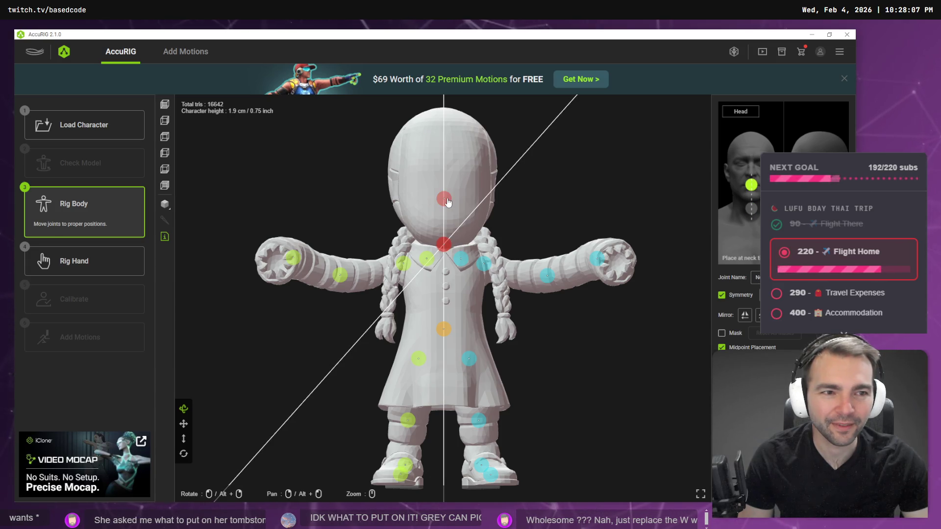
{"action": "left_click_drag", "start_coordinate": [447, 202], "coordinate": [471, 222]}
{"action": "left_click", "coordinate": [446, 245]}
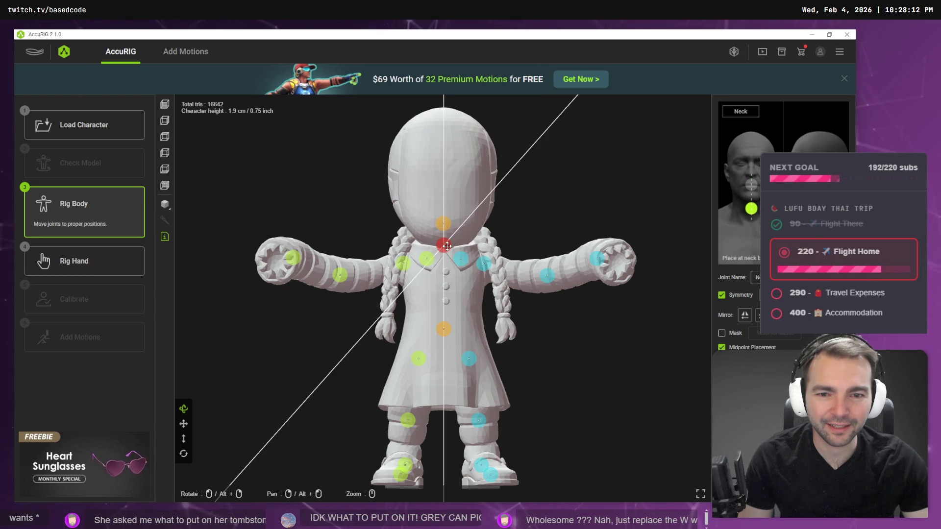
{"action": "left_click", "coordinate": [292, 257]}
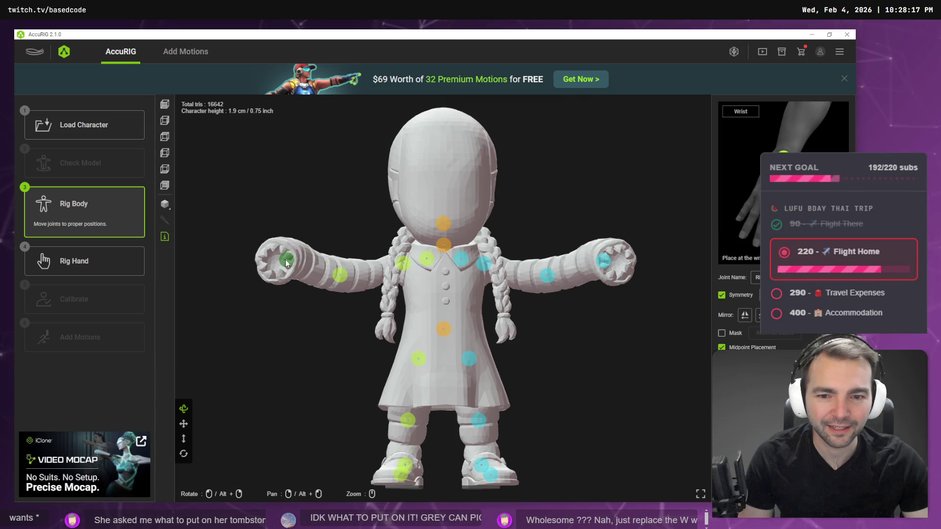
Check the arm joints from top and side views, then lower the toe joints on both feet
{"action": "left_click", "coordinate": [166, 139]}
{"action": "scroll", "coordinate": [523, 236], "scroll_direction": "up", "scroll_amount": 3}
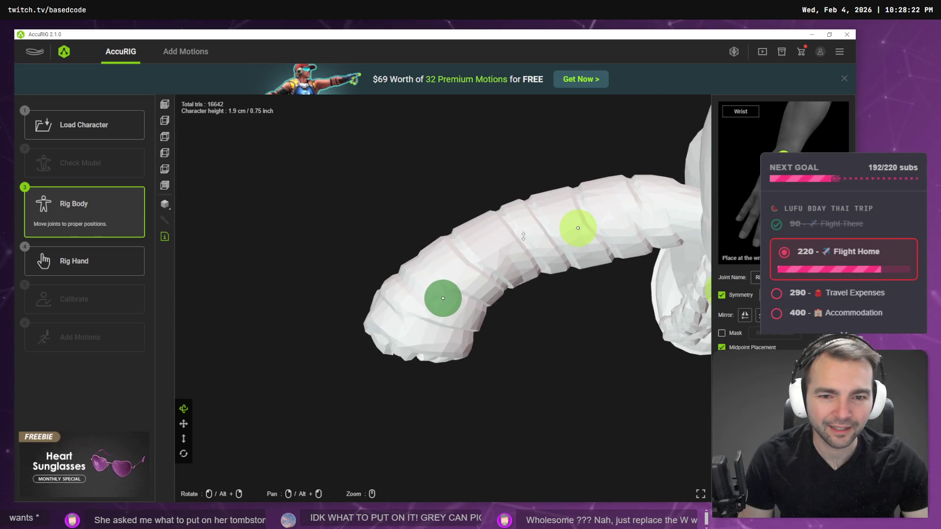
{"action": "scroll", "coordinate": [483, 281], "scroll_direction": "down", "scroll_amount": 5}
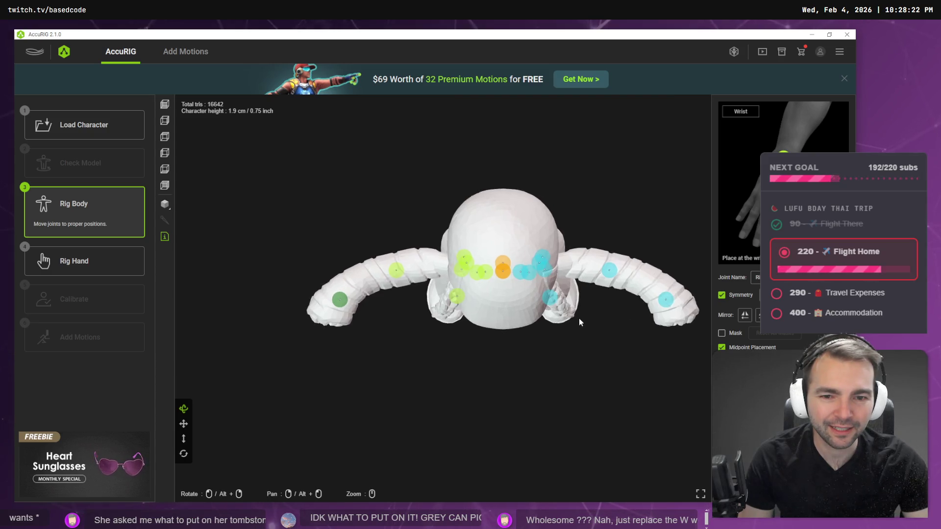
{"action": "left_click", "coordinate": [169, 117]}
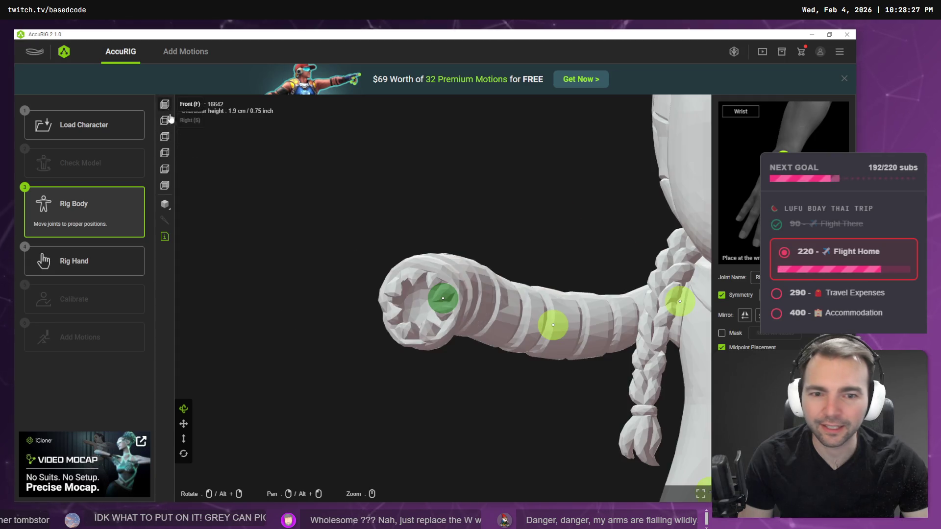
{"action": "scroll", "coordinate": [490, 358], "scroll_direction": "down", "scroll_amount": 4}
{"action": "scroll", "coordinate": [517, 449], "scroll_direction": "up", "scroll_amount": 5}
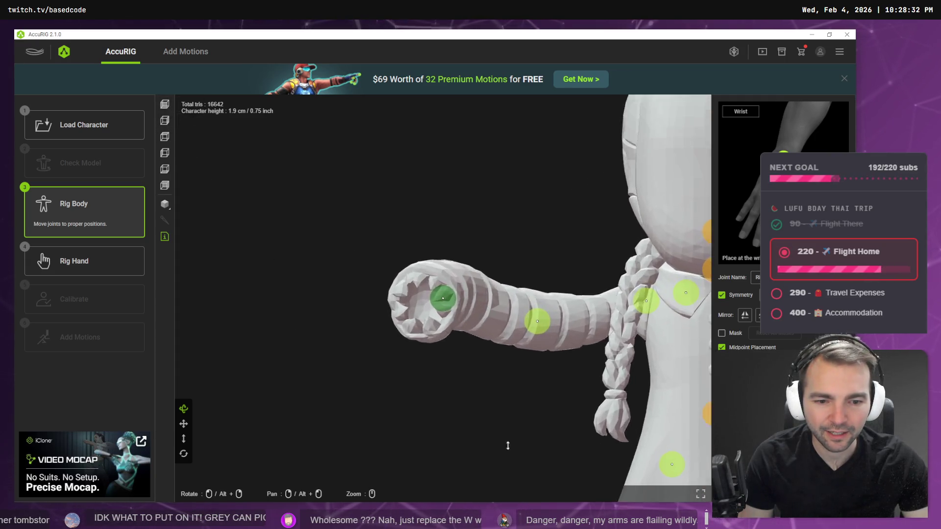
{"action": "scroll", "coordinate": [513, 425], "scroll_direction": "down", "scroll_amount": 3}
{"action": "scroll", "coordinate": [512, 425], "scroll_direction": "down", "scroll_amount": 3}
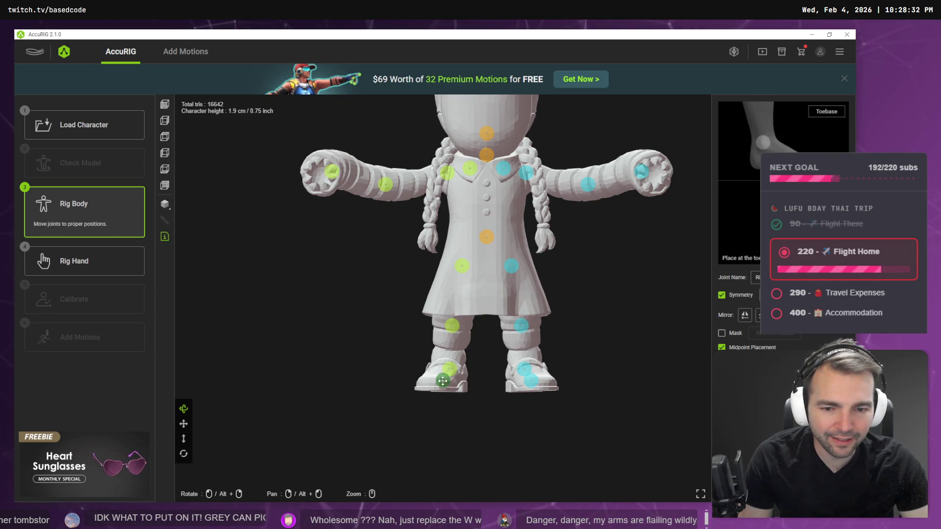
{"action": "mouse_move", "coordinate": [454, 370]}
{"action": "left_mouse_down"}
{"action": "mouse_move", "coordinate": [458, 379]}
{"action": "mouse_move", "coordinate": [436, 382]}
{"action": "left_mouse_up"}
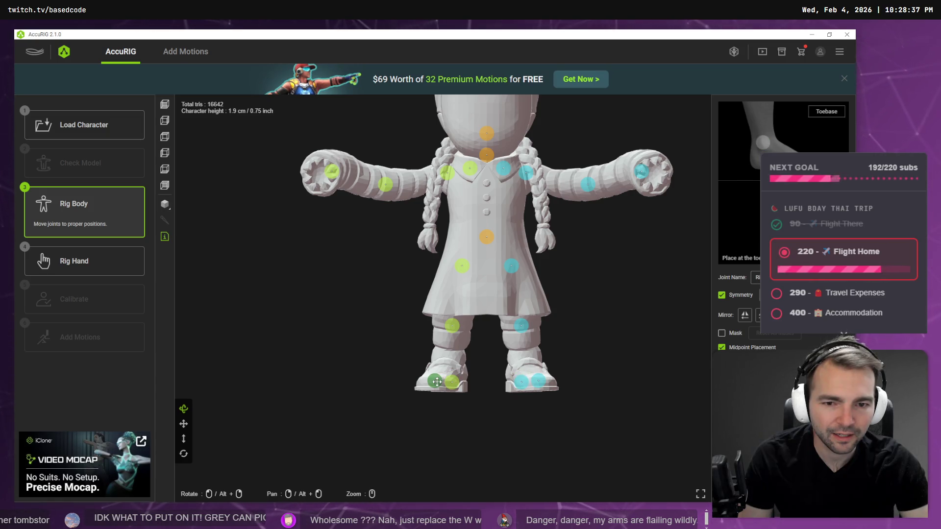
Review the feet from top, front and angled views and select the ankle joint
{"action": "left_click", "coordinate": [169, 138]}
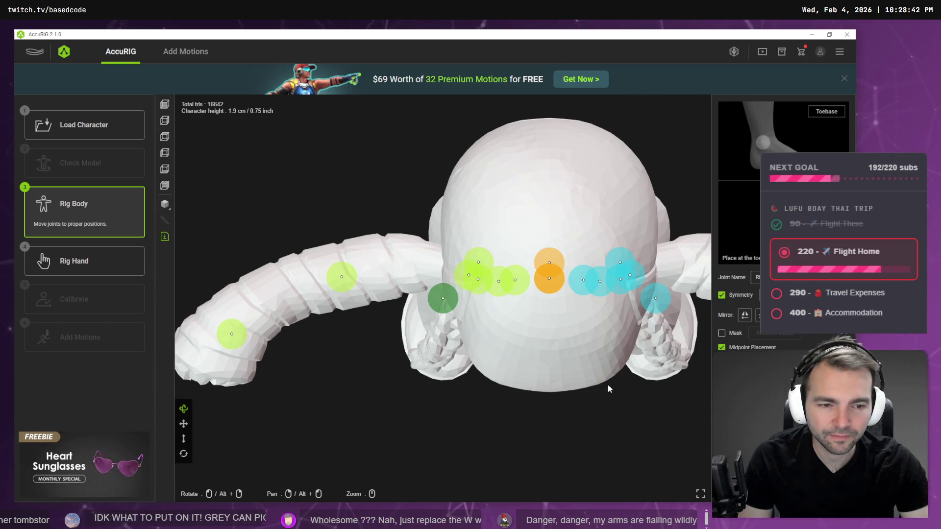
{"action": "scroll", "coordinate": [608, 384], "scroll_direction": "down", "scroll_amount": 5}
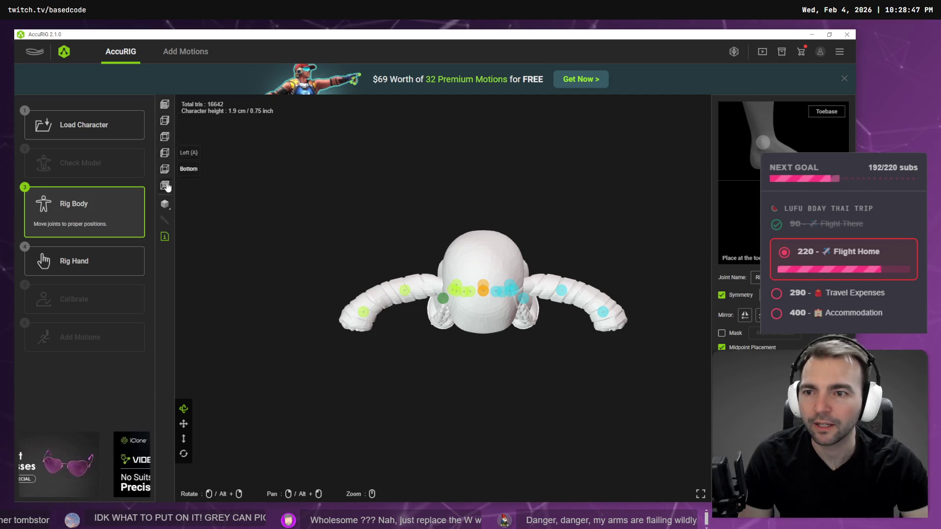
{"action": "left_click", "coordinate": [164, 105]}
{"action": "mouse_move", "coordinate": [531, 337]}
{"action": "left_mouse_down"}
{"action": "mouse_move", "coordinate": [573, 353]}
{"action": "mouse_move", "coordinate": [413, 357]}
{"action": "mouse_move", "coordinate": [495, 365]}
{"action": "left_mouse_up"}
{"action": "mouse_move", "coordinate": [432, 336]}
{"action": "left_mouse_down"}
{"action": "mouse_move", "coordinate": [500, 343]}
{"action": "mouse_move", "coordinate": [476, 363]}
{"action": "mouse_move", "coordinate": [500, 378]}
{"action": "left_mouse_up"}
{"action": "left_click", "coordinate": [334, 328]}
Move the ankle joints up and inward and nudge the toe joints inside the shoes
{"action": "mouse_move", "coordinate": [344, 329]}
{"action": "left_mouse_down"}
{"action": "mouse_move", "coordinate": [318, 312]}
{"action": "mouse_move", "coordinate": [329, 308]}
{"action": "left_mouse_up"}
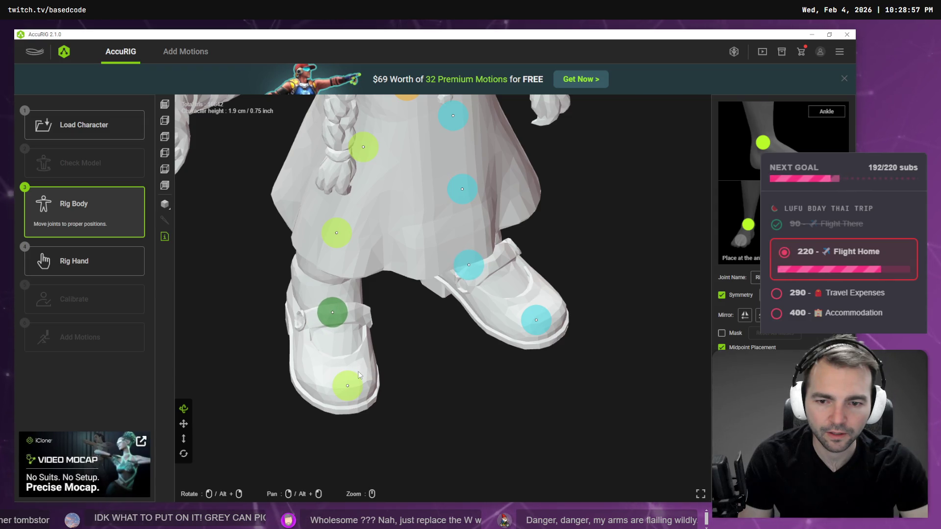
{"action": "left_click_drag", "start_coordinate": [356, 382], "coordinate": [351, 384]}
{"action": "scroll", "coordinate": [283, 361], "scroll_direction": "down", "scroll_amount": 3}
{"action": "mouse_move", "coordinate": [290, 358]}
{"action": "left_mouse_down"}
{"action": "mouse_move", "coordinate": [368, 324]}
{"action": "mouse_move", "coordinate": [439, 341]}
{"action": "mouse_move", "coordinate": [429, 327]}
{"action": "left_mouse_up"}
{"action": "left_click", "coordinate": [413, 322]}
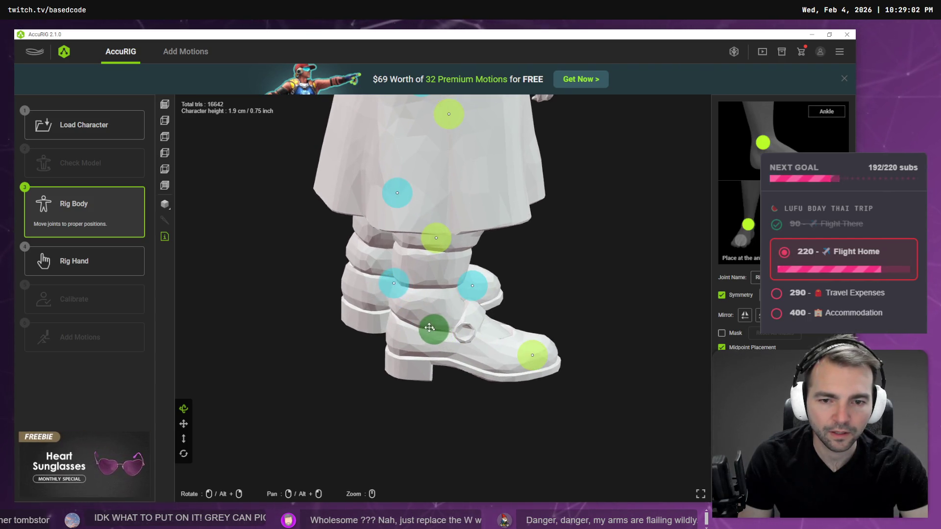
{"action": "left_click_drag", "start_coordinate": [453, 357], "coordinate": [356, 364]}
{"action": "left_click", "coordinate": [497, 285]}
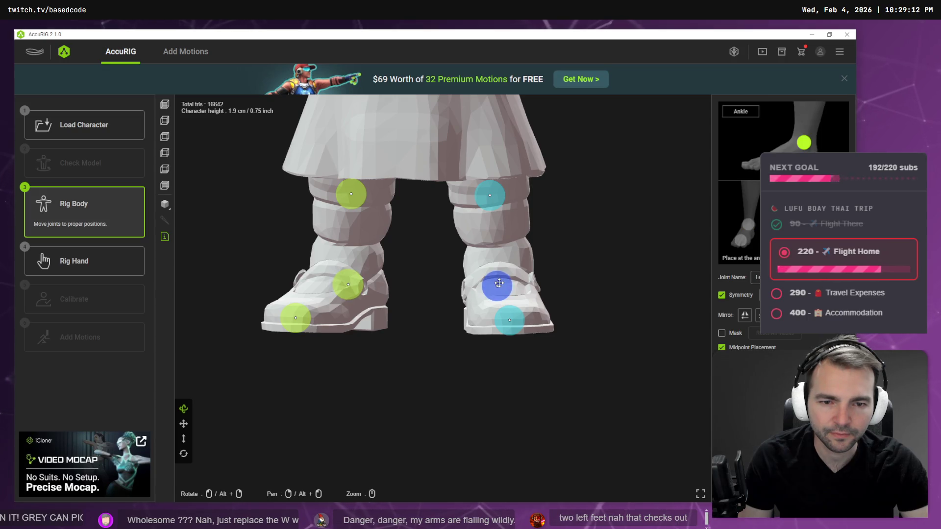
{"action": "left_click_drag", "start_coordinate": [499, 283], "coordinate": [477, 208]}
Shift the knee joint slightly right and inspect it from the character's side
{"action": "left_click", "coordinate": [460, 253]}
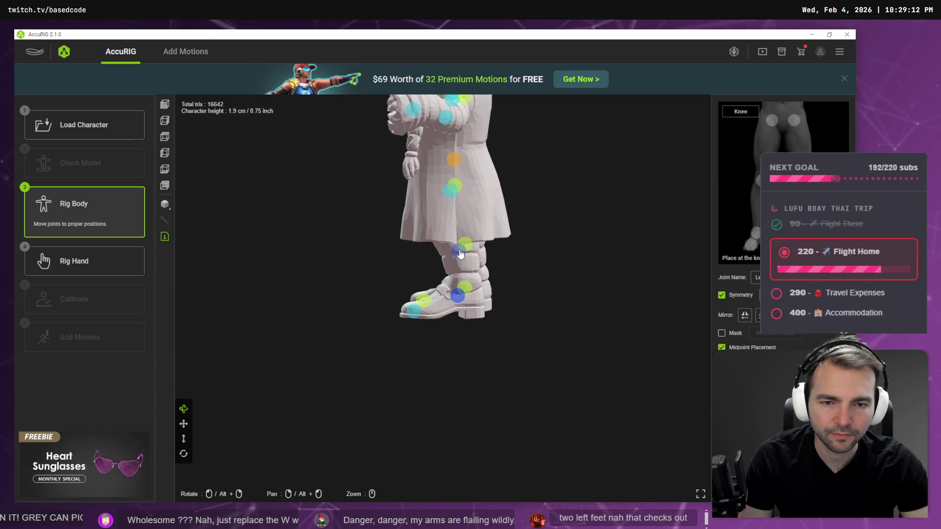
{"action": "left_click_drag", "start_coordinate": [447, 240], "coordinate": [615, 235]}
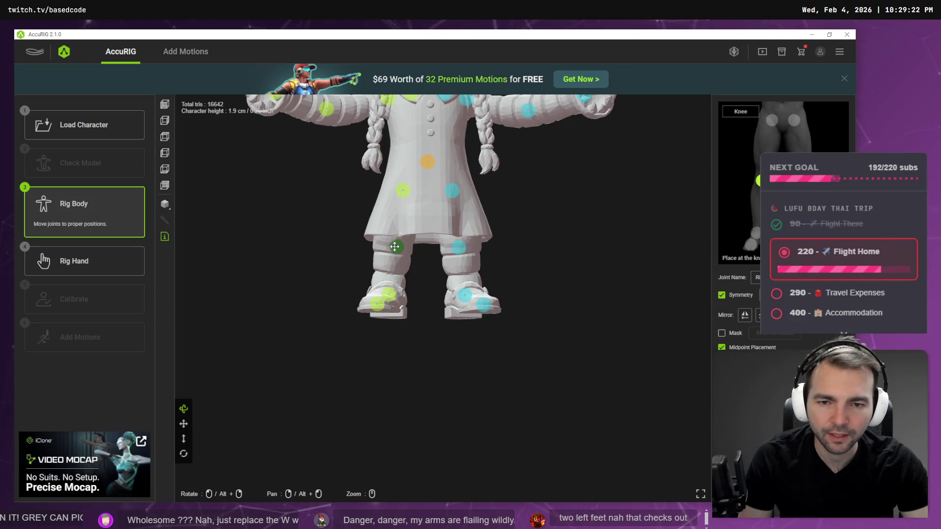
{"action": "mouse_move", "coordinate": [393, 246]}
{"action": "left_mouse_down"}
{"action": "mouse_move", "coordinate": [479, 270]}
{"action": "mouse_move", "coordinate": [450, 271]}
{"action": "left_mouse_up"}
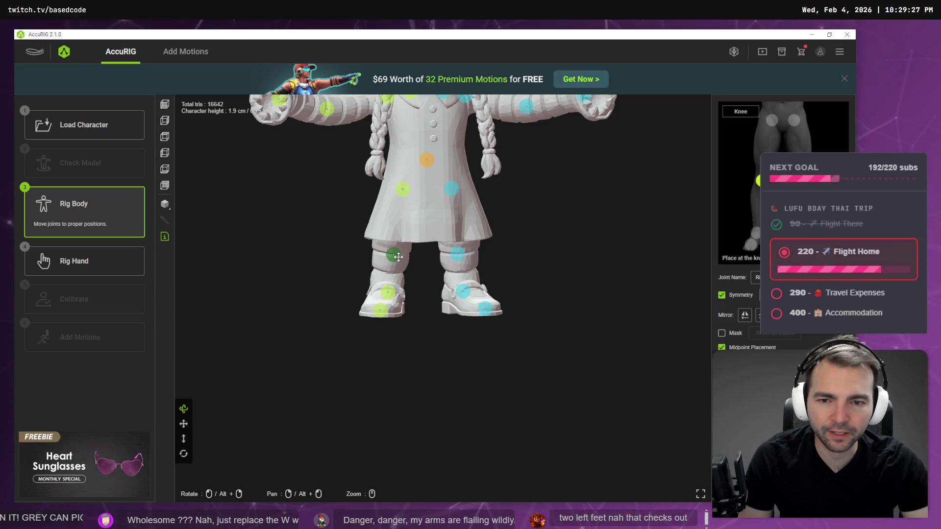
{"action": "mouse_move", "coordinate": [500, 263]}
{"action": "left_mouse_down"}
{"action": "mouse_move", "coordinate": [596, 265]}
{"action": "mouse_move", "coordinate": [457, 261]}
{"action": "mouse_move", "coordinate": [431, 251]}
{"action": "mouse_move", "coordinate": [443, 272]}
{"action": "mouse_move", "coordinate": [477, 272]}
{"action": "mouse_move", "coordinate": [410, 260]}
{"action": "mouse_move", "coordinate": [554, 267]}
{"action": "mouse_move", "coordinate": [548, 181]}
{"action": "mouse_move", "coordinate": [509, 193]}
{"action": "mouse_move", "coordinate": [531, 211]}
{"action": "left_mouse_up"}
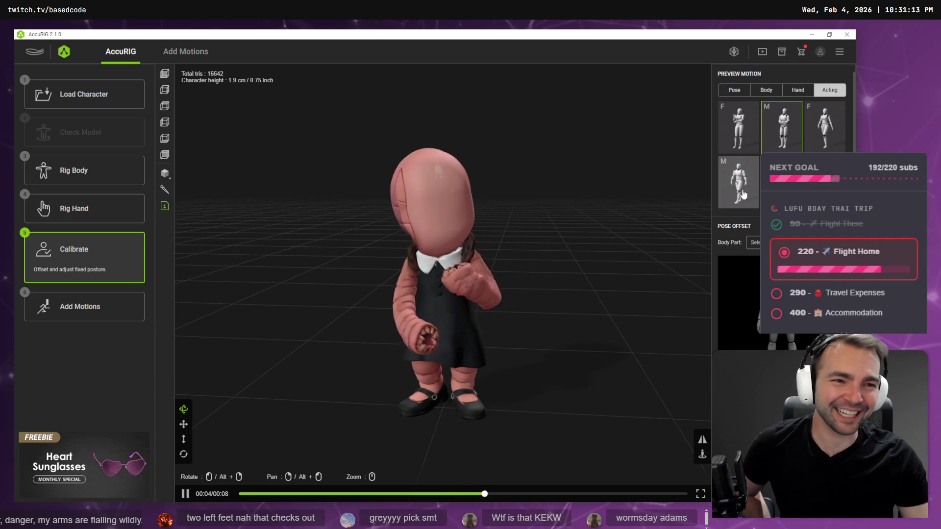
Preview the first and second body motions while orbiting around the character
{"action": "left_click", "coordinate": [738, 127]}
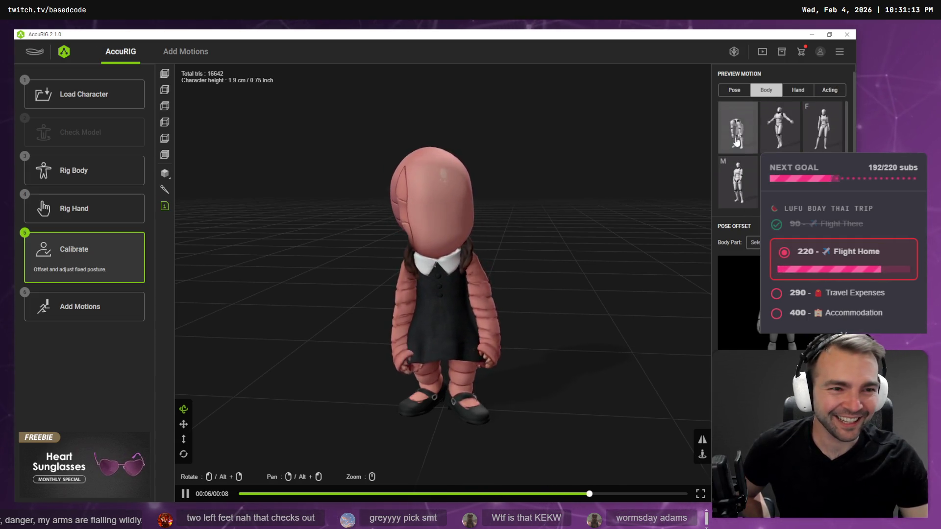
{"action": "mouse_move", "coordinate": [568, 319]}
{"action": "left_mouse_down"}
{"action": "mouse_move", "coordinate": [544, 329]}
{"action": "mouse_move", "coordinate": [573, 335]}
{"action": "mouse_move", "coordinate": [393, 321]}
{"action": "left_mouse_up"}
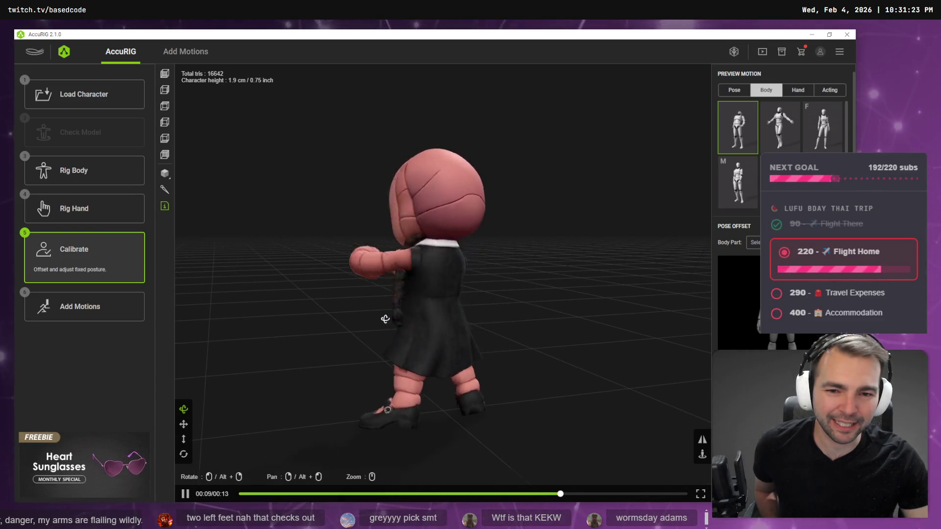
{"action": "mouse_move", "coordinate": [387, 319]}
{"action": "left_mouse_down"}
{"action": "mouse_move", "coordinate": [451, 304]}
{"action": "mouse_move", "coordinate": [618, 329]}
{"action": "left_mouse_up"}
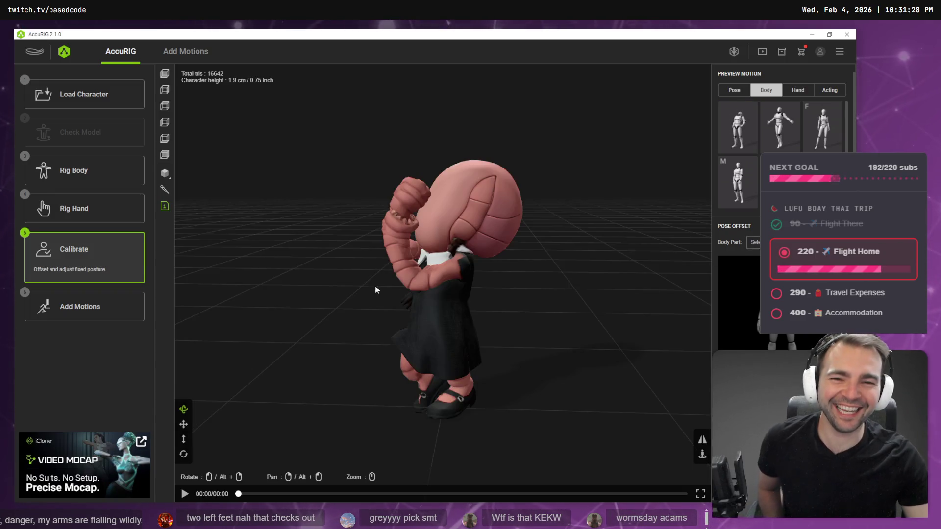
{"action": "mouse_move", "coordinate": [378, 288]}
{"action": "left_mouse_down"}
{"action": "mouse_move", "coordinate": [611, 319]}
{"action": "mouse_move", "coordinate": [532, 288]}
{"action": "mouse_move", "coordinate": [514, 290]}
{"action": "left_mouse_up"}
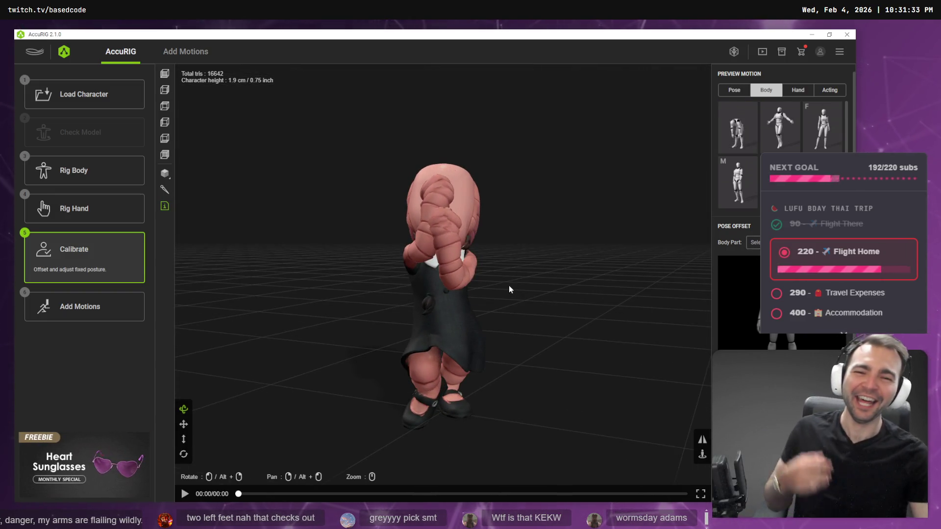
{"action": "mouse_move", "coordinate": [508, 285]}
{"action": "left_mouse_down"}
{"action": "mouse_move", "coordinate": [546, 317]}
{"action": "mouse_move", "coordinate": [635, 314]}
{"action": "left_mouse_up"}
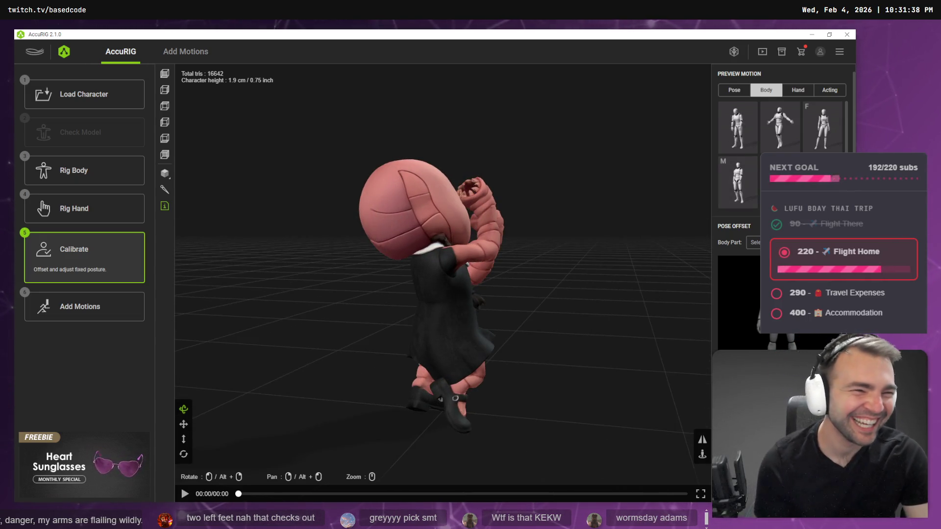
{"action": "left_click", "coordinate": [780, 128]}
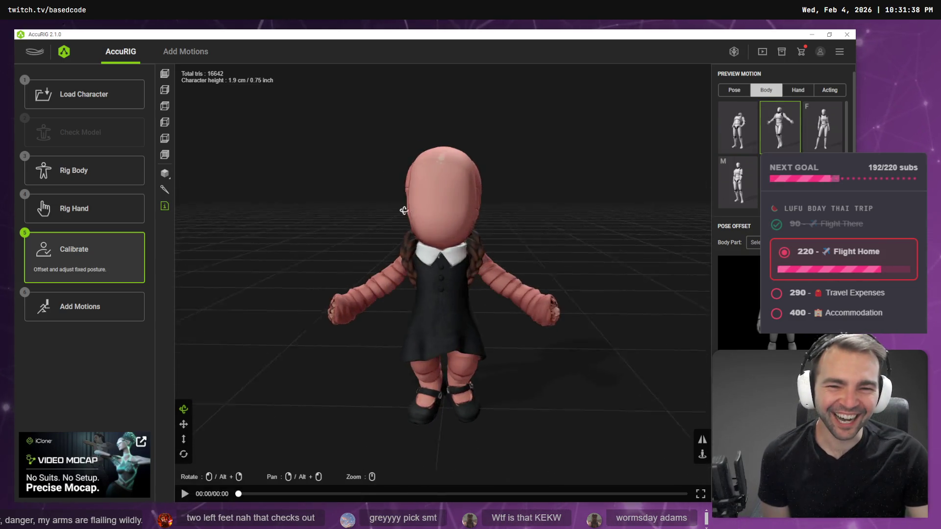
{"action": "mouse_move", "coordinate": [403, 211]}
{"action": "left_mouse_down"}
{"action": "mouse_move", "coordinate": [329, 206]}
{"action": "mouse_move", "coordinate": [546, 207]}
{"action": "mouse_move", "coordinate": [420, 217]}
{"action": "left_mouse_up"}
Preview the F, M and one more body motion, then go to the Add Motions library
{"action": "left_click", "coordinate": [804, 150]}
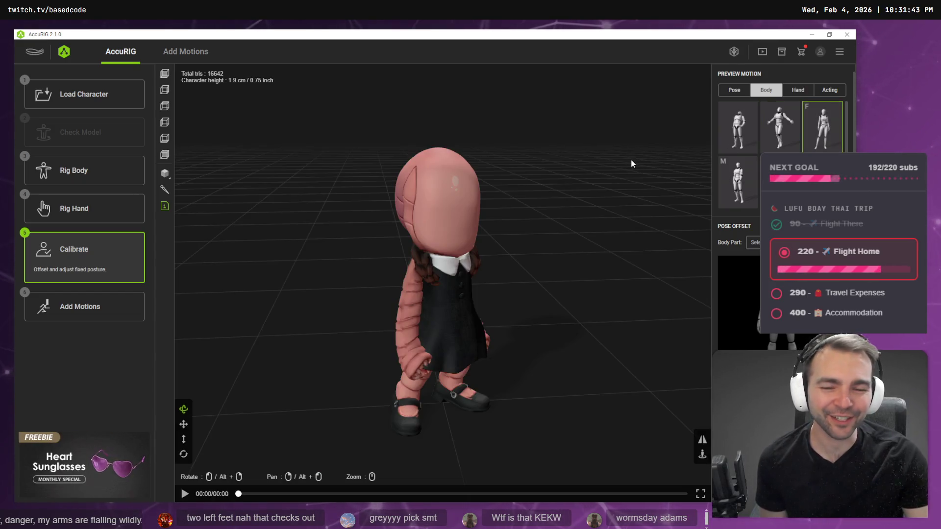
{"action": "mouse_move", "coordinate": [618, 169]}
{"action": "left_mouse_down"}
{"action": "mouse_move", "coordinate": [598, 151]}
{"action": "mouse_move", "coordinate": [585, 156]}
{"action": "left_mouse_up"}
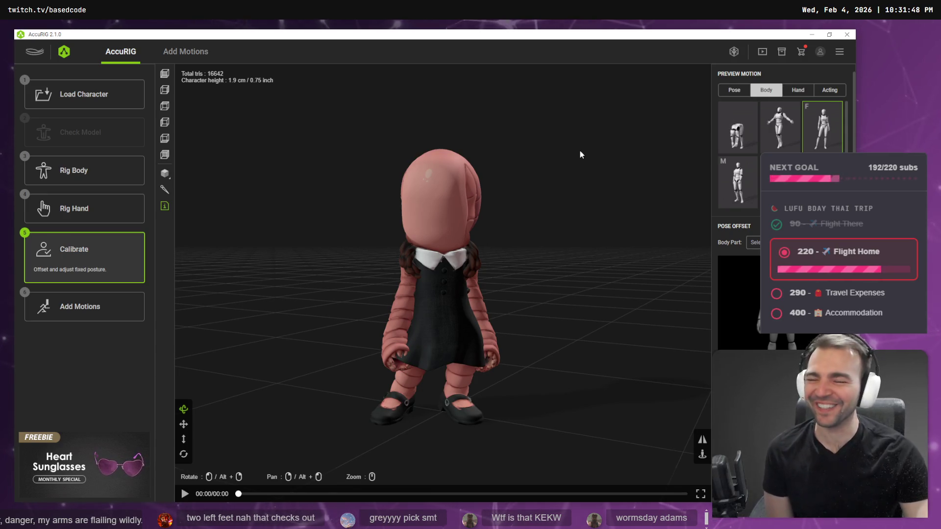
{"action": "left_click", "coordinate": [725, 178]}
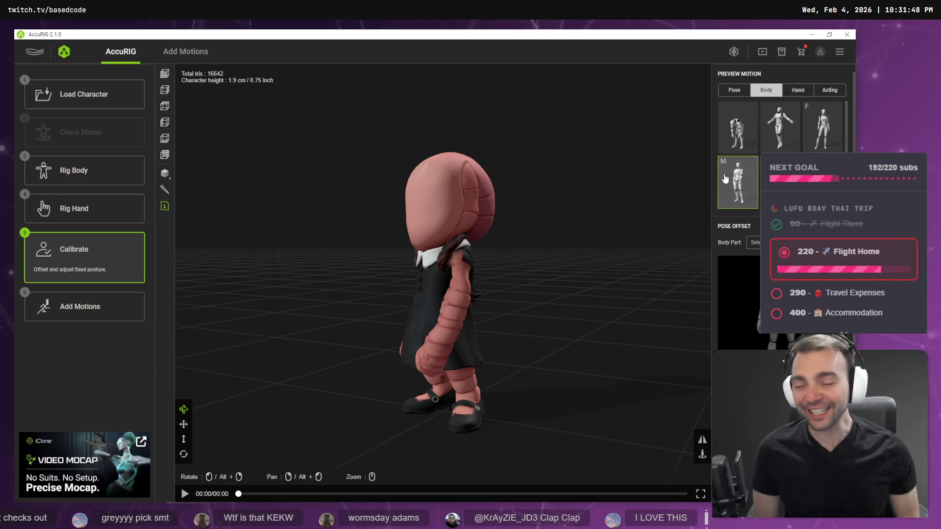
{"action": "mouse_move", "coordinate": [442, 251]}
{"action": "left_mouse_down"}
{"action": "mouse_move", "coordinate": [576, 265]}
{"action": "mouse_move", "coordinate": [605, 222]}
{"action": "left_mouse_up"}
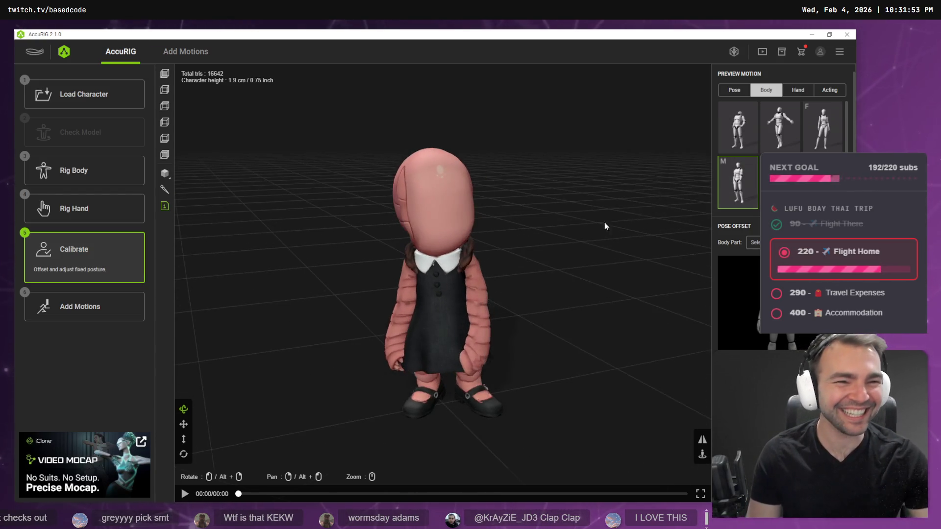
{"action": "left_click", "coordinate": [758, 140]}
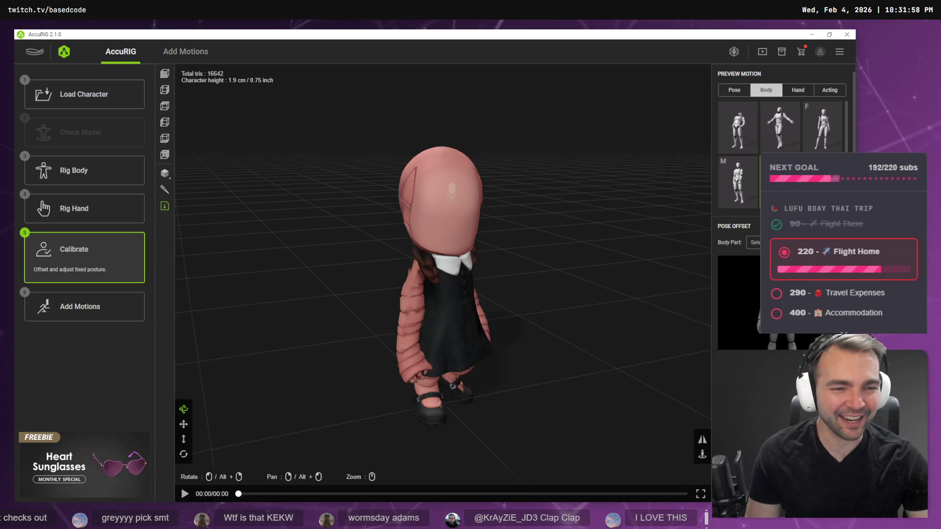
{"action": "mouse_move", "coordinate": [578, 208]}
{"action": "left_mouse_down"}
{"action": "mouse_move", "coordinate": [625, 202]}
{"action": "mouse_move", "coordinate": [281, 218]}
{"action": "mouse_move", "coordinate": [598, 214]}
{"action": "left_mouse_up"}
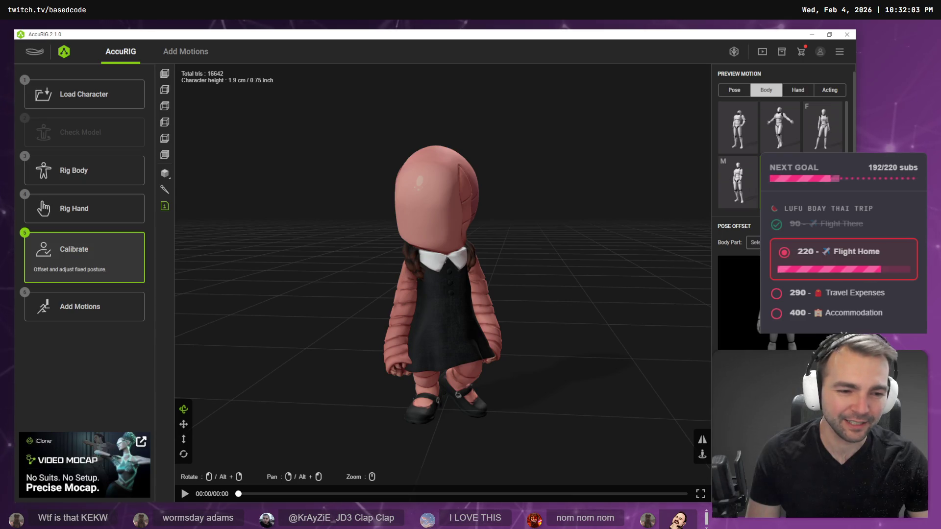
{"action": "left_click", "coordinate": [186, 51]}
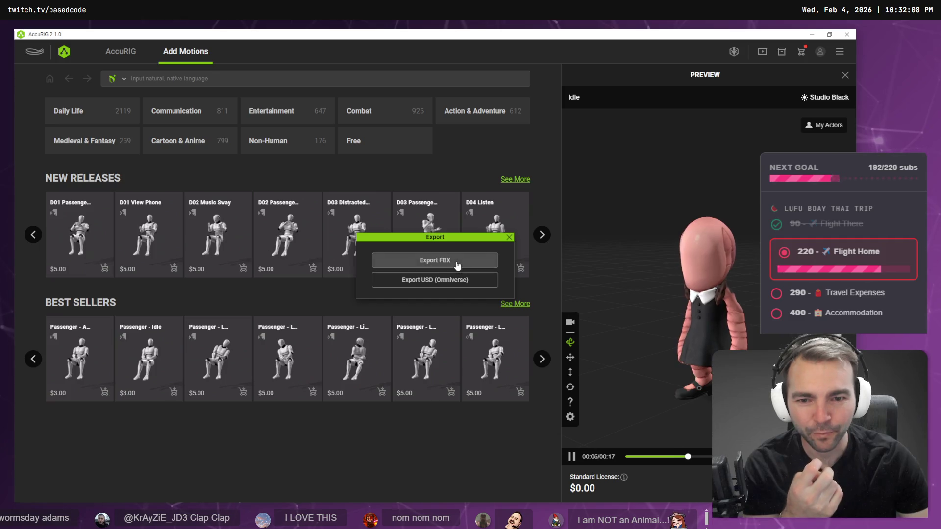
Export the rigged character as FBX and browse to the Monsters > WormWoman folder
{"action": "left_click", "coordinate": [457, 263]}
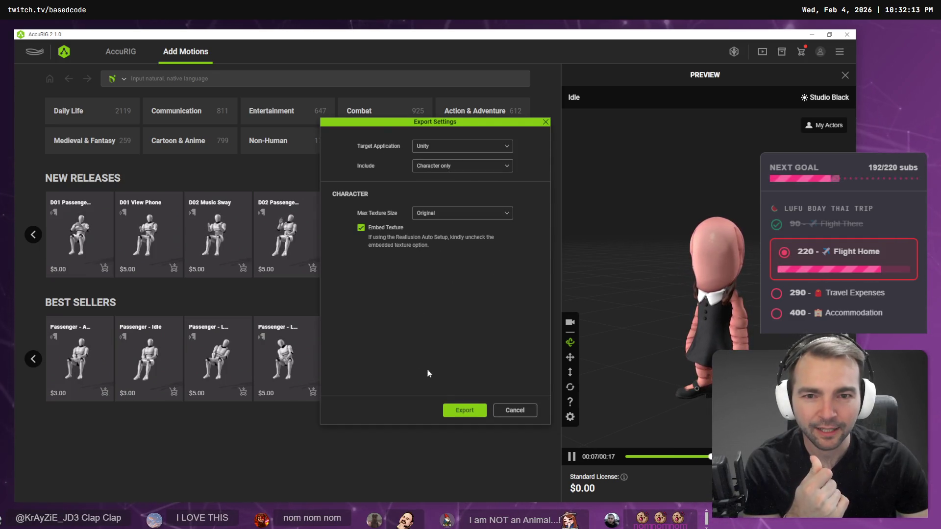
{"action": "left_click", "coordinate": [464, 410]}
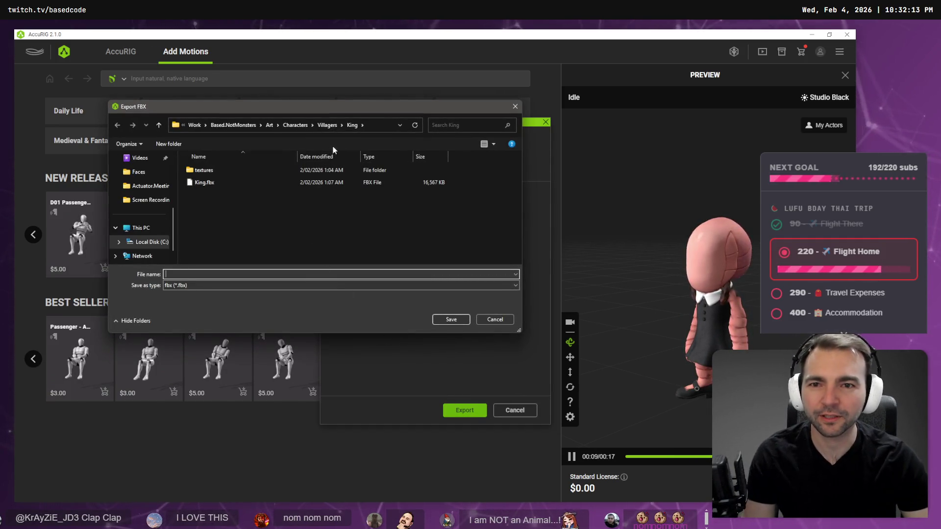
{"action": "left_click", "coordinate": [327, 125]}
{"action": "left_click", "coordinate": [297, 125]}
{"action": "left_click", "coordinate": [206, 195]}
{"action": "double_click", "coordinate": [214, 198]}
{"action": "scroll", "coordinate": [233, 220], "scroll_direction": "down", "scroll_amount": 3}
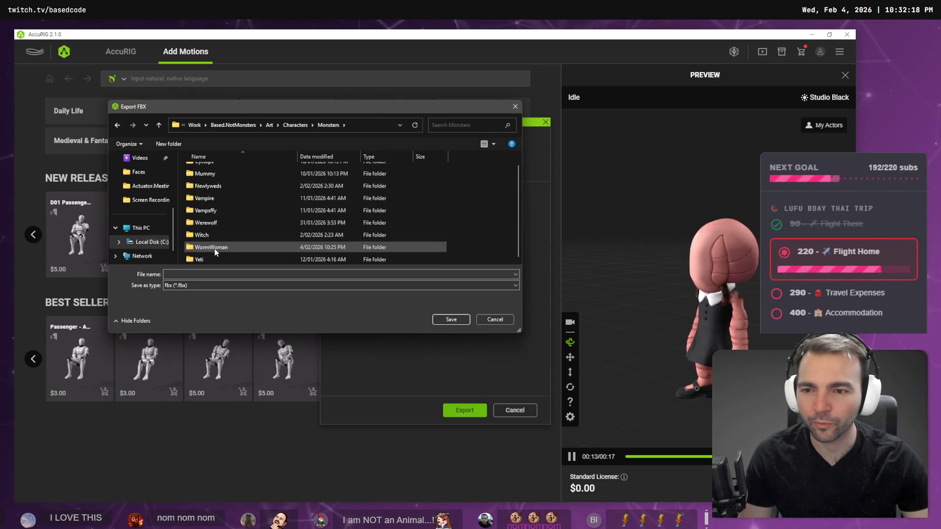
{"action": "double_click", "coordinate": [214, 248]}
Save the export as WormWoman.fbx, then switch to Godot so it reimports
{"action": "left_click", "coordinate": [269, 288]}
{"action": "left_click", "coordinate": [270, 287]}
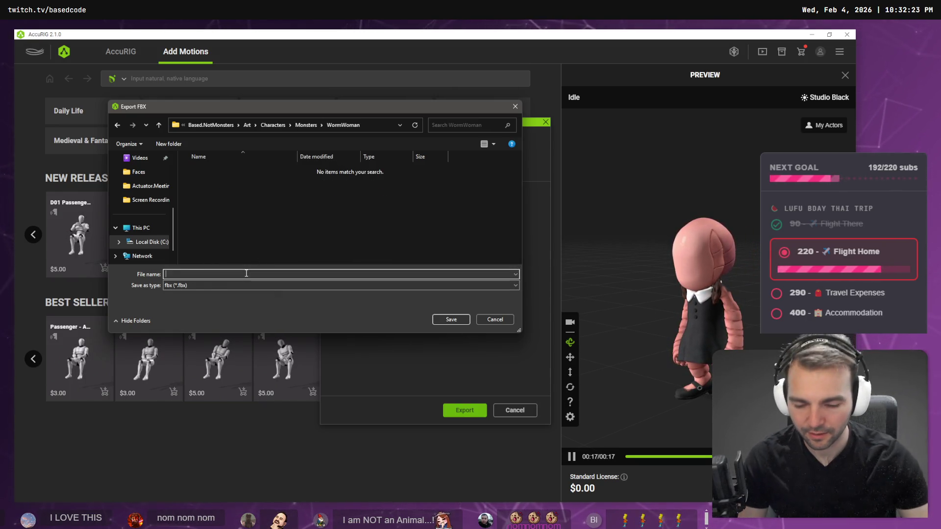
{"action": "type", "text": "WormMo"}
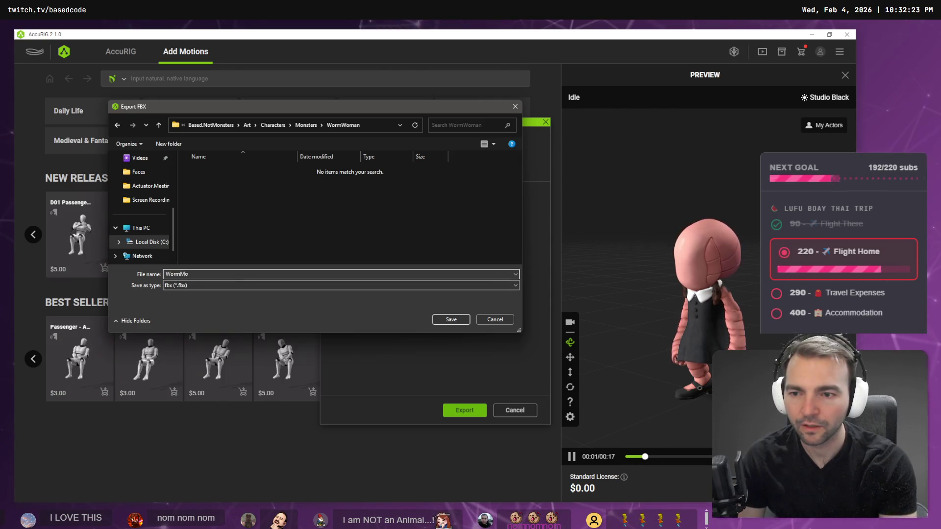
{"action": "key", "text": "BackSpace"}
{"action": "key", "text": "BackSpace"}
{"action": "type", "text": "W"}
{"action": "key", "text": "Return"}
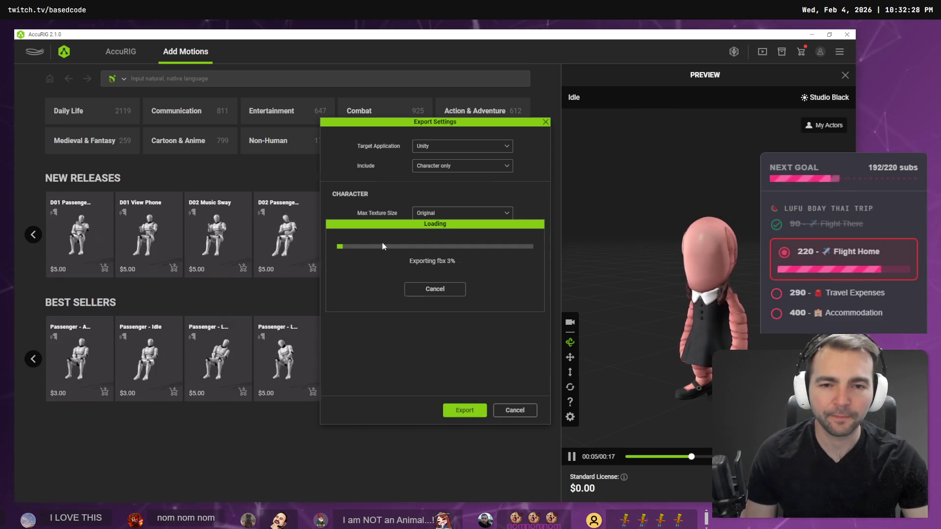
{"action": "key", "text": "alt+Tab"}
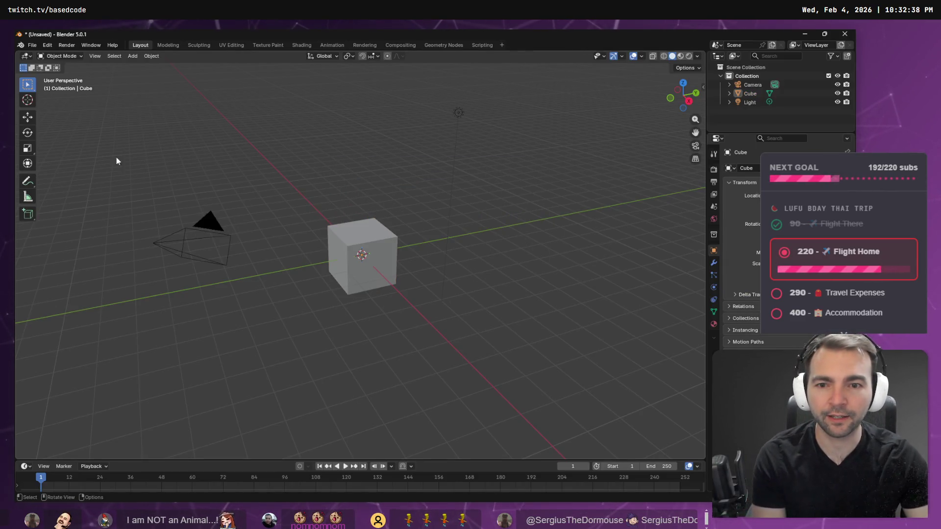
Delete Blender's default cube, light and camera from the scene
{"action": "left_click", "coordinate": [760, 96]}
{"action": "left_click", "coordinate": [754, 99]}
{"action": "left_click", "coordinate": [752, 96], "text": "ctrl"}
{"action": "key", "text": "x"}
{"action": "left_click", "coordinate": [751, 90]}
{"action": "key", "text": "x"}
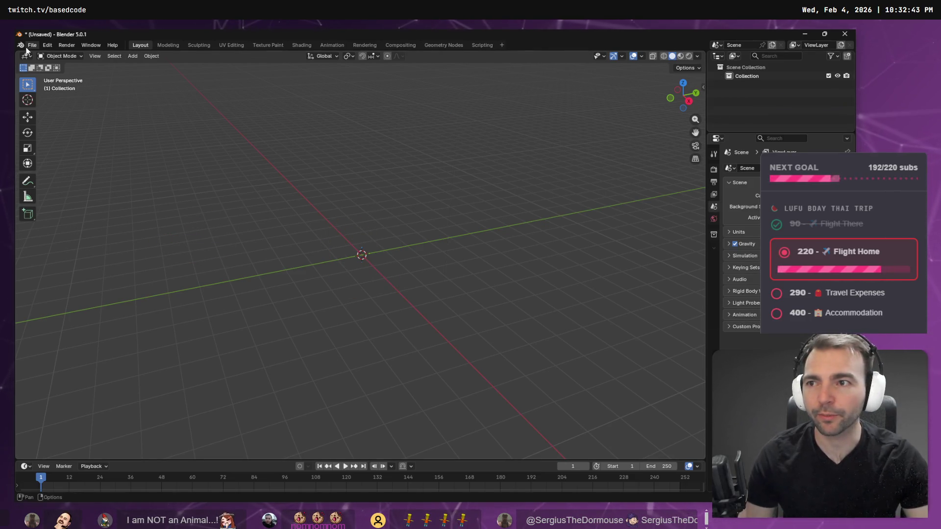
Point an FBX export at the WormWoman folder, then dismiss the file browser
{"action": "left_click", "coordinate": [30, 46]}
{"action": "mouse_move", "coordinate": [49, 176]}
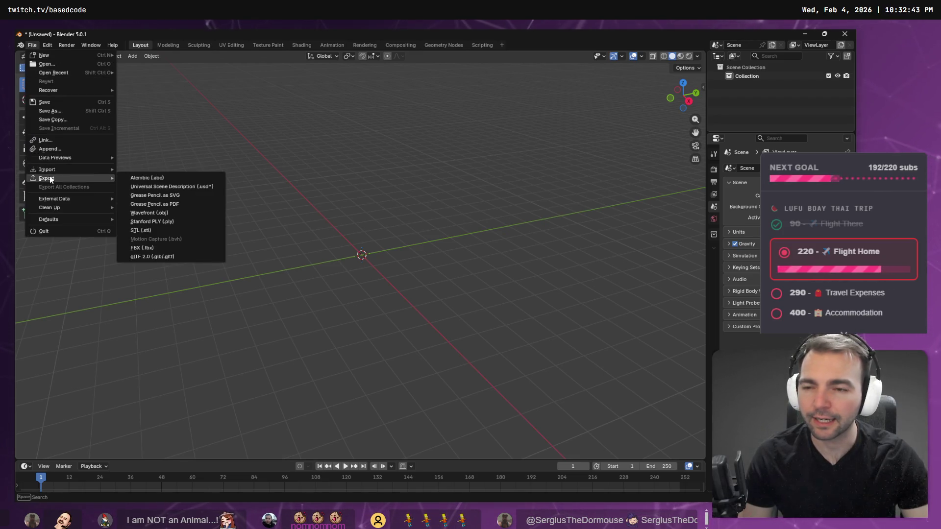
{"action": "left_click", "coordinate": [162, 248]}
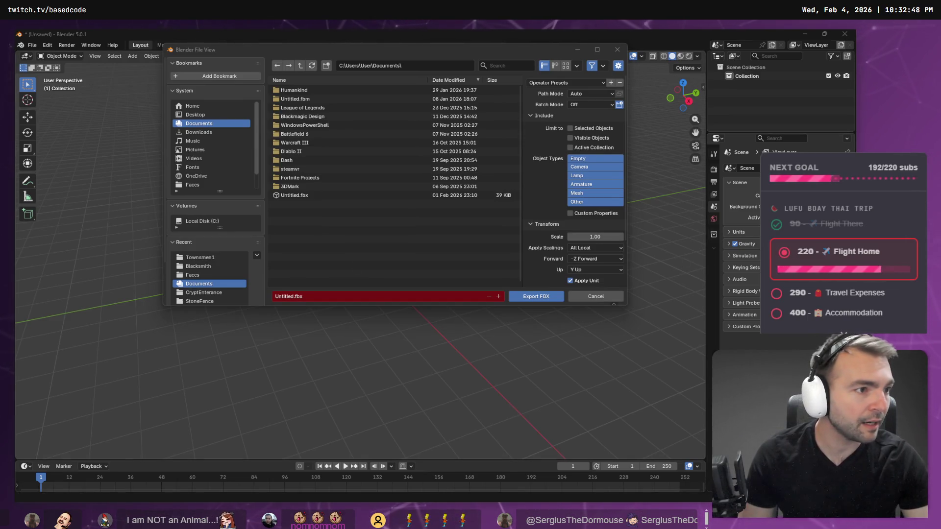
{"action": "left_click", "coordinate": [346, 294]}
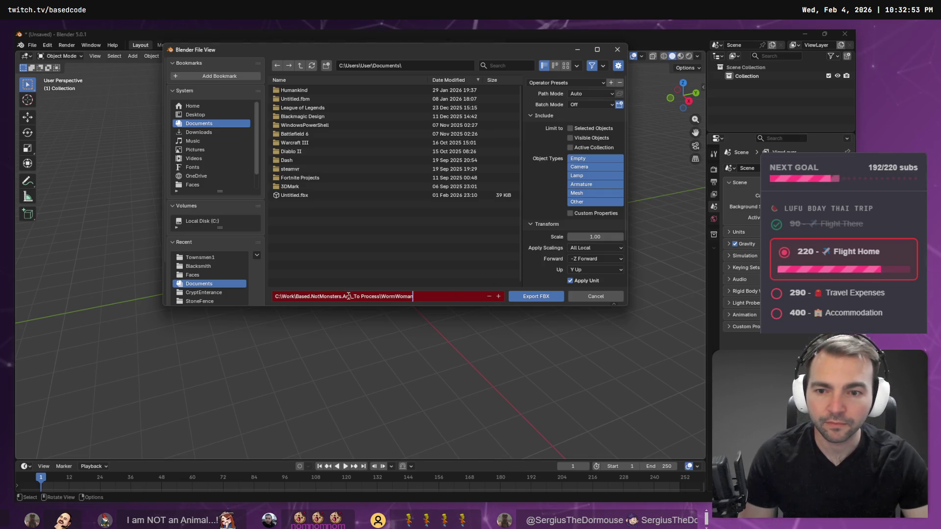
{"action": "key", "text": "Return"}
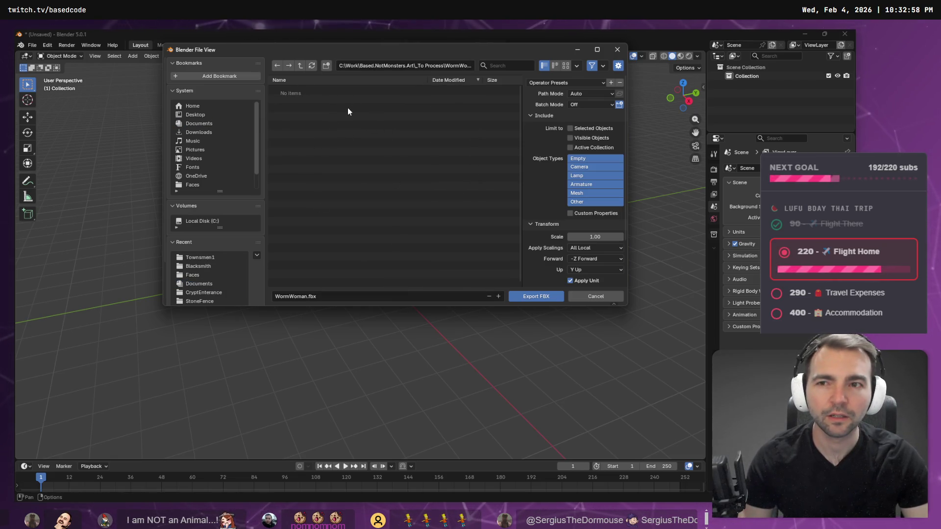
{"action": "key", "text": "Return"}
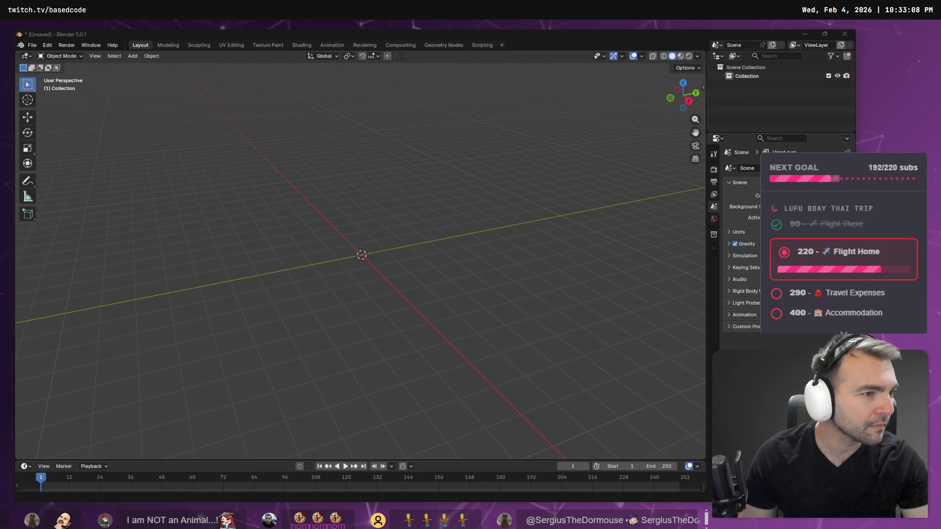
Open Godot's WormWoman folder in the file manager and return to Blender
{"action": "key", "text": "alt+Tab"}
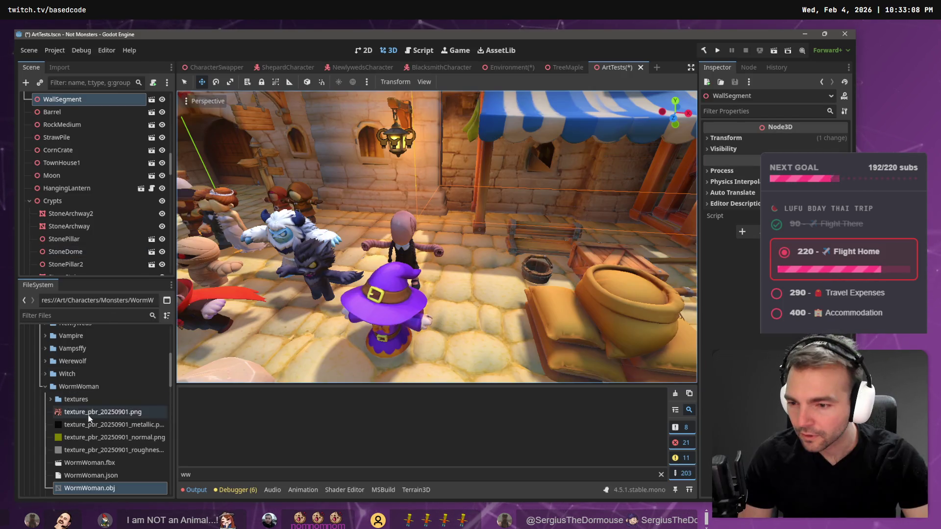
{"action": "right_click", "coordinate": [75, 386]}
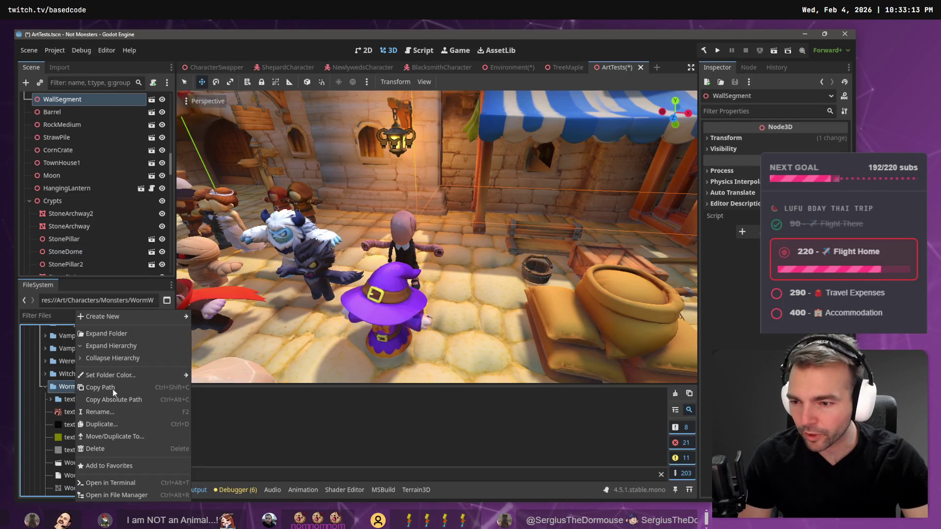
{"action": "left_click", "coordinate": [125, 495]}
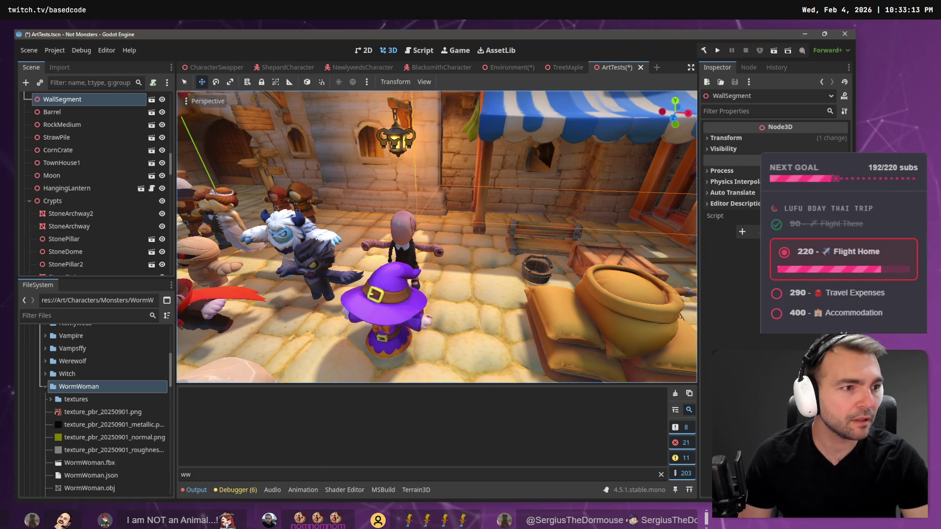
{"action": "key", "text": "alt+Tab"}
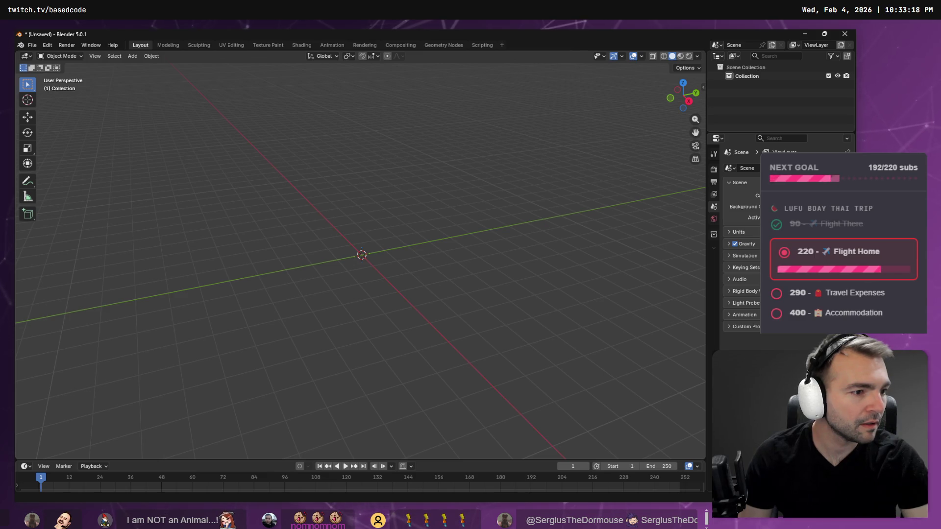
Import WormWoman.fbx into Blender with its armature, then switch to Godot
{"action": "left_click_drag", "start_coordinate": [0, 254], "coordinate": [502, 254]}
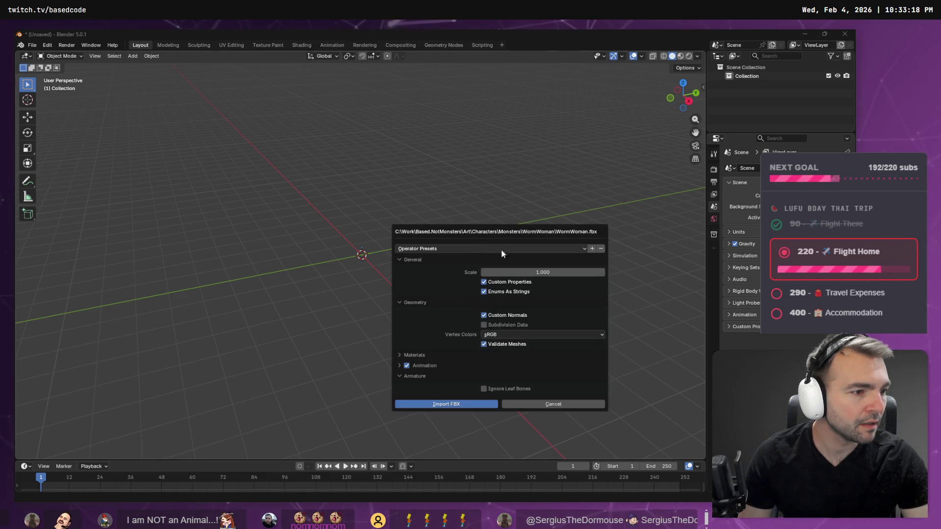
{"action": "left_click", "coordinate": [460, 404]}
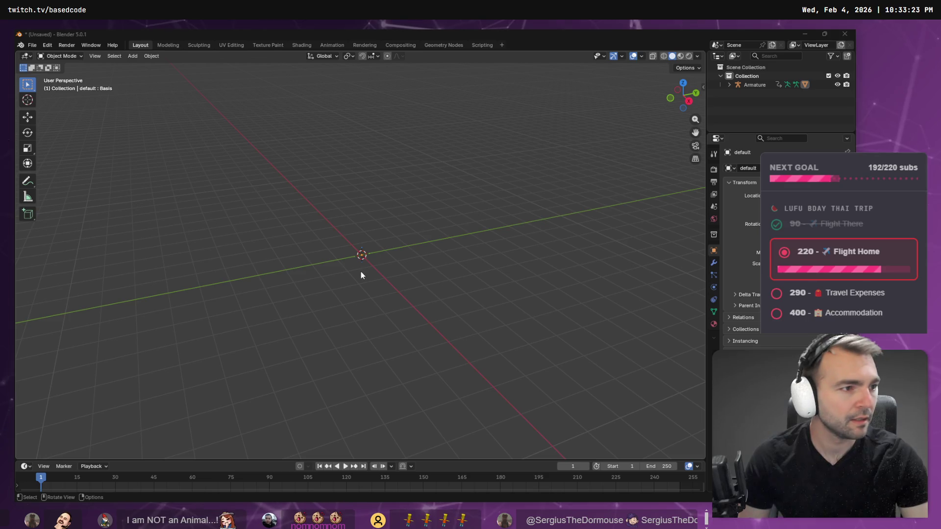
{"action": "key", "text": "alt+Tab"}
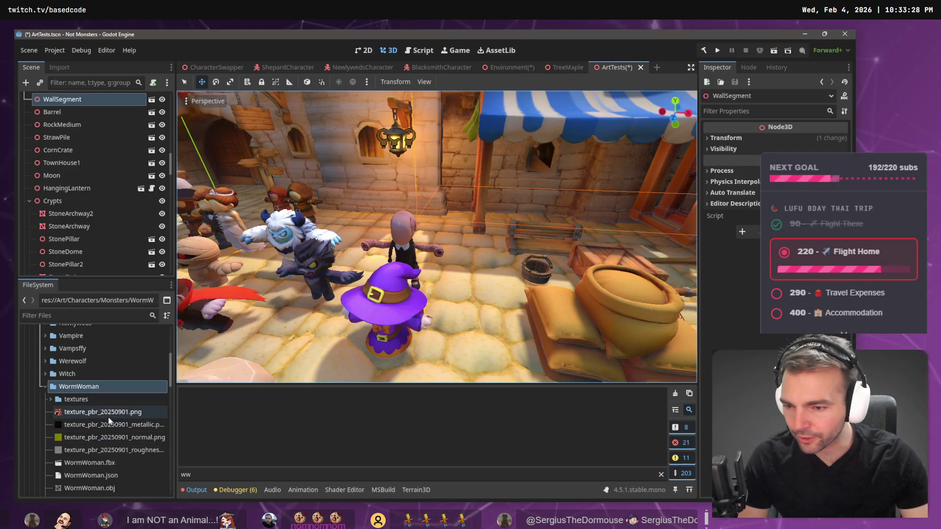
Delete the WormWoman character node from Godot's scene
{"action": "mouse_move", "coordinate": [115, 412]}
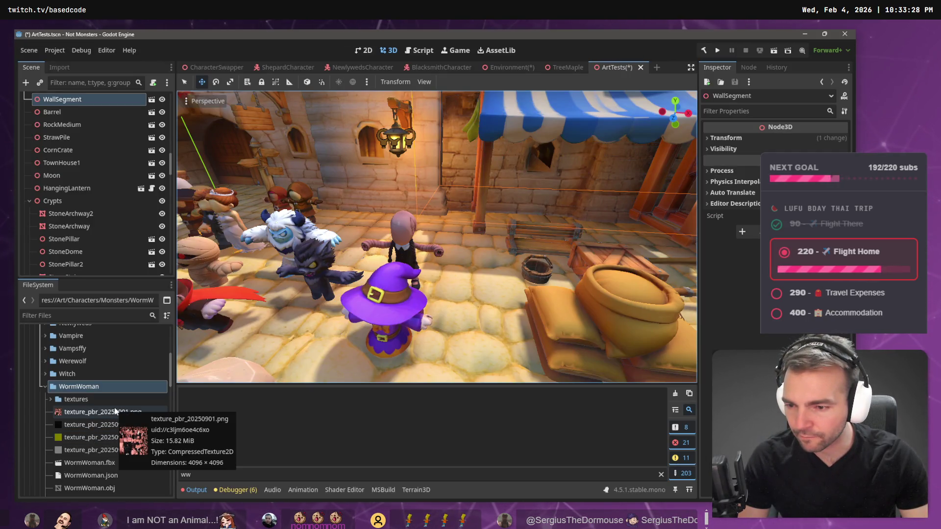
{"action": "left_click", "coordinate": [96, 400]}
{"action": "scroll", "coordinate": [102, 475], "scroll_direction": "down", "scroll_amount": 1}
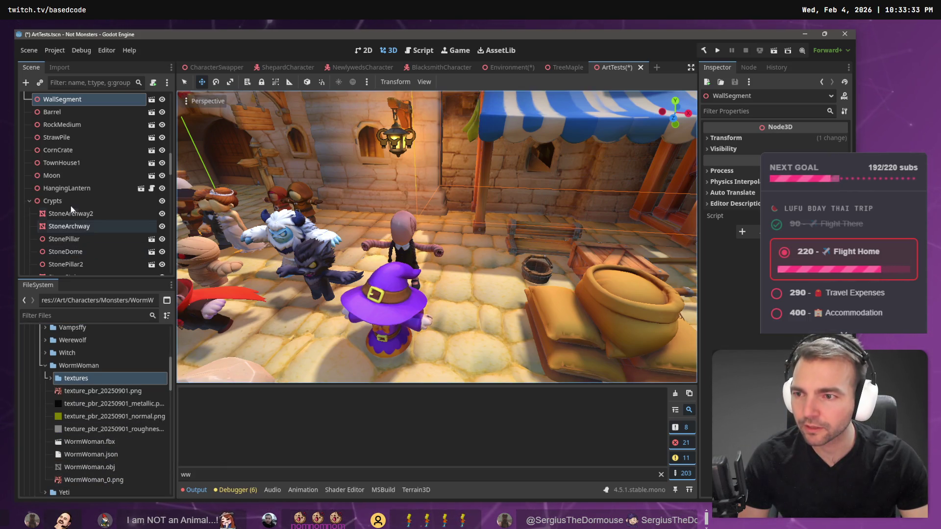
{"action": "left_click", "coordinate": [29, 201]}
{"action": "left_click", "coordinate": [30, 201]}
{"action": "scroll", "coordinate": [89, 232], "scroll_direction": "down", "scroll_amount": 3}
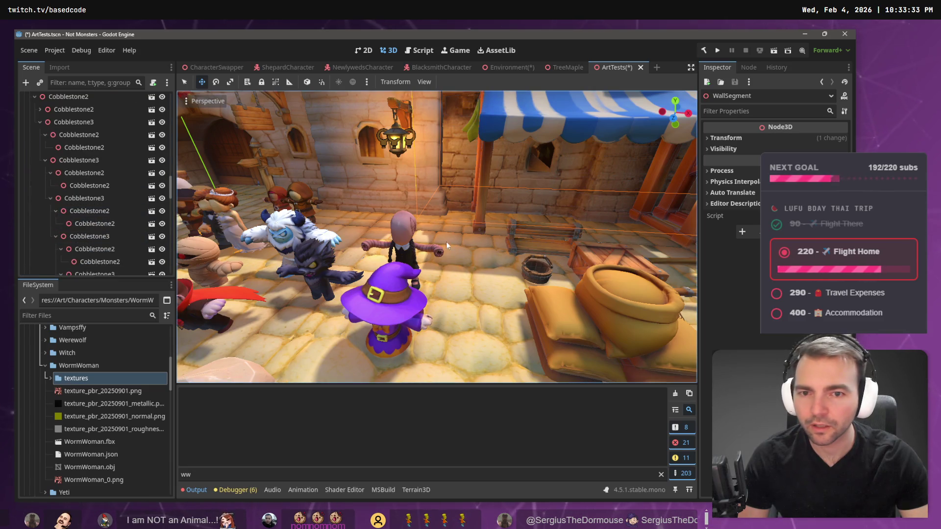
{"action": "left_click", "coordinate": [402, 227]}
{"action": "left_click", "coordinate": [85, 269]}
{"action": "key", "text": "Delete"}
{"action": "key", "text": "Return"}
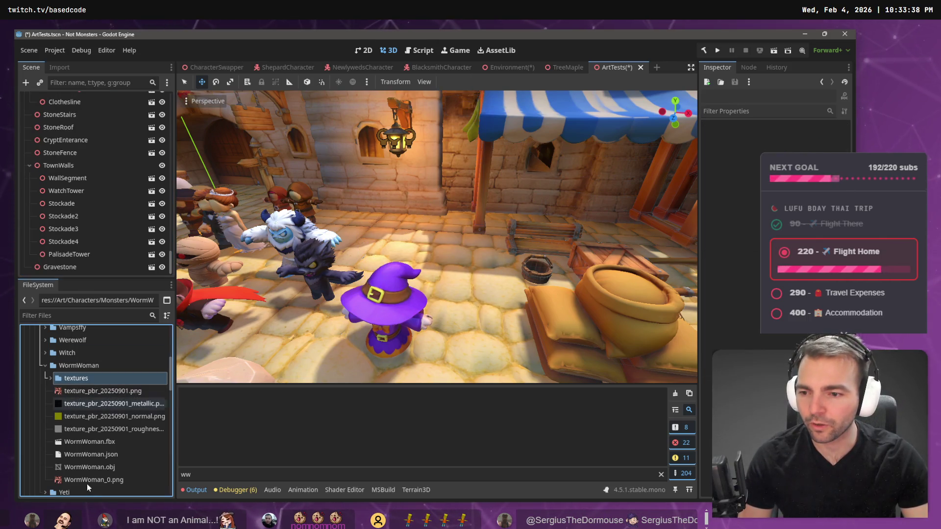
Remove all WormWoman folder files from the project, then switch to AccuRIG
{"action": "left_click", "coordinate": [94, 483], "text": "shift"}
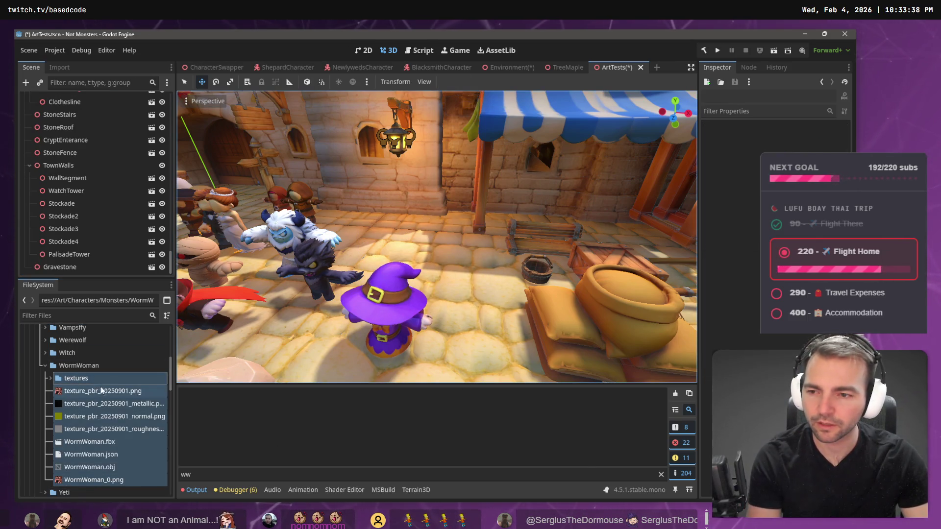
{"action": "key", "text": "Delete"}
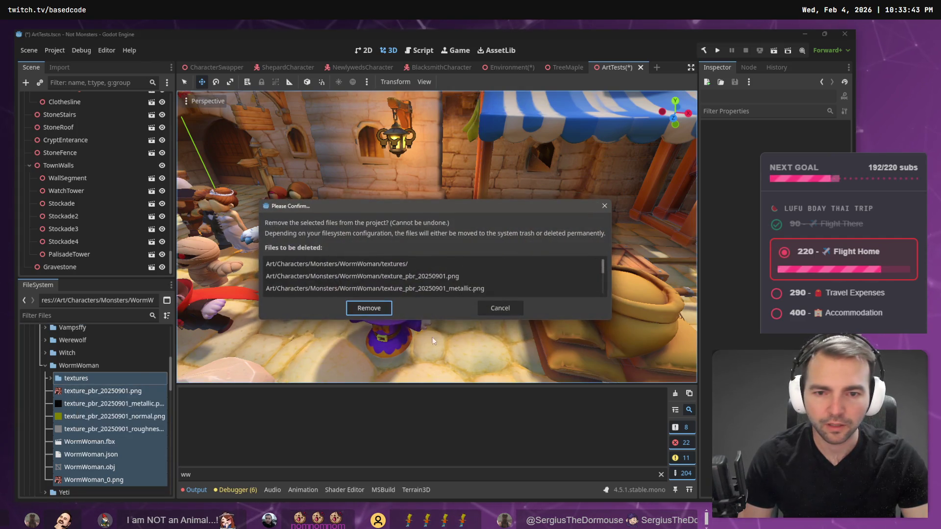
{"action": "left_click", "coordinate": [380, 308]}
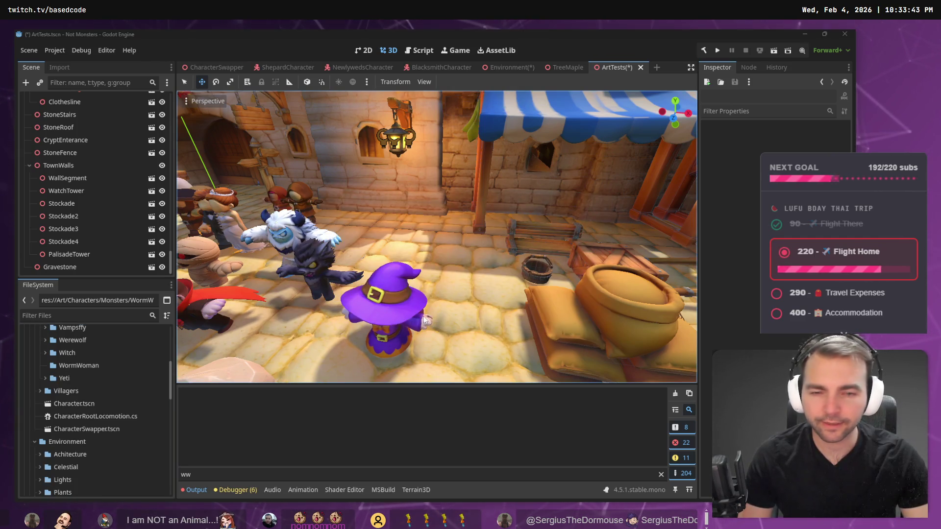
{"action": "key", "text": "alt+Tab"}
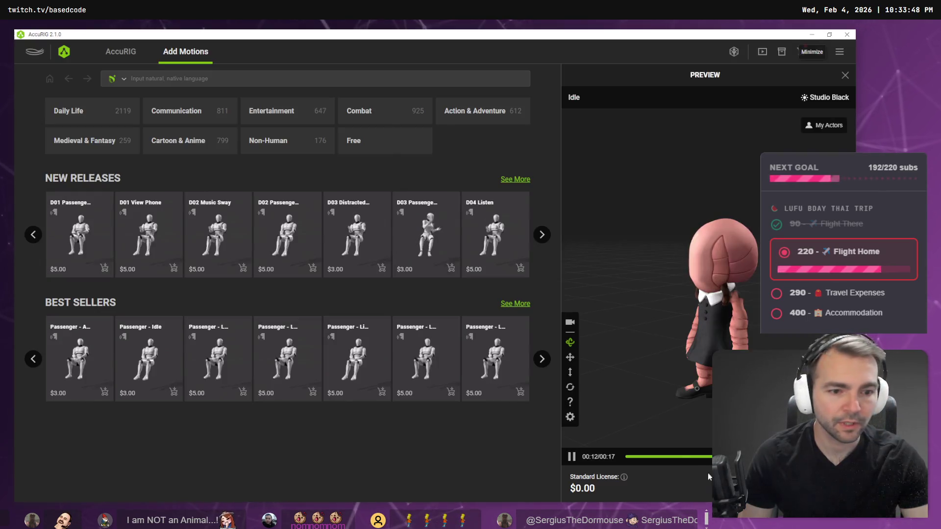
Export the character from AccuRIG as WormWoman.fbx with the default settings, then minimise AccuRIG
{"action": "left_click", "coordinate": [444, 269]}
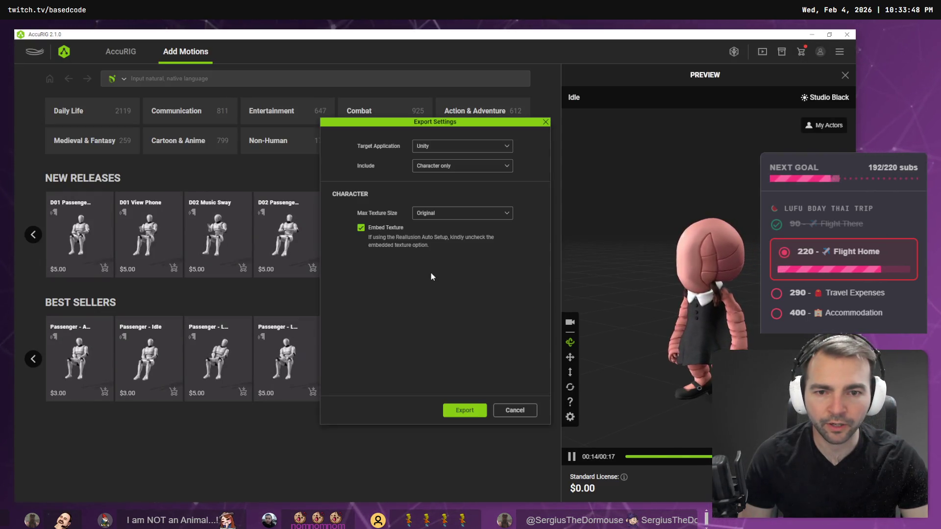
{"action": "left_click", "coordinate": [463, 409]}
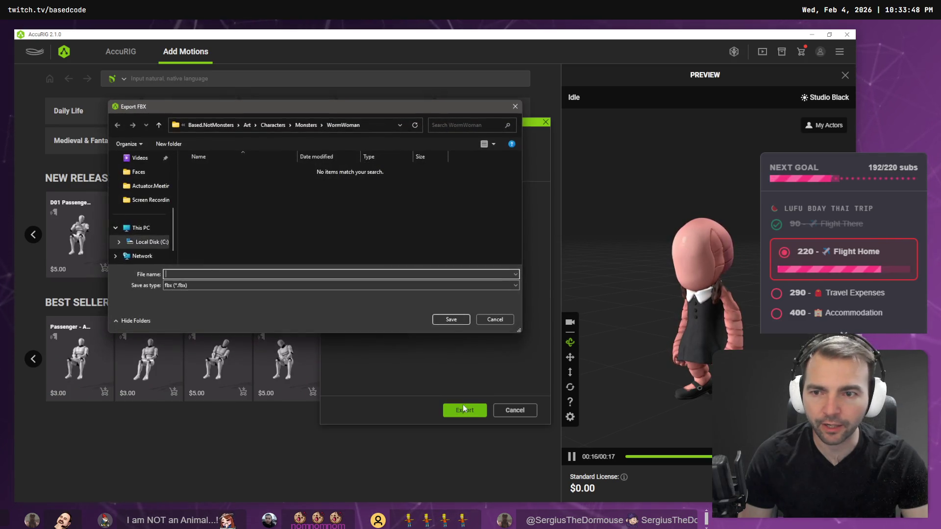
{"action": "type", "text": "WormWoman"}
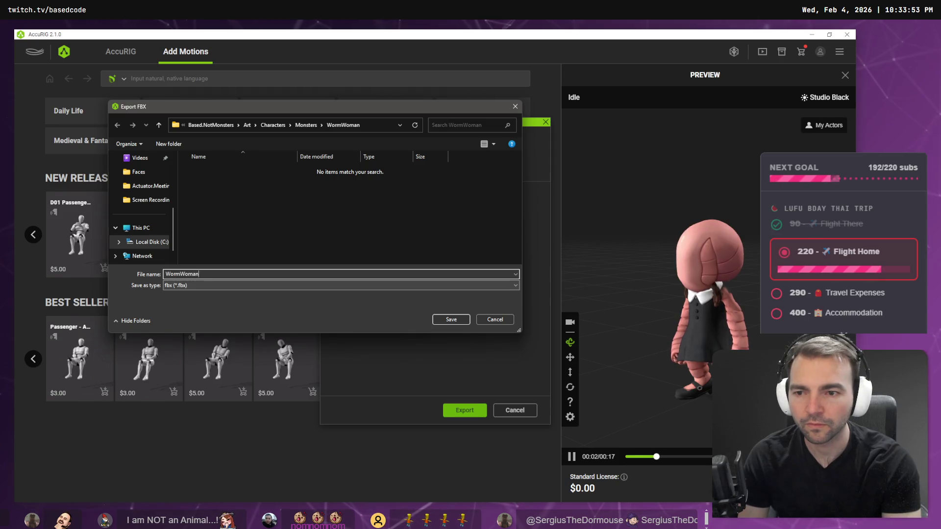
{"action": "key", "text": "Return"}
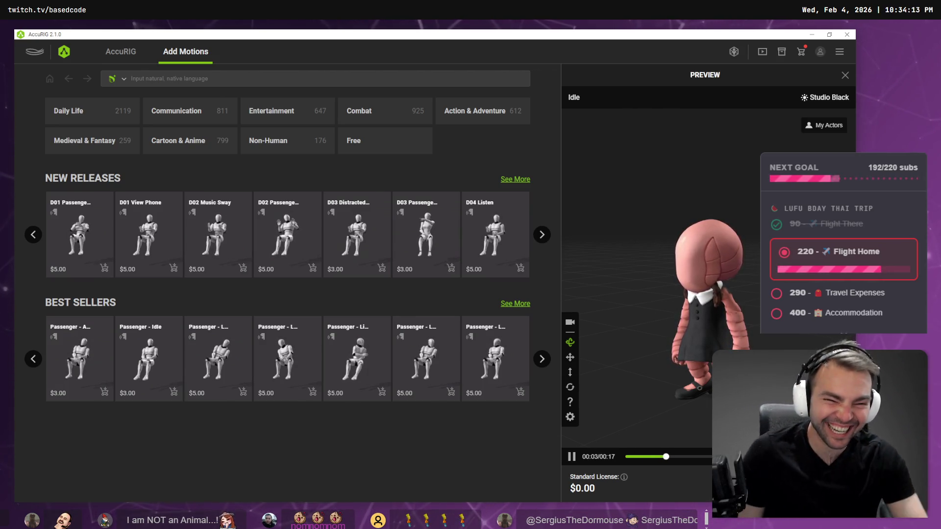
{"action": "left_click", "coordinate": [813, 36]}
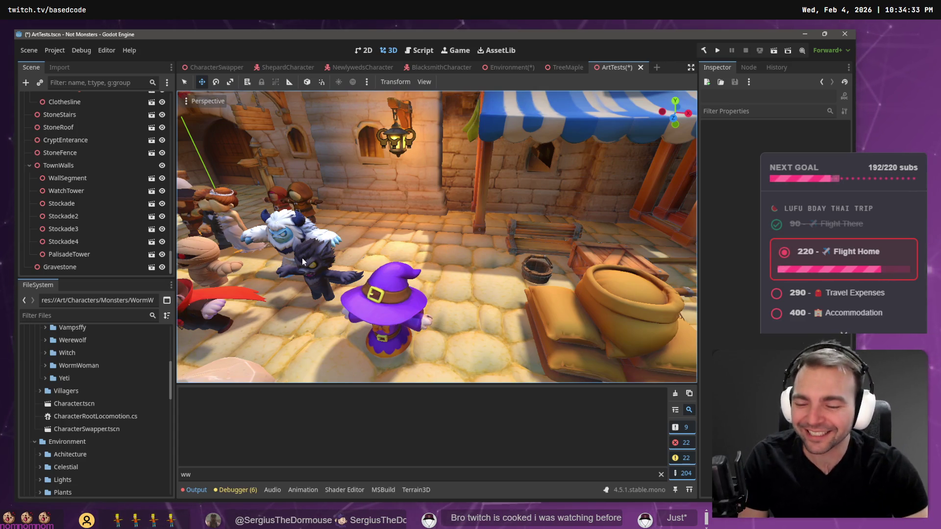
Check the new WormWoman files, test-place WormWoman.fbx, undo it, and switch to Blender
{"action": "left_click", "coordinate": [44, 365]}
{"action": "mouse_move", "coordinate": [90, 390]}
{"action": "left_mouse_down"}
{"action": "mouse_move", "coordinate": [459, 253]}
{"action": "mouse_move", "coordinate": [456, 268]}
{"action": "left_mouse_up"}
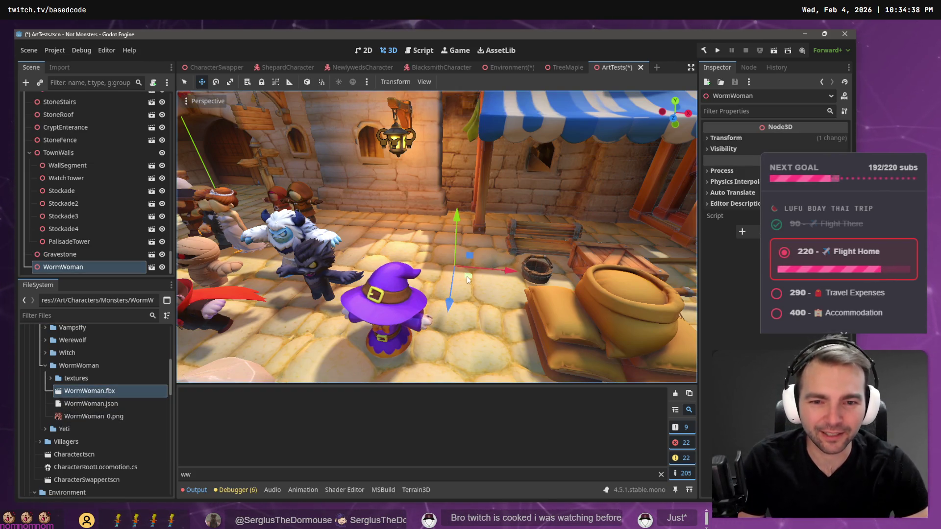
{"action": "key", "text": "ctrl+z"}
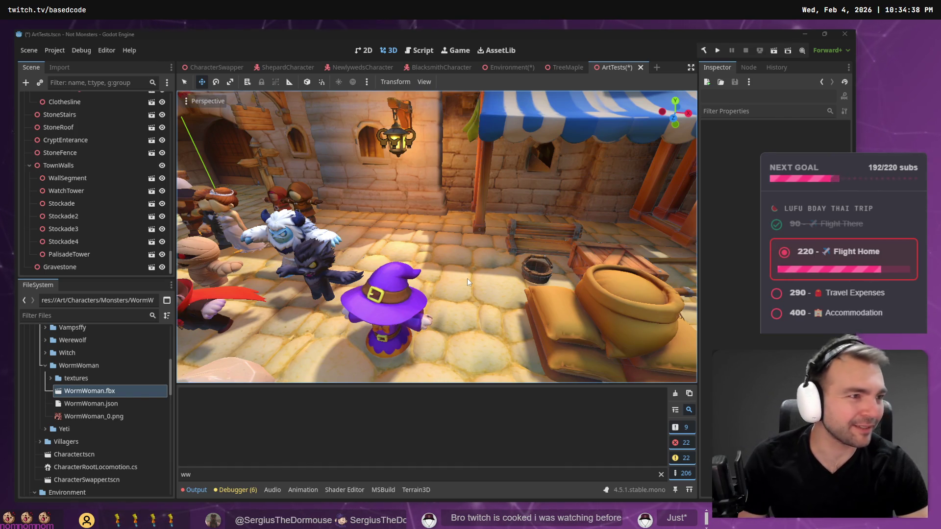
{"action": "key", "text": "alt+Tab"}
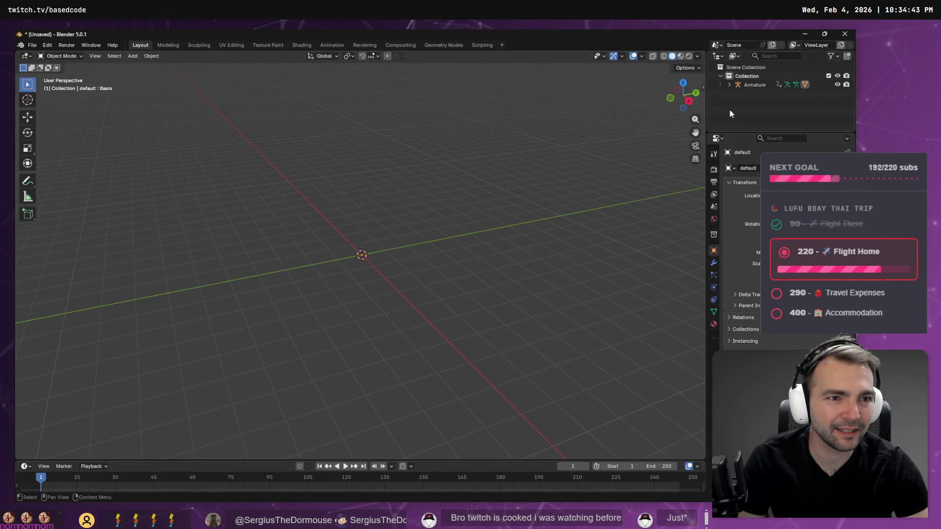
Inspect the imported Armature and its default child mesh in the viewport
{"action": "left_click", "coordinate": [753, 84]}
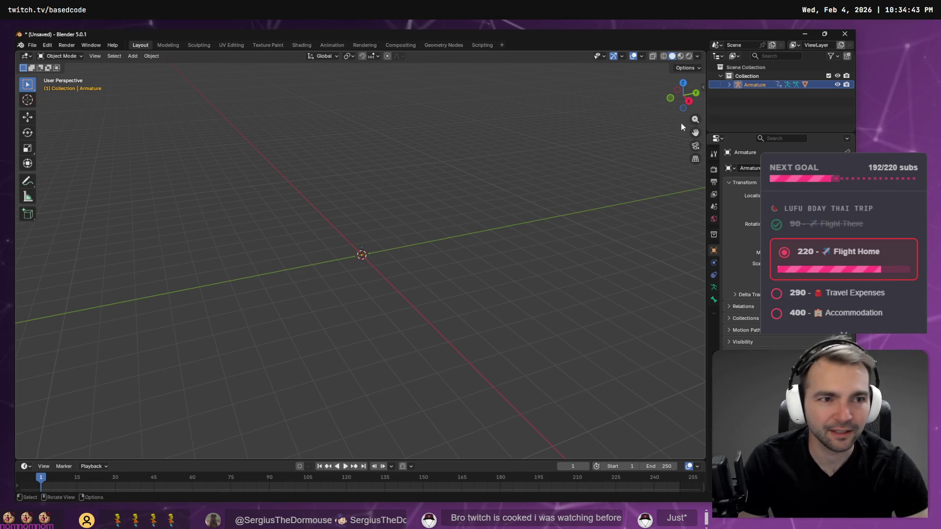
{"action": "key", "text": "ctrl+z"}
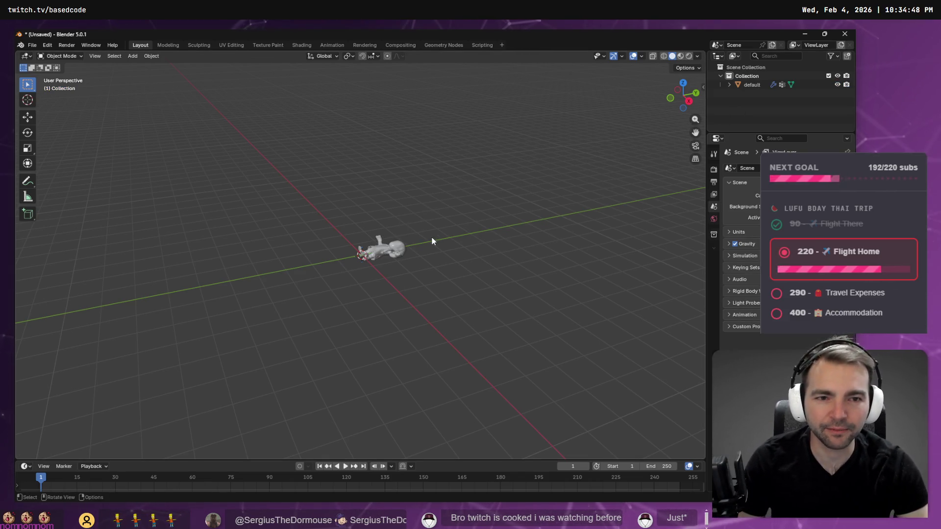
{"action": "key", "text": "ctrl+shift+z"}
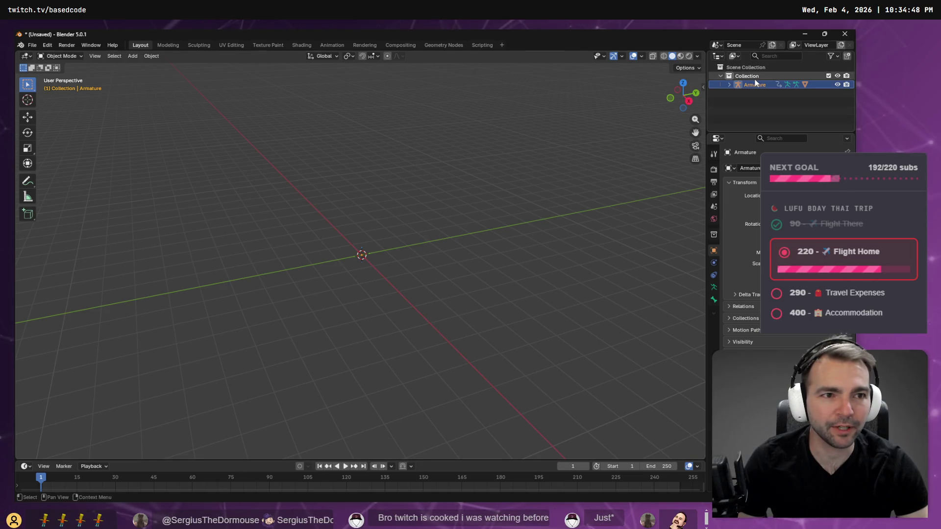
{"action": "left_click", "coordinate": [540, 157]}
{"action": "left_click", "coordinate": [729, 85]}
{"action": "left_click", "coordinate": [765, 102]}
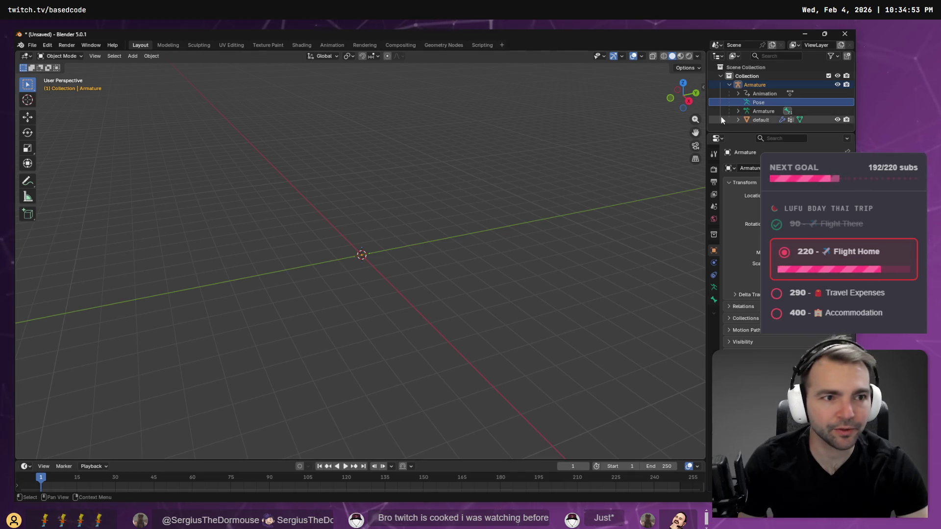
{"action": "left_click", "coordinate": [740, 120]}
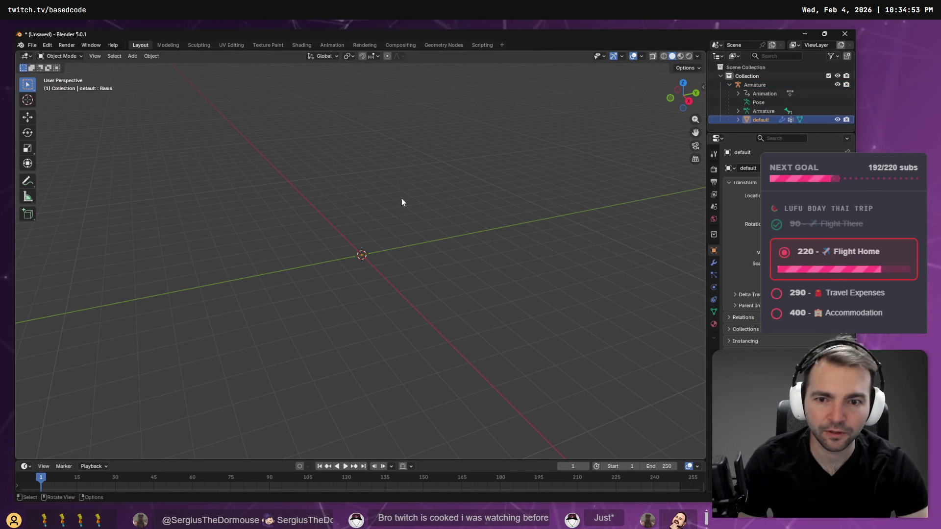
{"action": "left_click_drag", "start_coordinate": [370, 245], "coordinate": [405, 242]}
{"action": "scroll", "coordinate": [423, 246], "scroll_direction": "up", "scroll_amount": 8}
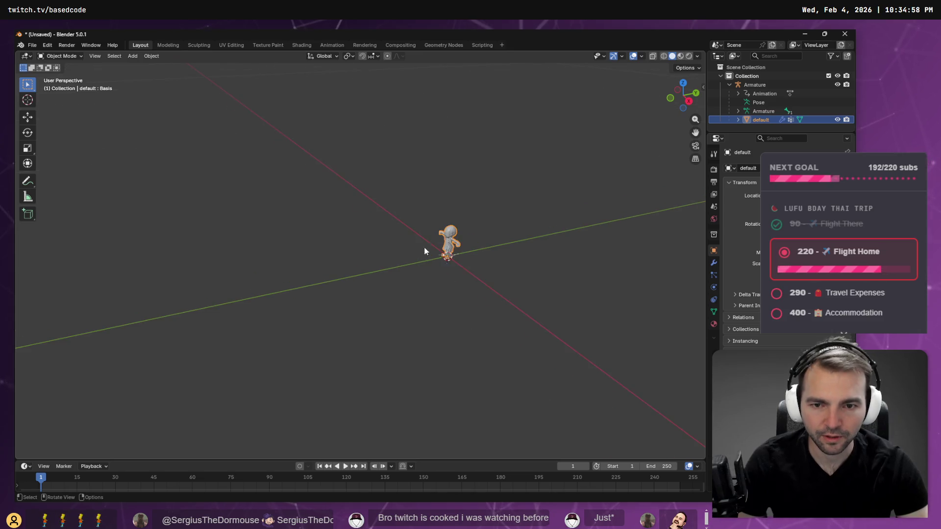
{"action": "left_click_drag", "start_coordinate": [581, 222], "coordinate": [386, 248]}
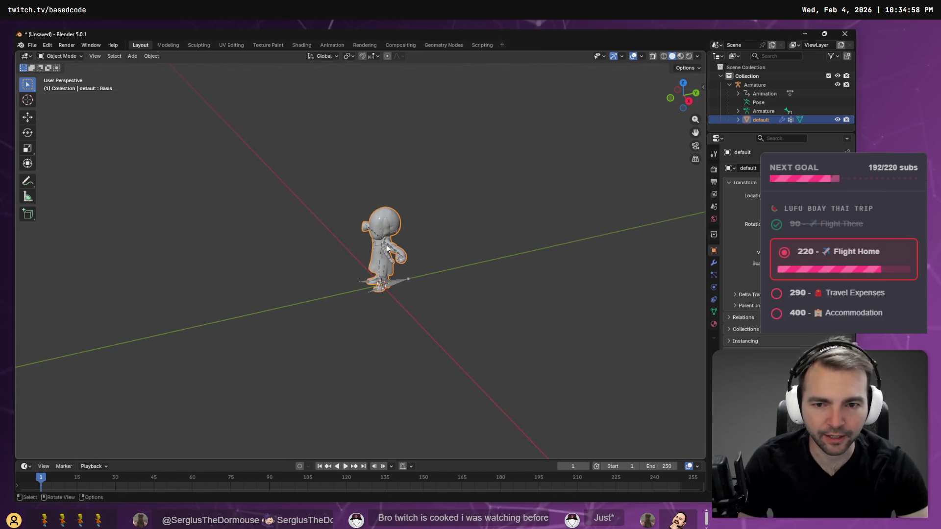
{"action": "scroll", "coordinate": [387, 248], "scroll_direction": "down", "scroll_amount": 5}
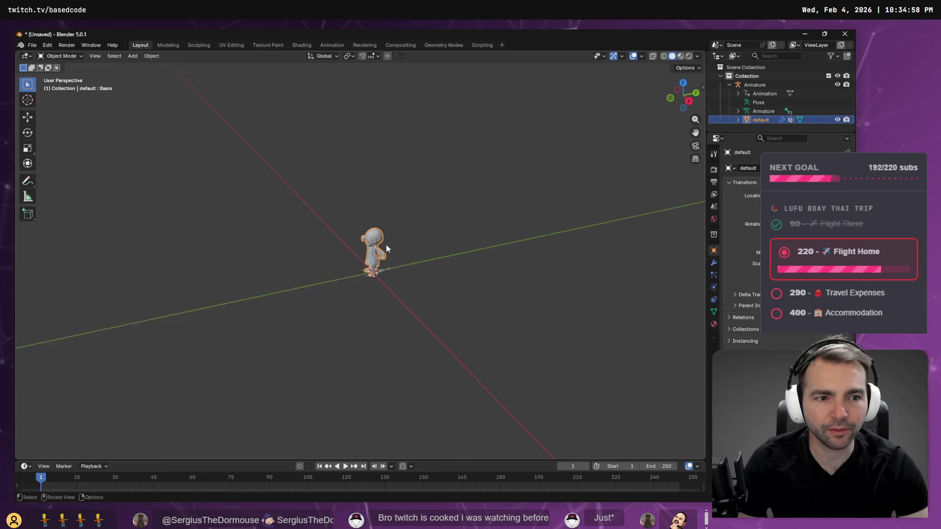
Delete the Armature with its mesh and drop WormWoman.fbx in for reimport
{"action": "key", "text": "bracketleft"}
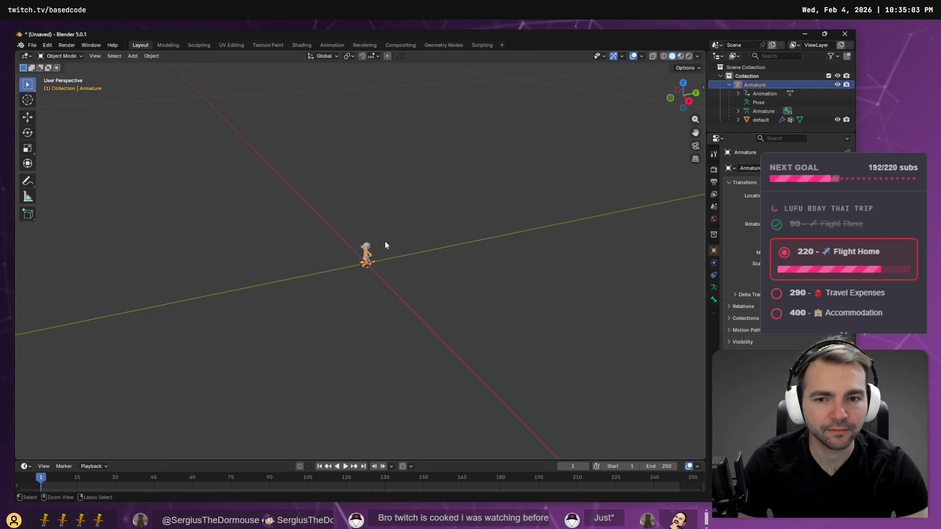
{"action": "key", "text": "a"}
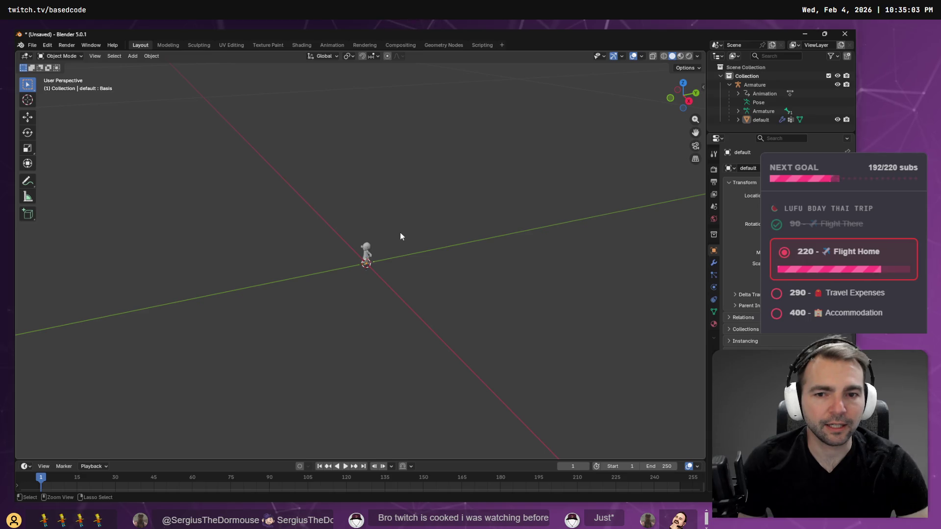
{"action": "key", "text": "Delete"}
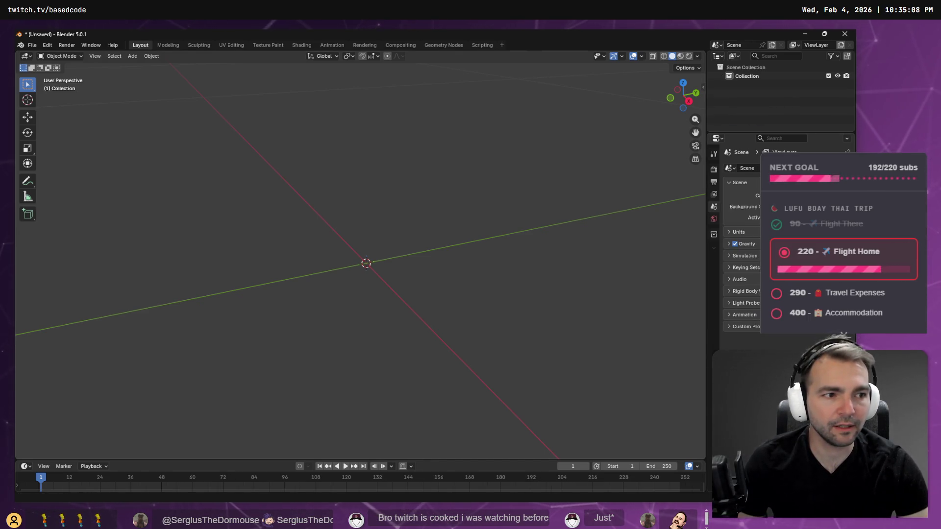
{"action": "left_click_drag", "start_coordinate": [519, 256], "coordinate": [519, 255]}
Import WormWoman.fbx at scale 100, frame it, and open the interaction mode list
{"action": "left_click", "coordinate": [571, 281]}
{"action": "type", "text": "100"}
{"action": "key", "text": "Return"}
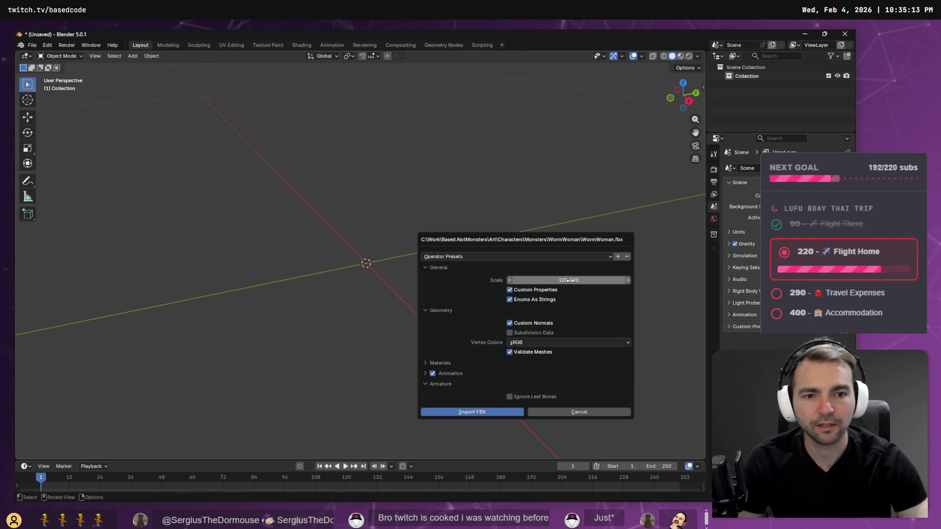
{"action": "left_click", "coordinate": [469, 412]}
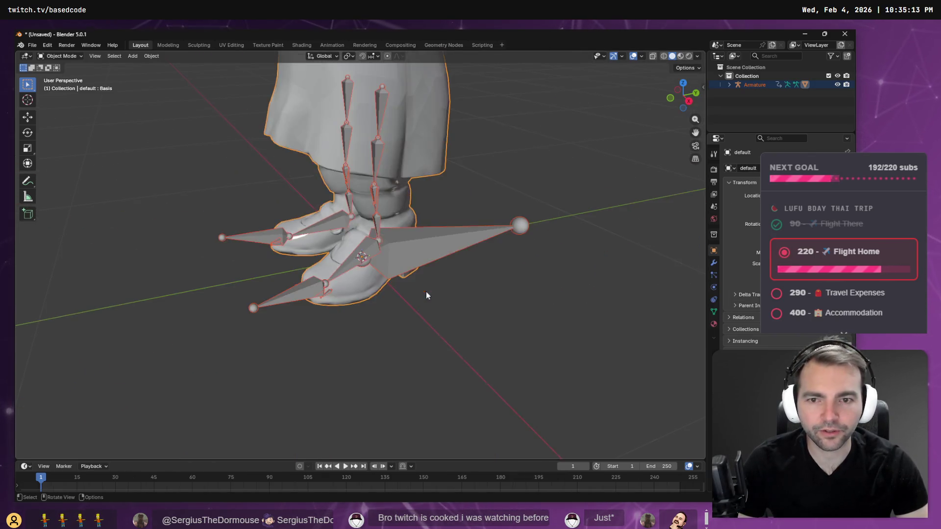
{"action": "scroll", "coordinate": [368, 245], "scroll_direction": "up", "scroll_amount": 5}
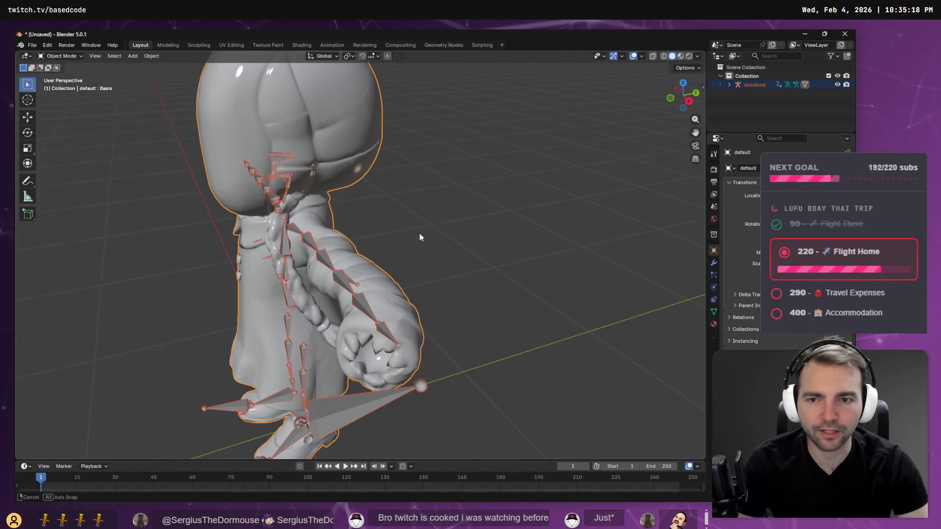
{"action": "scroll", "coordinate": [420, 233], "scroll_direction": "down", "scroll_amount": 3}
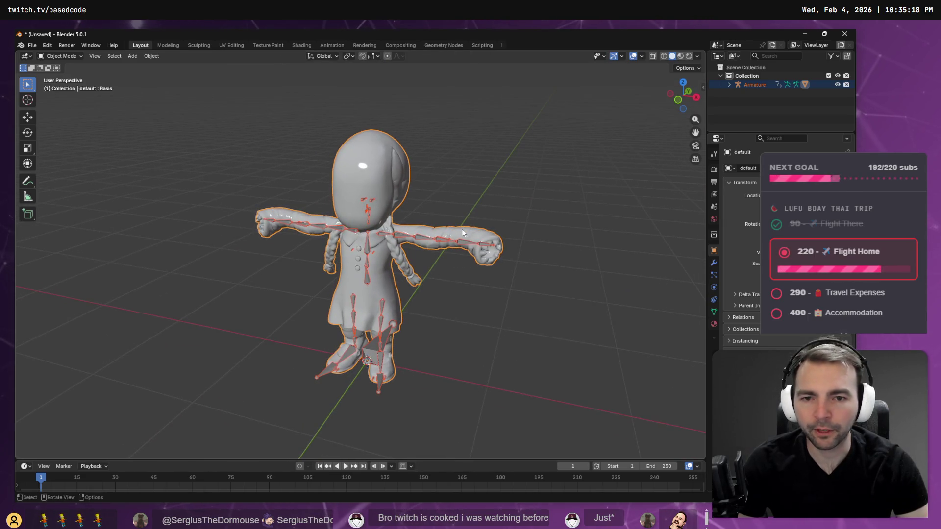
{"action": "left_click", "coordinate": [78, 56]}
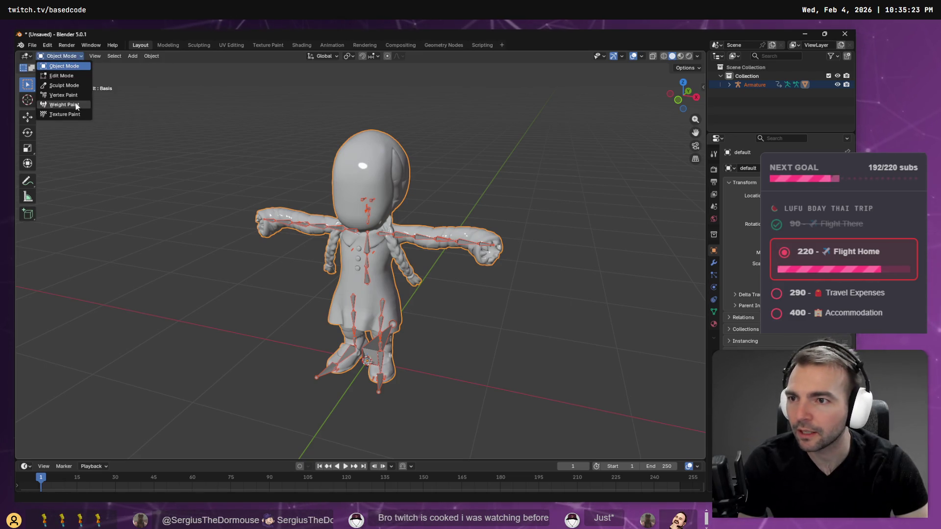
Switch the character to Weight Paint and find the CC_Base_L_UpperarmTwist01 vertex group
{"action": "left_click", "coordinate": [79, 105]}
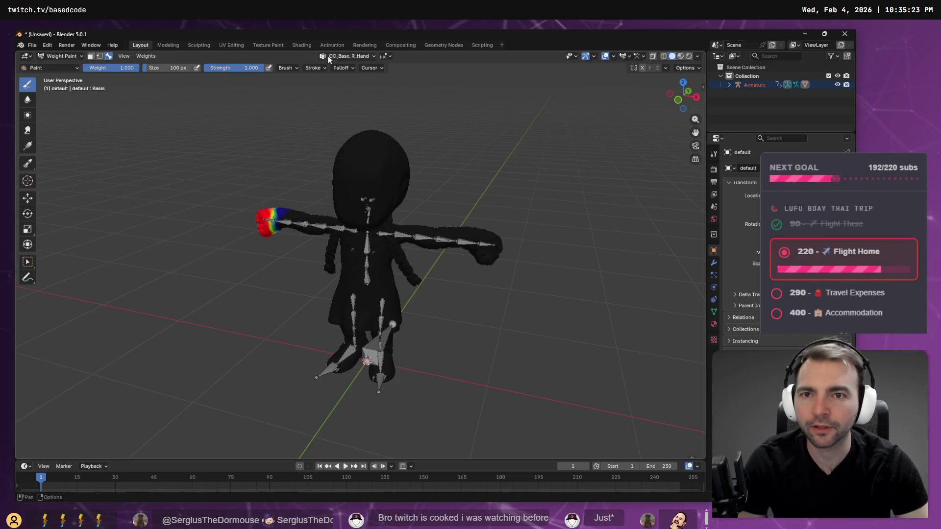
{"action": "left_click", "coordinate": [344, 56]}
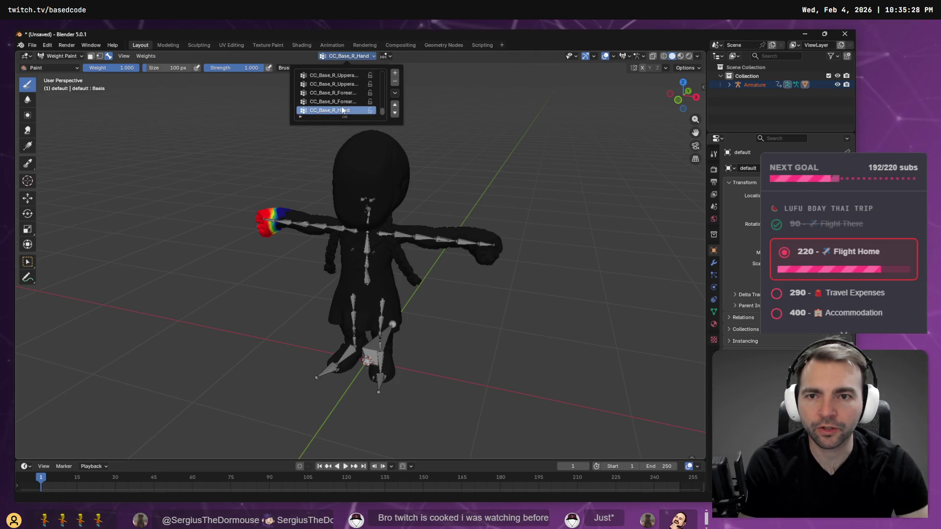
{"action": "scroll", "coordinate": [342, 109], "scroll_direction": "up", "scroll_amount": 10, "text": "ctrl"}
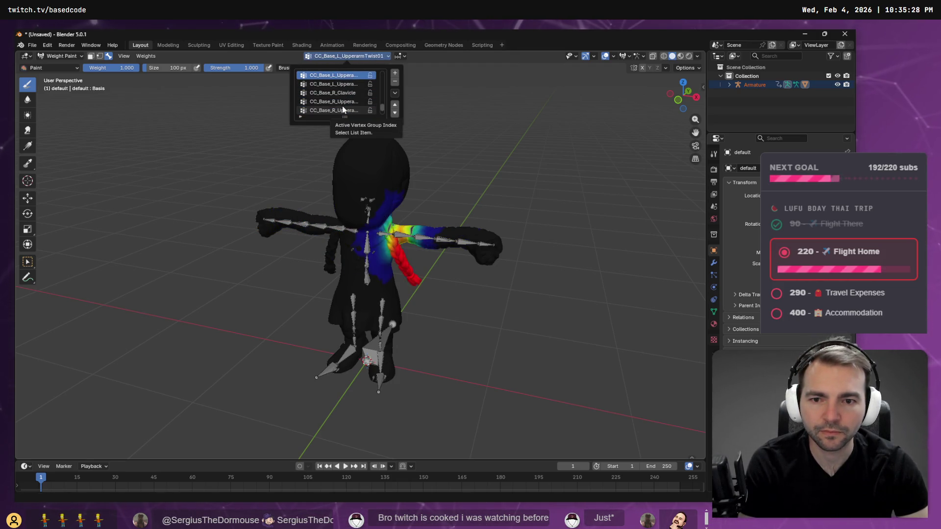
{"action": "scroll", "coordinate": [342, 105], "scroll_direction": "up", "scroll_amount": 6, "text": "ctrl"}
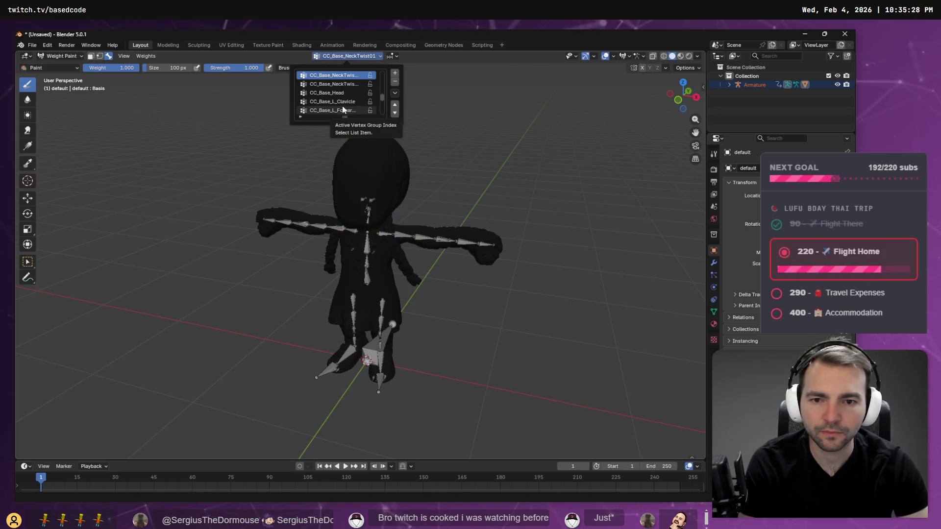
{"action": "scroll", "coordinate": [343, 106], "scroll_direction": "up", "scroll_amount": 3, "text": "ctrl"}
{"action": "scroll", "coordinate": [342, 106], "scroll_direction": "down", "scroll_amount": 4, "text": "ctrl"}
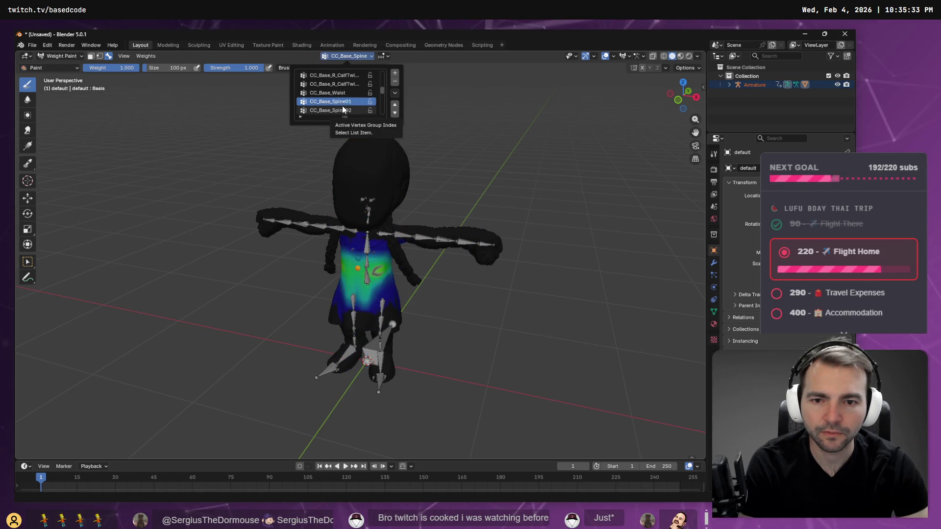
{"action": "scroll", "coordinate": [342, 106], "scroll_direction": "up", "scroll_amount": 2, "text": "ctrl"}
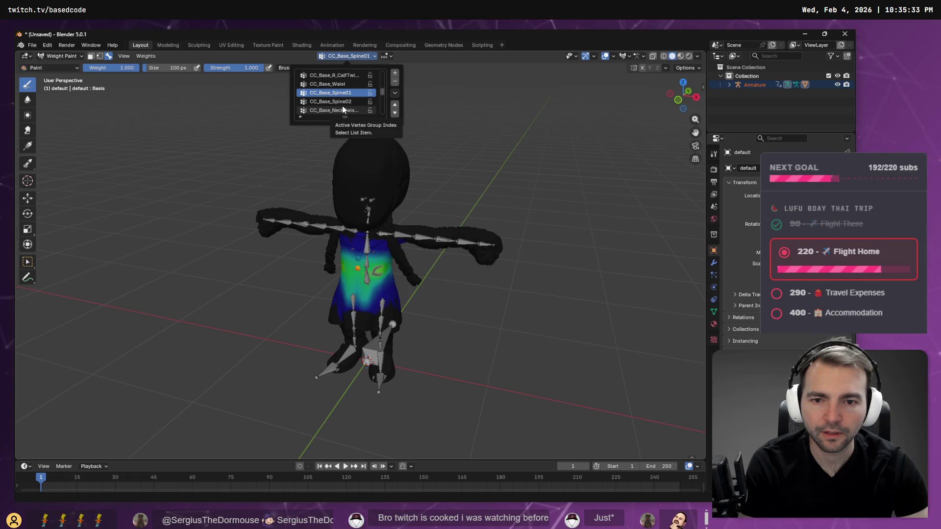
{"action": "scroll", "coordinate": [342, 106], "scroll_direction": "down", "scroll_amount": 1, "text": "ctrl"}
{"action": "scroll", "coordinate": [342, 106], "scroll_direction": "down", "scroll_amount": 1, "text": "ctrl"}
{"action": "scroll", "coordinate": [342, 106], "scroll_direction": "up", "scroll_amount": 1, "text": "ctrl"}
{"action": "scroll", "coordinate": [342, 106], "scroll_direction": "down", "scroll_amount": 1, "text": "ctrl"}
{"action": "scroll", "coordinate": [343, 110], "scroll_direction": "down", "scroll_amount": 5, "text": "ctrl"}
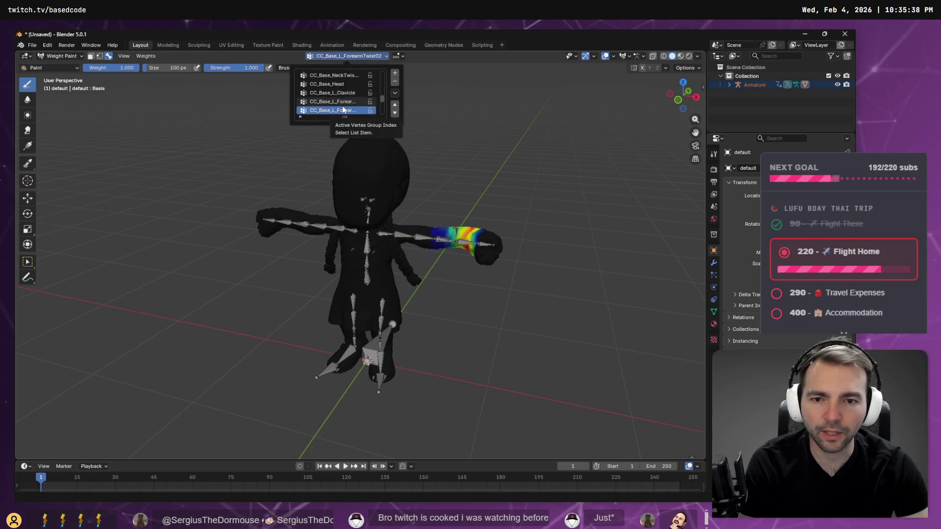
{"action": "scroll", "coordinate": [343, 109], "scroll_direction": "down", "scroll_amount": 3, "text": "ctrl"}
{"action": "scroll", "coordinate": [344, 109], "scroll_direction": "up", "scroll_amount": 2, "text": "ctrl"}
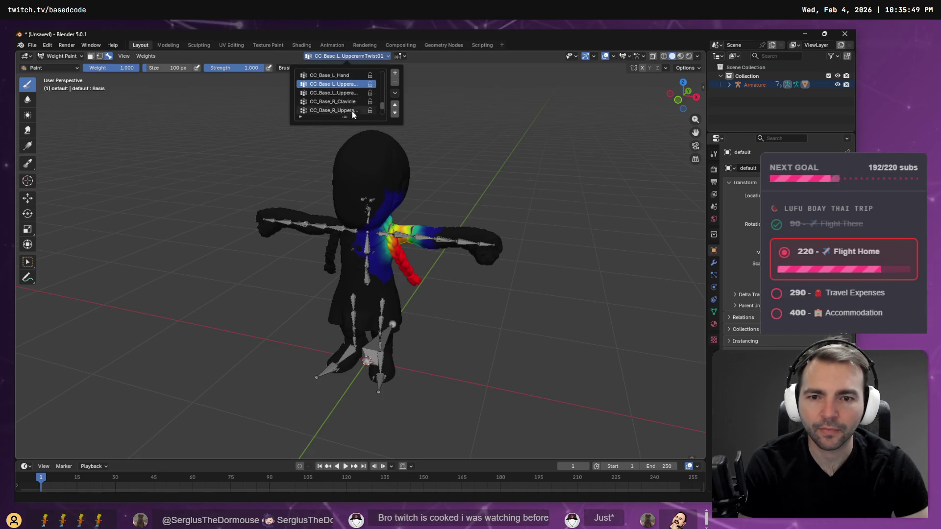
Make CC_Base_L_UpperarmTwist01 active and paint zero weight over the braid
{"action": "left_click", "coordinate": [342, 94]}
{"action": "key", "text": "Up"}
{"action": "left_click", "coordinate": [448, 302]}
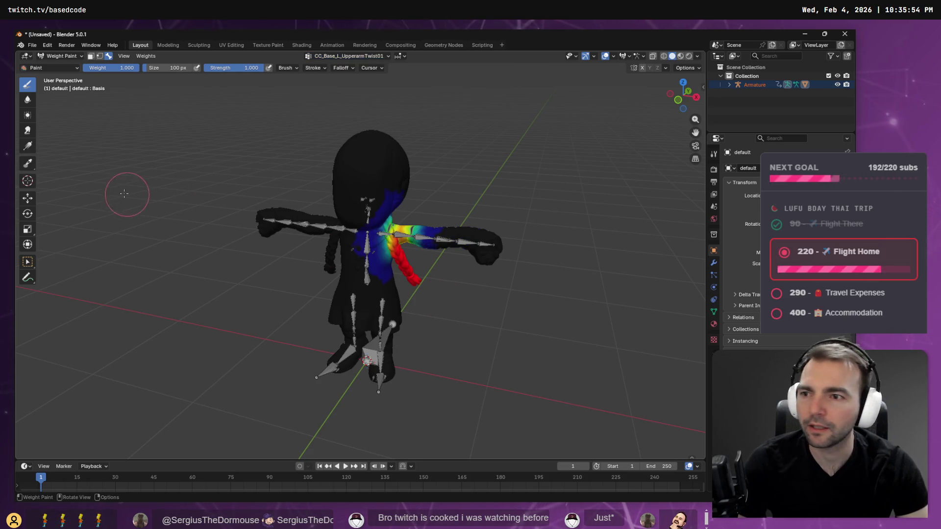
{"action": "scroll", "coordinate": [431, 289], "scroll_direction": "up", "scroll_amount": 4}
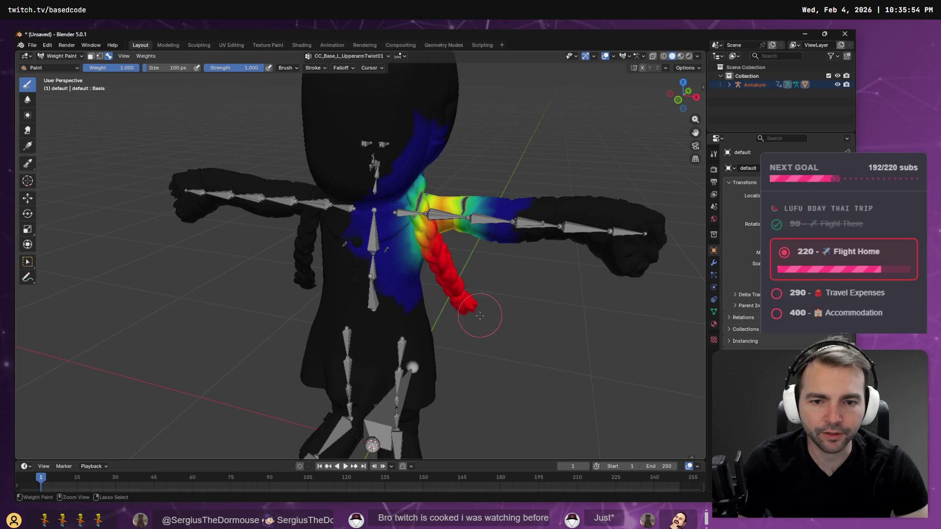
{"action": "mouse_move", "coordinate": [445, 279]}
{"action": "left_mouse_down"}
{"action": "mouse_move", "coordinate": [451, 301]}
{"action": "mouse_move", "coordinate": [460, 298]}
{"action": "mouse_move", "coordinate": [425, 229]}
{"action": "mouse_move", "coordinate": [432, 264]}
{"action": "mouse_move", "coordinate": [473, 306]}
{"action": "mouse_move", "coordinate": [463, 294]}
{"action": "mouse_move", "coordinate": [454, 299]}
{"action": "mouse_move", "coordinate": [472, 295]}
{"action": "mouse_move", "coordinate": [450, 281]}
{"action": "left_mouse_up"}
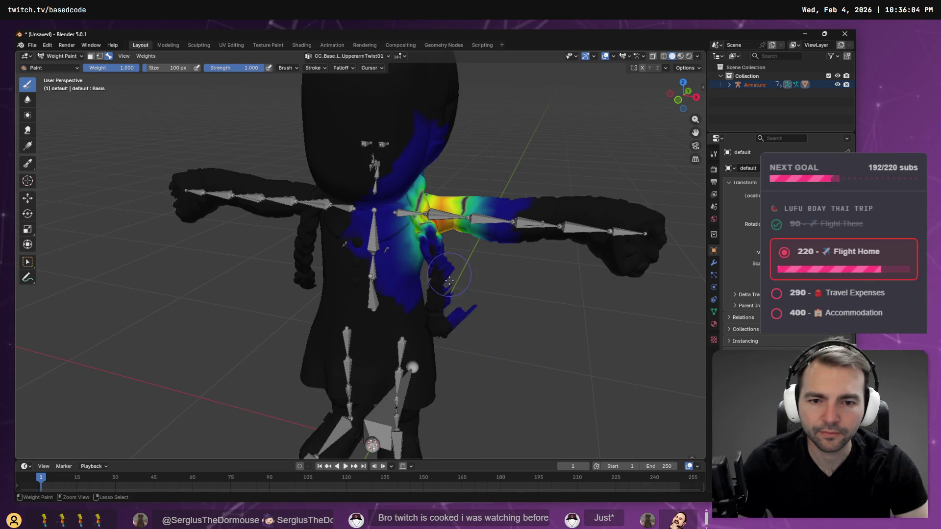
Clear leftover weight near the braid end, checking the arm and torso from all sides
{"action": "left_click_drag", "start_coordinate": [520, 327], "coordinate": [384, 275]}
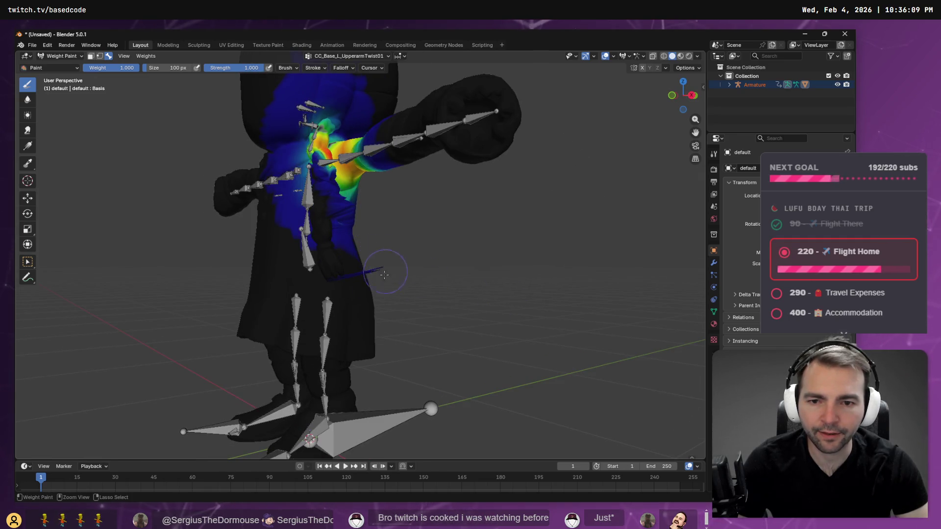
{"action": "left_click_drag", "start_coordinate": [416, 232], "coordinate": [447, 289]}
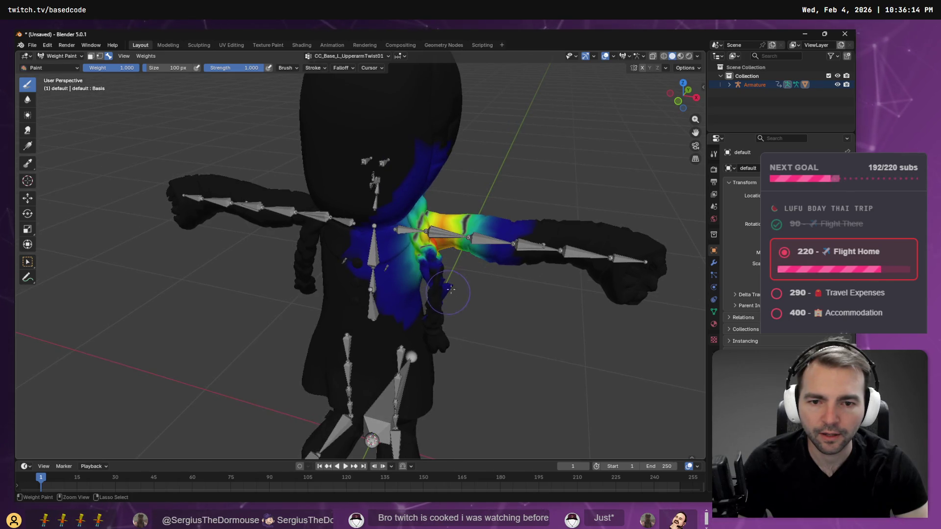
{"action": "left_click_drag", "start_coordinate": [431, 258], "coordinate": [438, 267]}
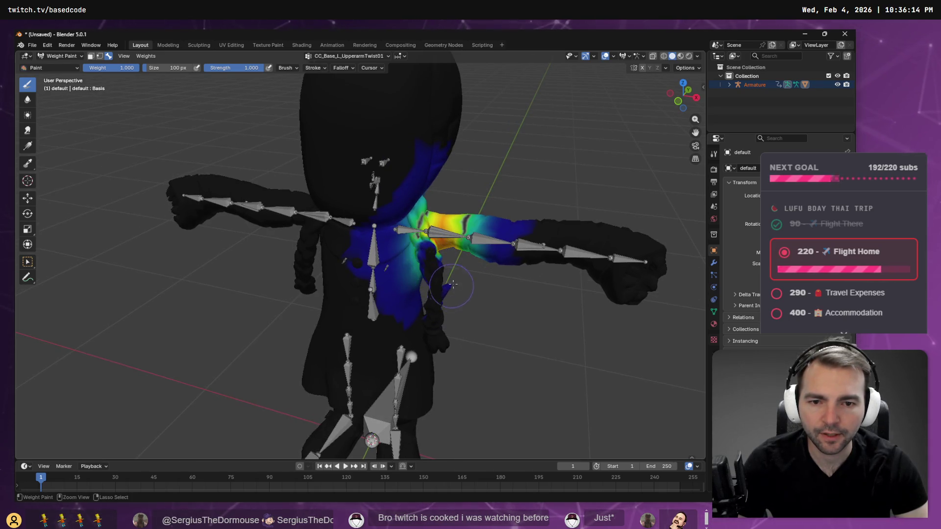
{"action": "mouse_move", "coordinate": [494, 294]}
{"action": "left_mouse_down"}
{"action": "mouse_move", "coordinate": [245, 235]}
{"action": "mouse_move", "coordinate": [226, 217]}
{"action": "mouse_move", "coordinate": [304, 255]}
{"action": "mouse_move", "coordinate": [145, 210]}
{"action": "mouse_move", "coordinate": [431, 235]}
{"action": "mouse_move", "coordinate": [227, 257]}
{"action": "left_mouse_up"}
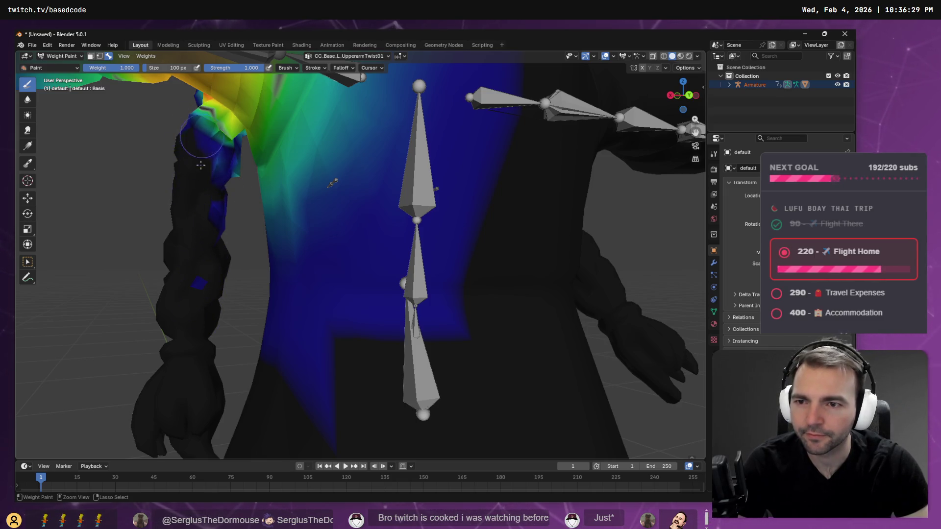
{"action": "mouse_move", "coordinate": [194, 268]}
{"action": "left_mouse_down"}
{"action": "mouse_move", "coordinate": [200, 284]}
{"action": "mouse_move", "coordinate": [154, 278]}
{"action": "left_mouse_up"}
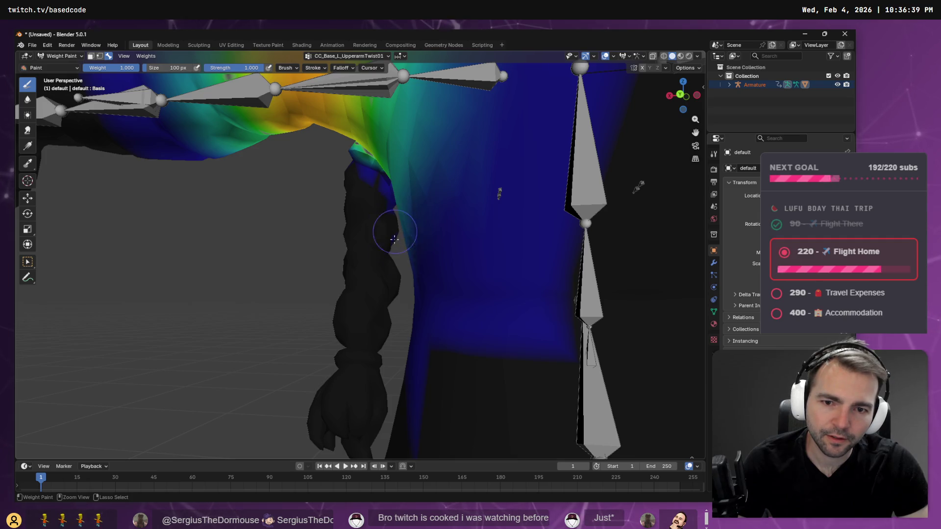
{"action": "mouse_move", "coordinate": [386, 239]}
{"action": "left_mouse_down"}
{"action": "mouse_move", "coordinate": [280, 216]}
{"action": "mouse_move", "coordinate": [353, 240]}
{"action": "mouse_move", "coordinate": [430, 246]}
{"action": "mouse_move", "coordinate": [407, 235]}
{"action": "mouse_move", "coordinate": [378, 239]}
{"action": "mouse_move", "coordinate": [548, 327]}
{"action": "mouse_move", "coordinate": [474, 349]}
{"action": "mouse_move", "coordinate": [311, 332]}
{"action": "left_mouse_up"}
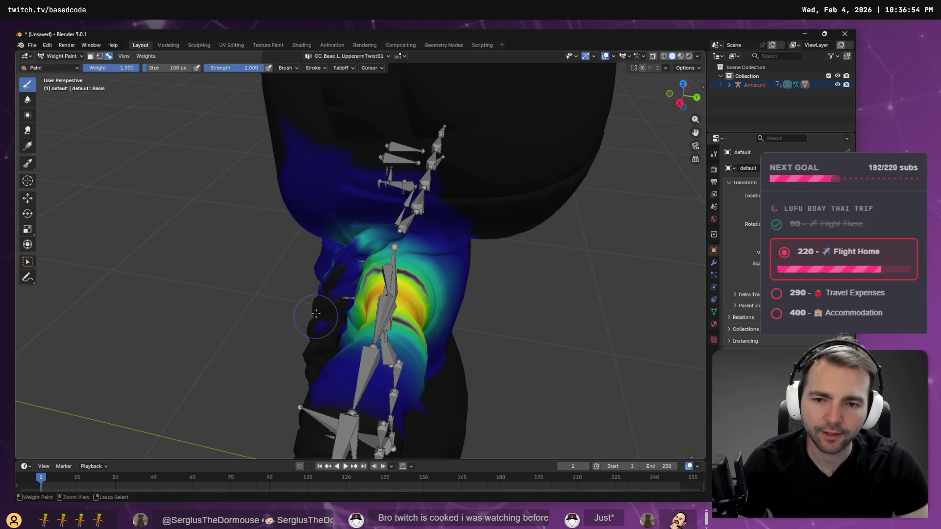
{"action": "mouse_move", "coordinate": [308, 339]}
{"action": "left_mouse_down"}
{"action": "mouse_move", "coordinate": [432, 271]}
{"action": "mouse_move", "coordinate": [439, 248]}
{"action": "left_mouse_up"}
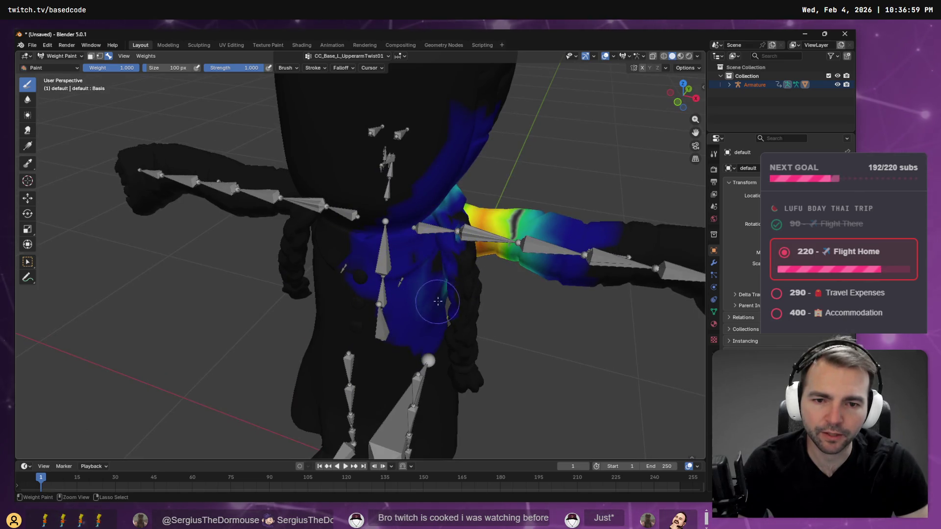
{"action": "left_click_drag", "start_coordinate": [448, 307], "coordinate": [463, 292]}
{"action": "scroll", "coordinate": [464, 292], "scroll_direction": "down", "scroll_amount": 5}
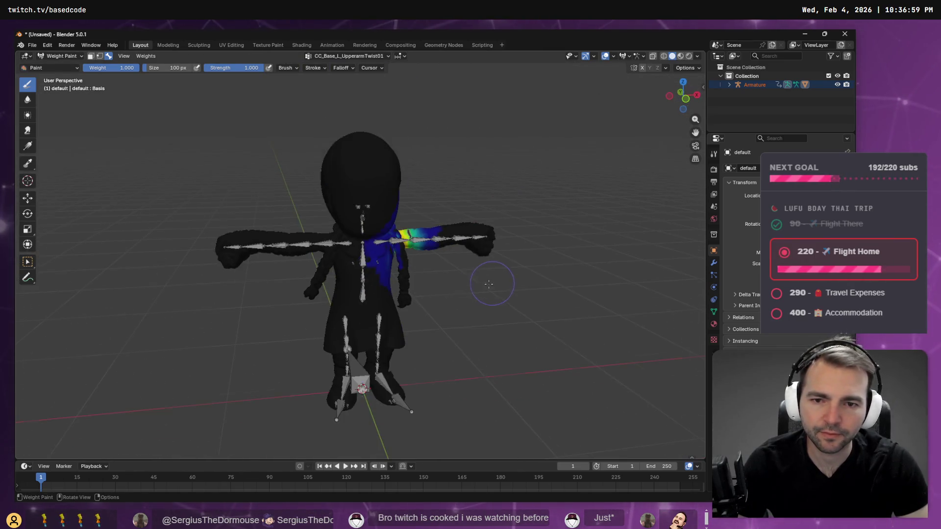
{"action": "scroll", "coordinate": [466, 287], "scroll_direction": "up", "scroll_amount": 2}
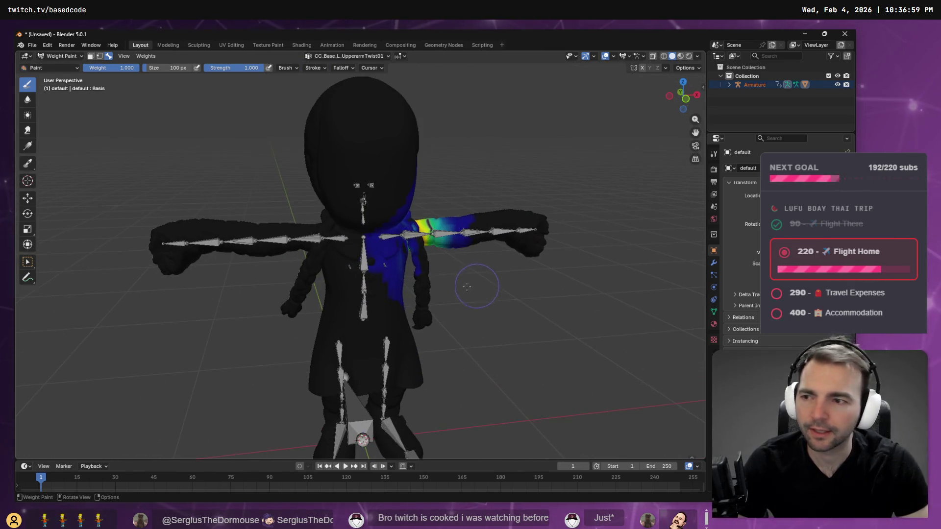
Select CC_Base_R_UpperarmTwist01 and paint the braid end down to zero weight
{"action": "left_click", "coordinate": [324, 56]}
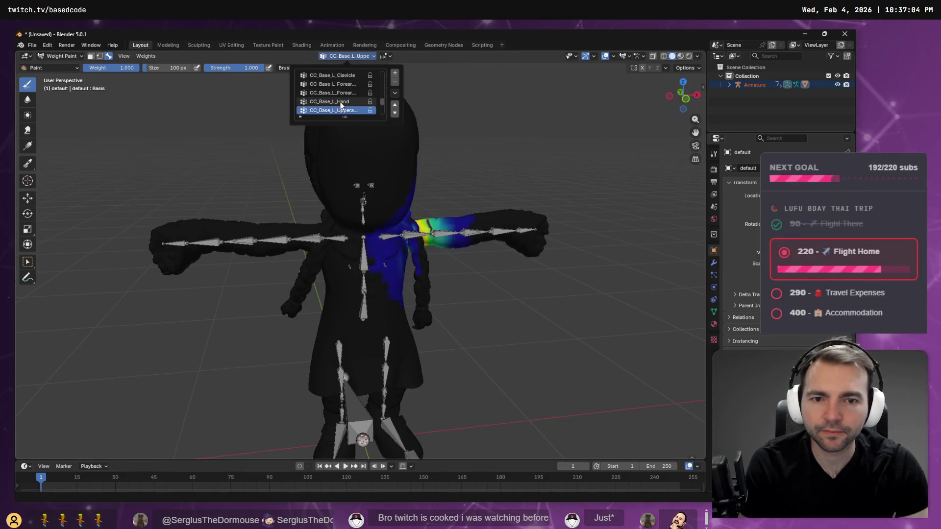
{"action": "scroll", "coordinate": [340, 102], "scroll_direction": "down", "scroll_amount": 4}
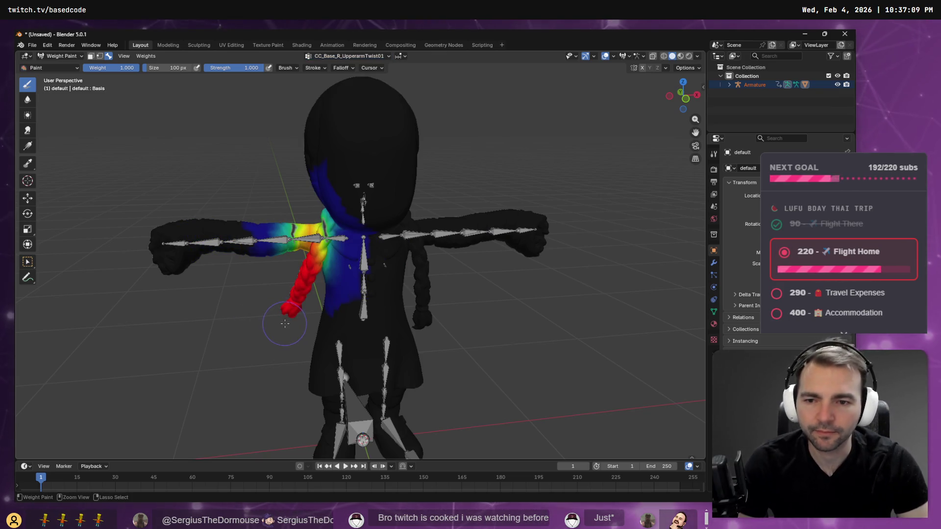
{"action": "scroll", "coordinate": [285, 320], "scroll_direction": "up", "scroll_amount": 8}
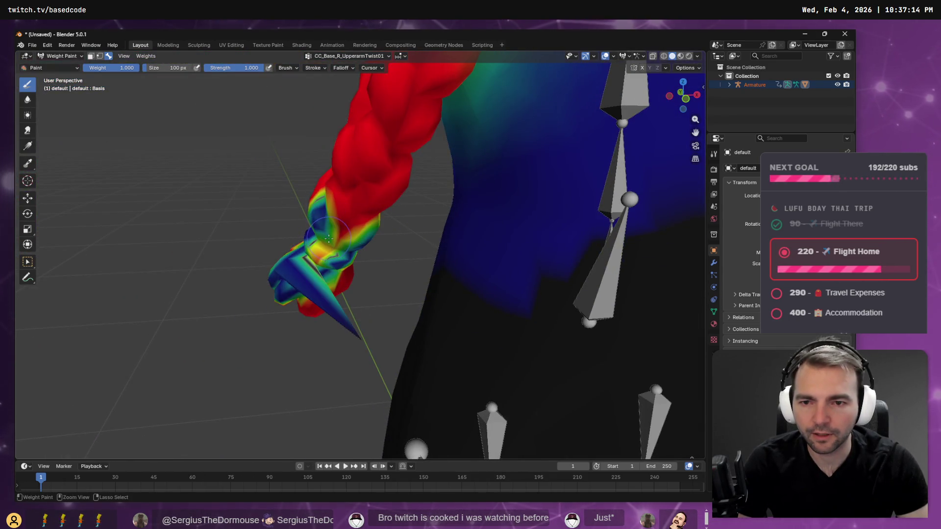
{"action": "scroll", "coordinate": [329, 239], "scroll_direction": "down", "scroll_amount": 5}
{"action": "mouse_move", "coordinate": [329, 238]}
{"action": "left_mouse_down"}
{"action": "mouse_move", "coordinate": [343, 255]}
{"action": "mouse_move", "coordinate": [440, 269]}
{"action": "mouse_move", "coordinate": [524, 262]}
{"action": "left_mouse_up"}
{"action": "mouse_move", "coordinate": [372, 314]}
{"action": "left_mouse_down"}
{"action": "mouse_move", "coordinate": [377, 338]}
{"action": "mouse_move", "coordinate": [362, 324]}
{"action": "mouse_move", "coordinate": [372, 338]}
{"action": "mouse_move", "coordinate": [380, 329]}
{"action": "mouse_move", "coordinate": [373, 273]}
{"action": "mouse_move", "coordinate": [401, 259]}
{"action": "mouse_move", "coordinate": [382, 255]}
{"action": "mouse_move", "coordinate": [353, 274]}
{"action": "mouse_move", "coordinate": [357, 294]}
{"action": "mouse_move", "coordinate": [346, 283]}
{"action": "mouse_move", "coordinate": [361, 299]}
{"action": "mouse_move", "coordinate": [382, 297]}
{"action": "mouse_move", "coordinate": [392, 323]}
{"action": "mouse_move", "coordinate": [345, 274]}
{"action": "mouse_move", "coordinate": [336, 200]}
{"action": "mouse_move", "coordinate": [421, 187]}
{"action": "left_mouse_up"}
Enlarge the weight brush twice with F, then shrink it somewhat
{"action": "key", "text": "f"}
{"action": "left_click", "coordinate": [387, 321]}
{"action": "key", "text": "f"}
{"action": "left_click", "coordinate": [416, 272]}
{"action": "key", "text": "f"}
{"action": "left_click", "coordinate": [338, 288]}
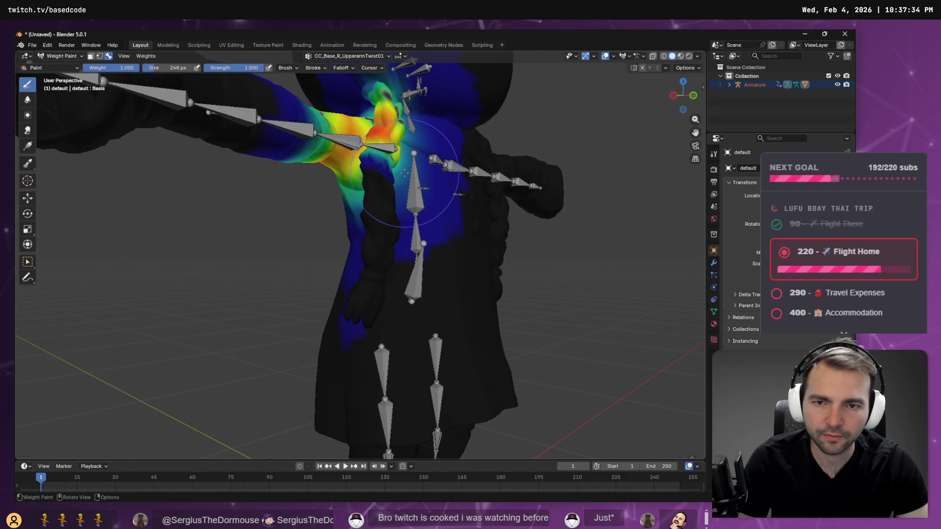
Paint down the weights around the shoulder, then switch to the Shading workspace
{"action": "scroll", "coordinate": [436, 166], "scroll_direction": "up", "scroll_amount": 5}
{"action": "scroll", "coordinate": [431, 147], "scroll_direction": "down", "scroll_amount": 4}
{"action": "scroll", "coordinate": [425, 128], "scroll_direction": "up", "scroll_amount": 4}
{"action": "scroll", "coordinate": [426, 128], "scroll_direction": "down", "scroll_amount": 4}
{"action": "scroll", "coordinate": [392, 196], "scroll_direction": "up", "scroll_amount": 2}
{"action": "mouse_move", "coordinate": [388, 235]}
{"action": "left_mouse_down"}
{"action": "mouse_move", "coordinate": [409, 267]}
{"action": "mouse_move", "coordinate": [426, 186]}
{"action": "mouse_move", "coordinate": [402, 118]}
{"action": "mouse_move", "coordinate": [395, 131]}
{"action": "mouse_move", "coordinate": [441, 133]}
{"action": "mouse_move", "coordinate": [426, 98]}
{"action": "mouse_move", "coordinate": [373, 113]}
{"action": "mouse_move", "coordinate": [394, 128]}
{"action": "left_mouse_up"}
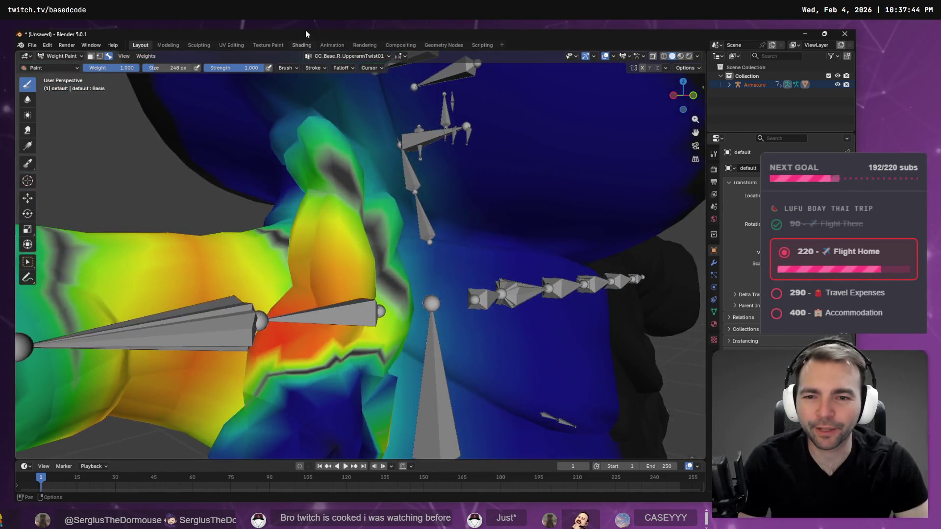
{"action": "left_click", "coordinate": [302, 45]}
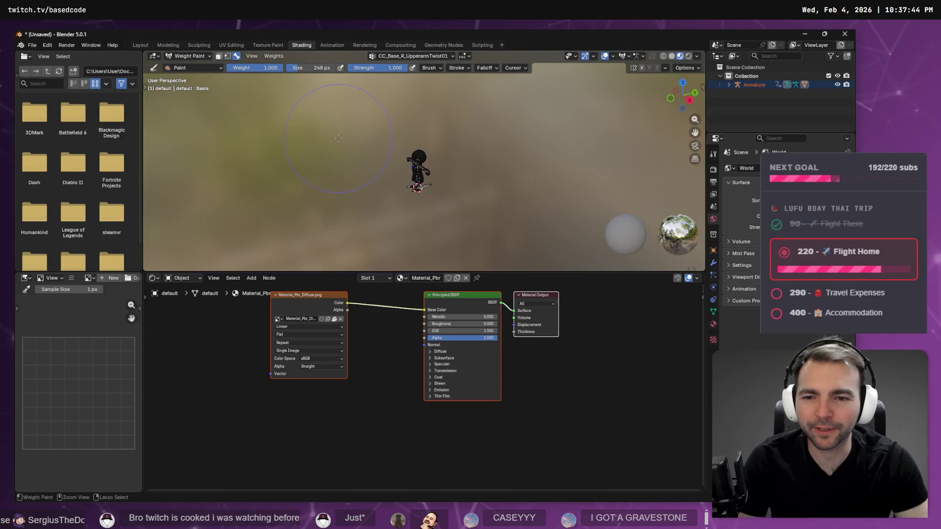
Return to the Modeling workspace with the model in Weight Paint mode
{"action": "left_click", "coordinate": [171, 49]}
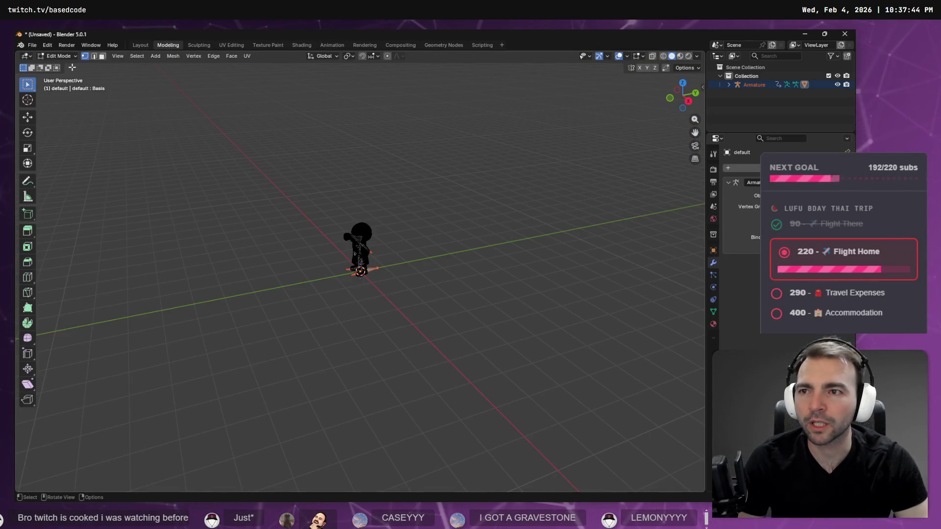
{"action": "left_click", "coordinate": [59, 56]}
{"action": "left_click", "coordinate": [78, 103]}
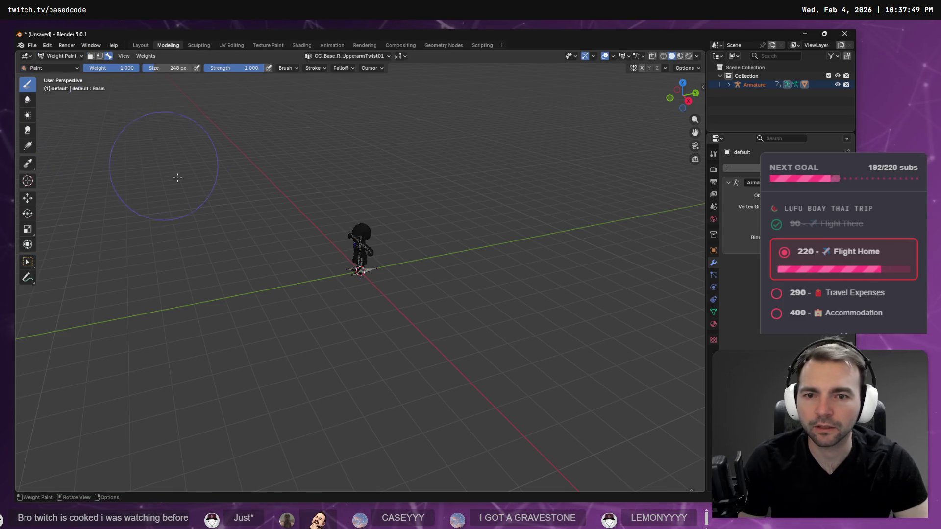
Paint the shoulder and upper arm down to blue in CC_Base_R_UpperarmTwist01
{"action": "scroll", "coordinate": [362, 174], "scroll_direction": "up", "scroll_amount": 10}
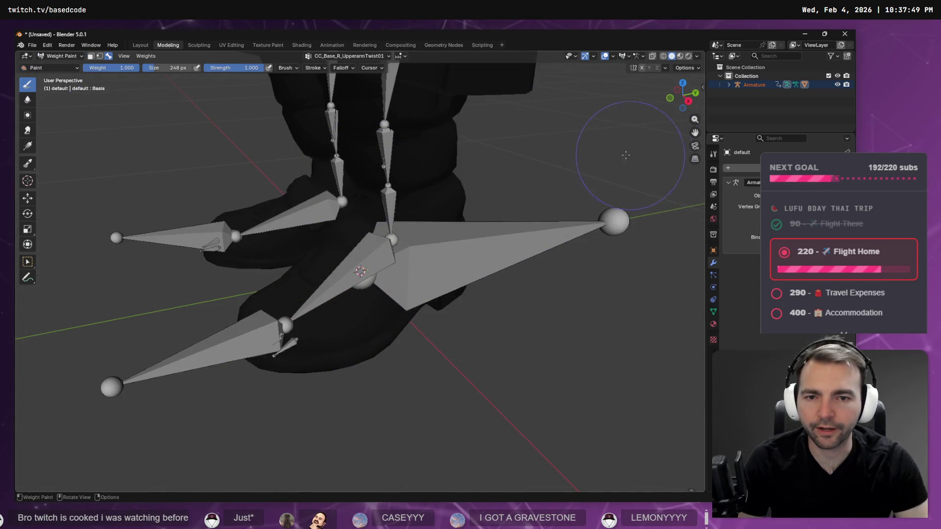
{"action": "scroll", "coordinate": [492, 238], "scroll_direction": "down", "scroll_amount": 5}
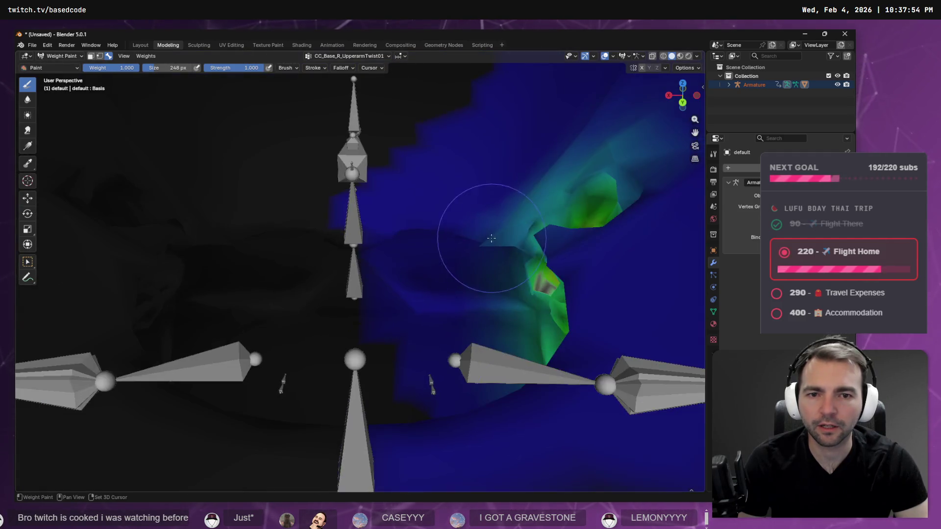
{"action": "scroll", "coordinate": [491, 239], "scroll_direction": "down", "scroll_amount": 8}
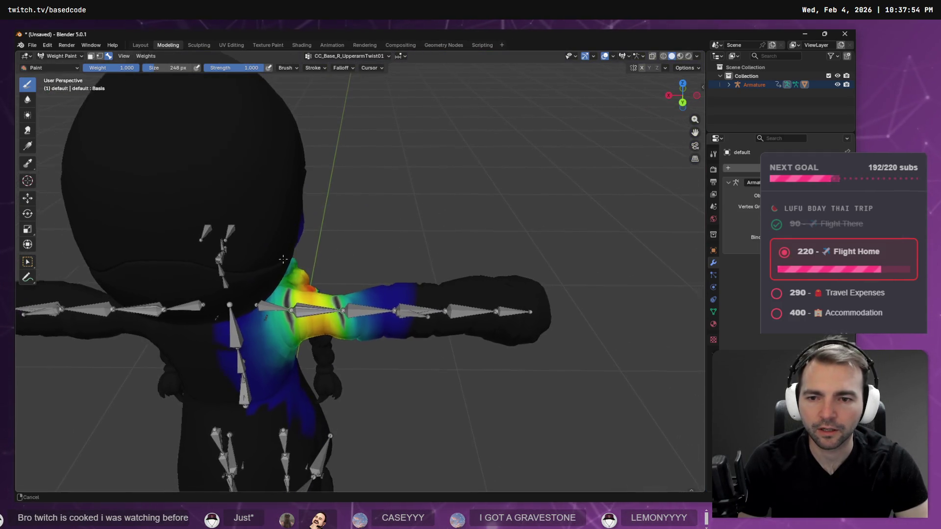
{"action": "scroll", "coordinate": [282, 258], "scroll_direction": "down", "scroll_amount": 10}
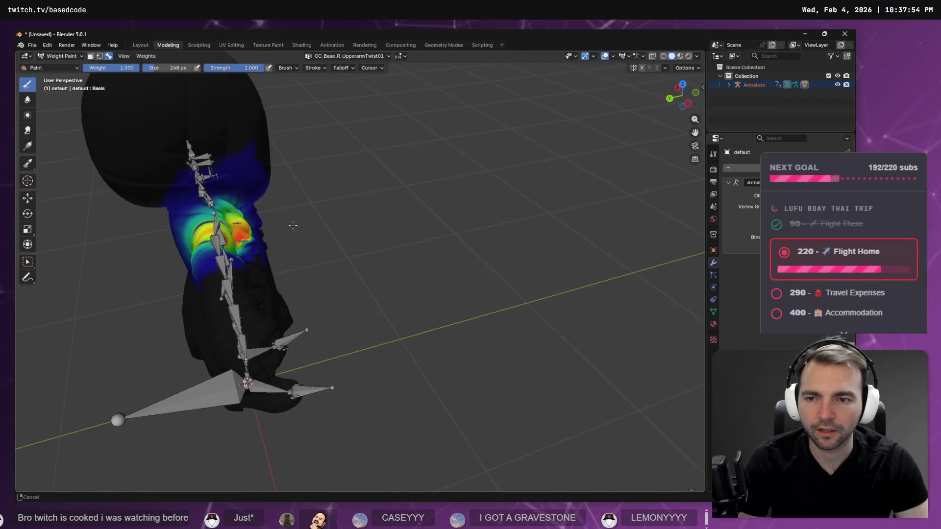
{"action": "scroll", "coordinate": [293, 225], "scroll_direction": "up", "scroll_amount": 6}
{"action": "scroll", "coordinate": [582, 256], "scroll_direction": "right", "scroll_amount": 8}
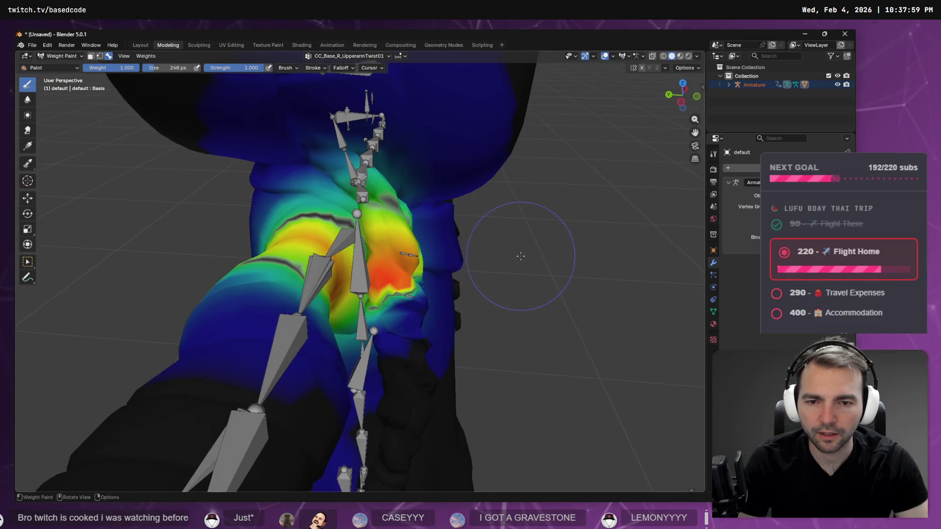
{"action": "scroll", "coordinate": [520, 256], "scroll_direction": "up", "scroll_amount": 4}
{"action": "mouse_move", "coordinate": [495, 319]}
{"action": "left_mouse_down"}
{"action": "mouse_move", "coordinate": [441, 122]}
{"action": "mouse_move", "coordinate": [448, 312]}
{"action": "mouse_move", "coordinate": [412, 191]}
{"action": "mouse_move", "coordinate": [399, 88]}
{"action": "mouse_move", "coordinate": [402, 264]}
{"action": "mouse_move", "coordinate": [415, 309]}
{"action": "mouse_move", "coordinate": [402, 372]}
{"action": "mouse_move", "coordinate": [384, 221]}
{"action": "left_mouse_up"}
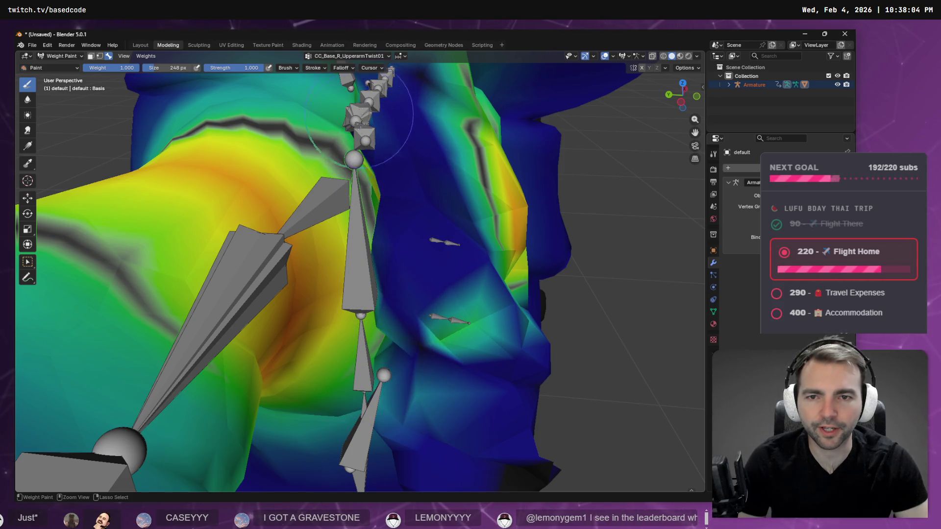
{"action": "left_click_drag", "start_coordinate": [449, 259], "coordinate": [313, 206]}
{"action": "mouse_move", "coordinate": [243, 118]}
{"action": "left_mouse_down"}
{"action": "mouse_move", "coordinate": [247, 265]}
{"action": "mouse_move", "coordinate": [221, 142]}
{"action": "mouse_move", "coordinate": [473, 317]}
{"action": "mouse_move", "coordinate": [337, 113]}
{"action": "mouse_move", "coordinate": [466, 243]}
{"action": "mouse_move", "coordinate": [464, 256]}
{"action": "mouse_move", "coordinate": [458, 220]}
{"action": "left_mouse_up"}
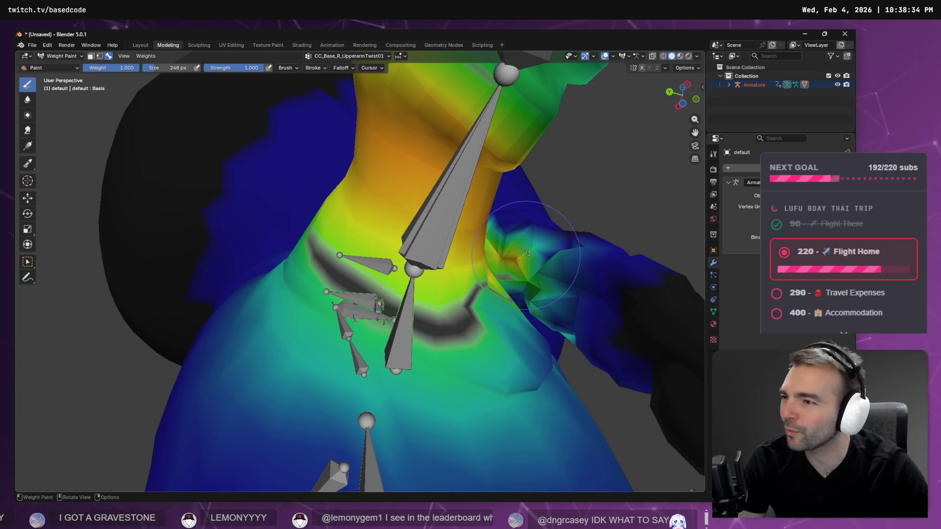
Orbit and zoom around the torso to check the shoulder weights from the side
{"action": "mouse_move", "coordinate": [559, 258]}
{"action": "left_mouse_down"}
{"action": "mouse_move", "coordinate": [382, 235]}
{"action": "mouse_move", "coordinate": [415, 216]}
{"action": "mouse_move", "coordinate": [387, 201]}
{"action": "mouse_move", "coordinate": [479, 242]}
{"action": "mouse_move", "coordinate": [343, 248]}
{"action": "mouse_move", "coordinate": [436, 263]}
{"action": "left_mouse_up"}
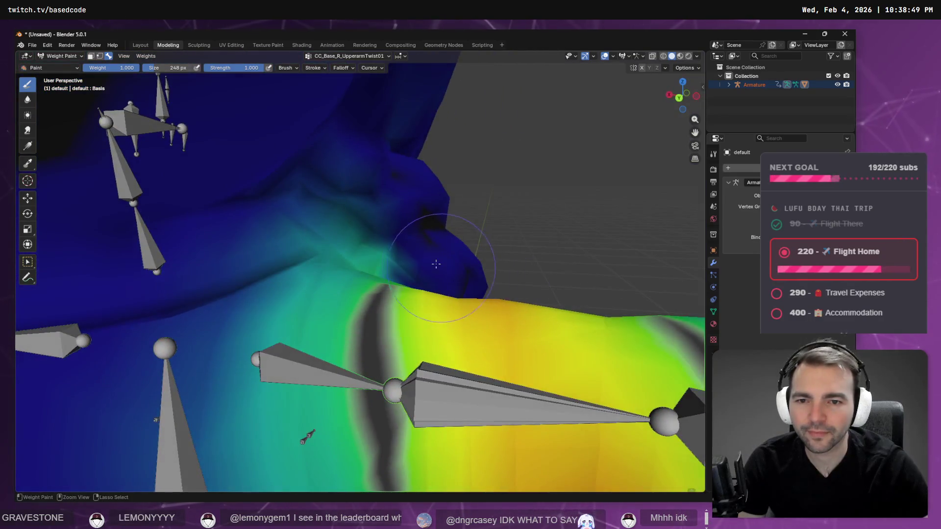
{"action": "left_click_drag", "start_coordinate": [399, 194], "coordinate": [321, 222]}
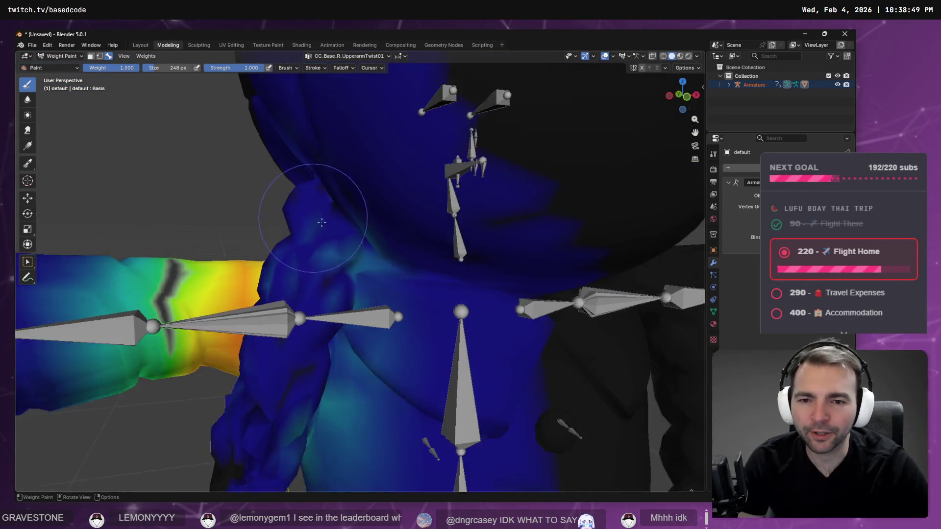
{"action": "scroll", "coordinate": [322, 222], "scroll_direction": "down", "scroll_amount": 5}
{"action": "scroll", "coordinate": [399, 273], "scroll_direction": "down", "scroll_amount": 3}
{"action": "scroll", "coordinate": [380, 291], "scroll_direction": "down", "scroll_amount": 3}
{"action": "scroll", "coordinate": [379, 291], "scroll_direction": "up", "scroll_amount": 6}
{"action": "mouse_move", "coordinate": [380, 291]}
{"action": "left_mouse_down"}
{"action": "mouse_move", "coordinate": [464, 291]}
{"action": "mouse_move", "coordinate": [347, 306]}
{"action": "left_mouse_up"}
{"action": "scroll", "coordinate": [347, 306], "scroll_direction": "down", "scroll_amount": 3}
{"action": "mouse_move", "coordinate": [605, 279]}
{"action": "left_mouse_down"}
{"action": "mouse_move", "coordinate": [566, 314]}
{"action": "mouse_move", "coordinate": [136, 166]}
{"action": "left_mouse_up"}
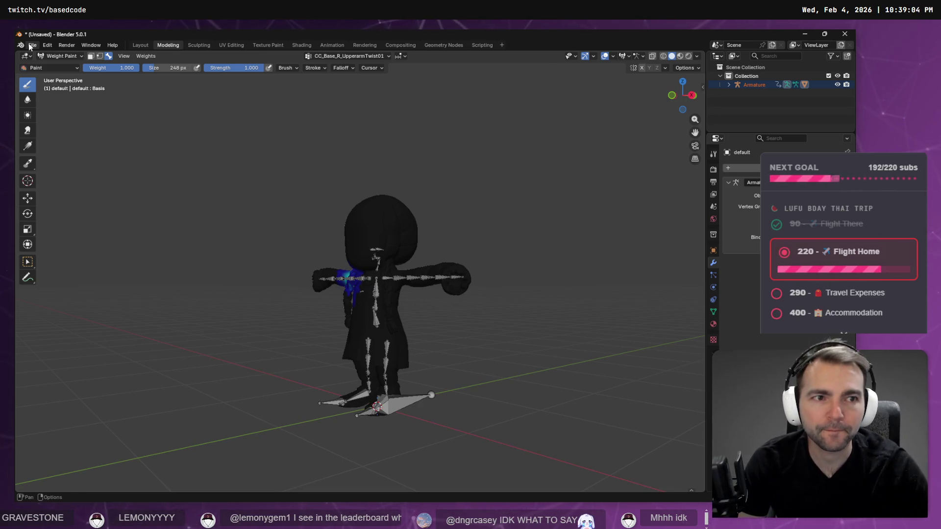
Select the Armature with its children and start an FBX export
{"action": "left_click", "coordinate": [735, 85]}
{"action": "left_click", "coordinate": [753, 86]}
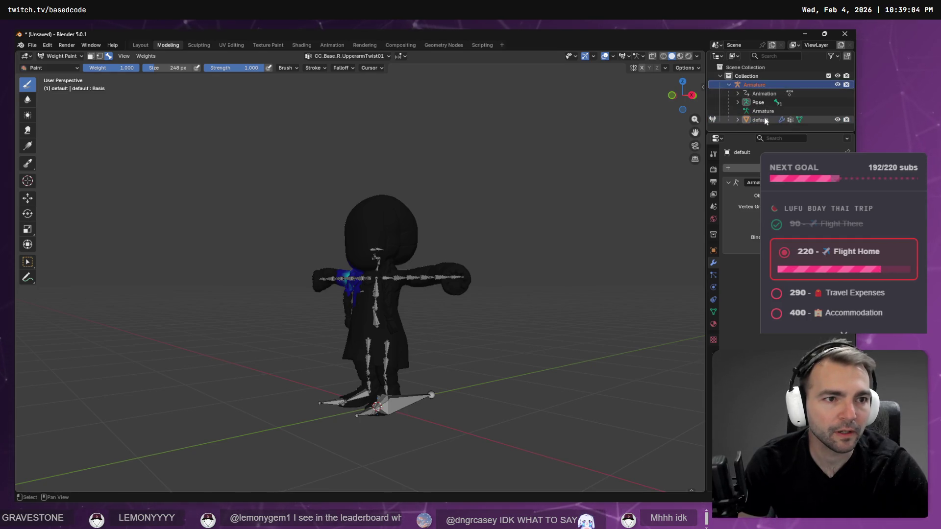
{"action": "left_click", "coordinate": [33, 46]}
{"action": "mouse_move", "coordinate": [64, 179]}
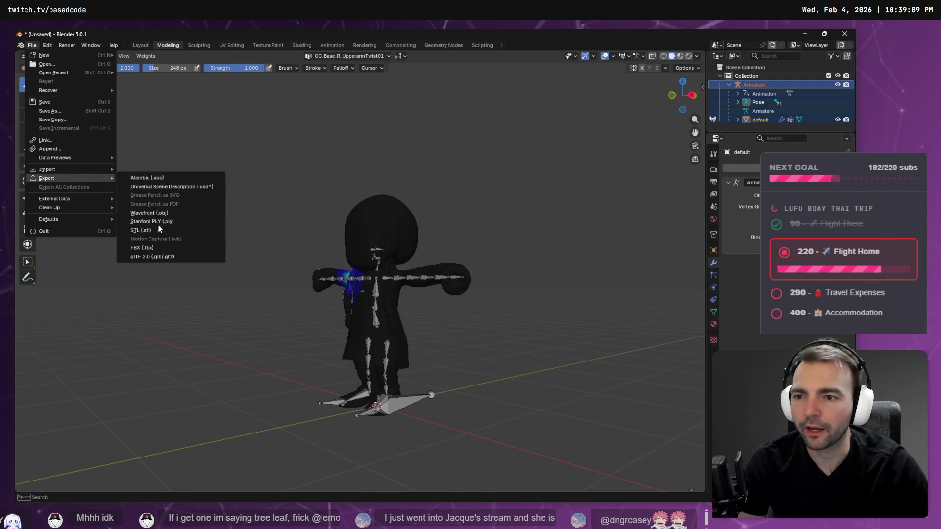
{"action": "left_click", "coordinate": [147, 247]}
Limit the export to selected Armature and Other objects, with Path Mode set to Copy
{"action": "left_click", "coordinate": [574, 129]}
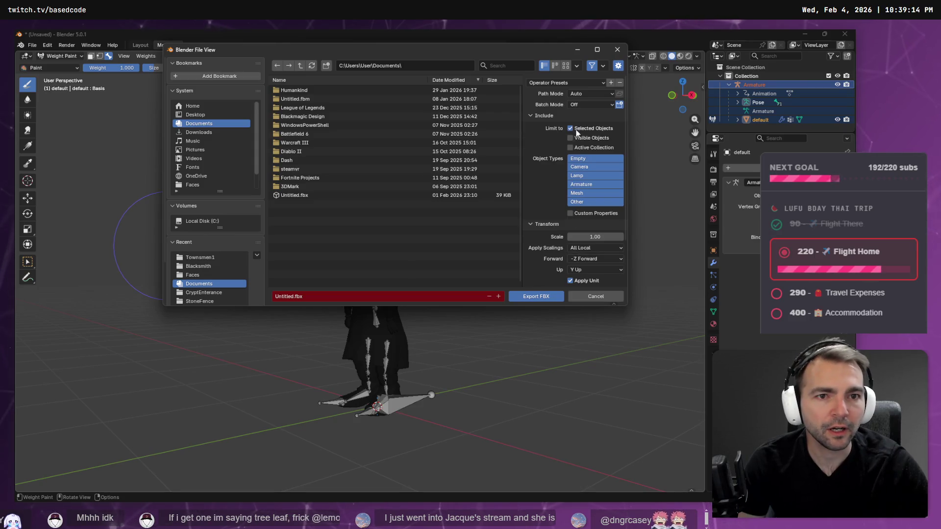
{"action": "left_click", "coordinate": [586, 183], "text": "shift"}
{"action": "left_click", "coordinate": [587, 202], "text": "shift"}
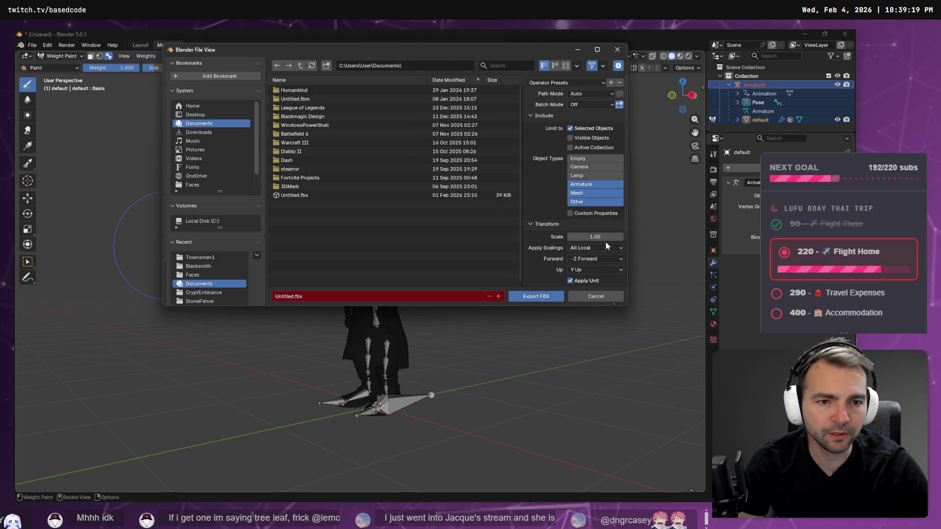
{"action": "scroll", "coordinate": [573, 254], "scroll_direction": "down", "scroll_amount": 3}
{"action": "scroll", "coordinate": [545, 216], "scroll_direction": "up", "scroll_amount": 3}
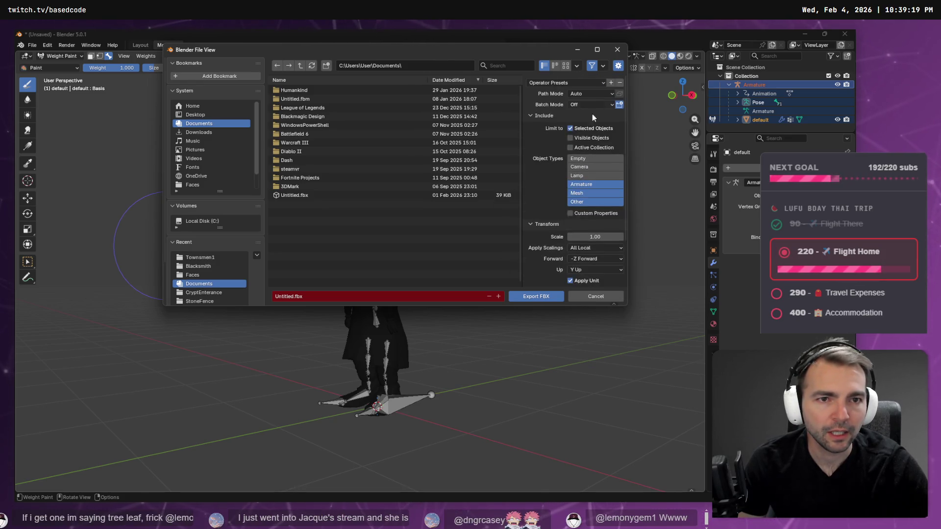
{"action": "left_click", "coordinate": [610, 91]}
{"action": "left_click", "coordinate": [589, 152]}
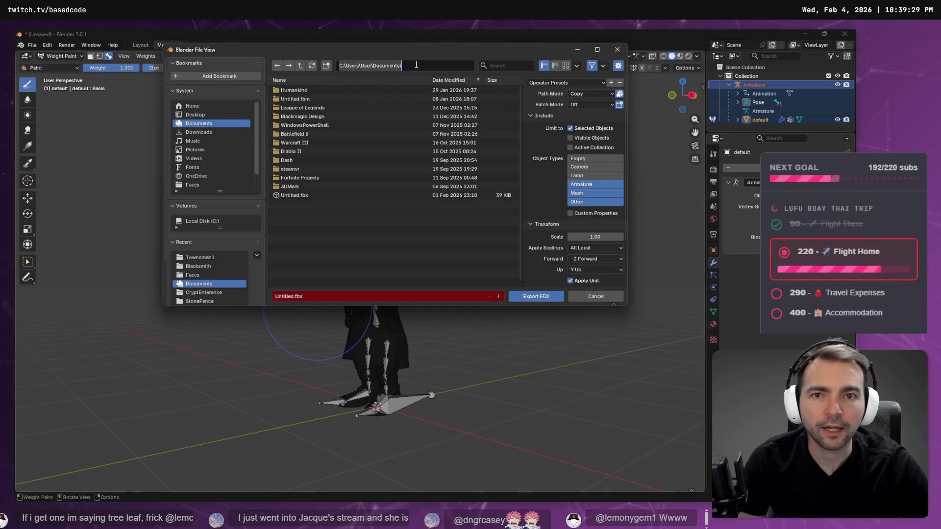
Overwrite WormWoman.fbx in the WormWoman folder and switch to Godot
{"action": "key", "text": "Return"}
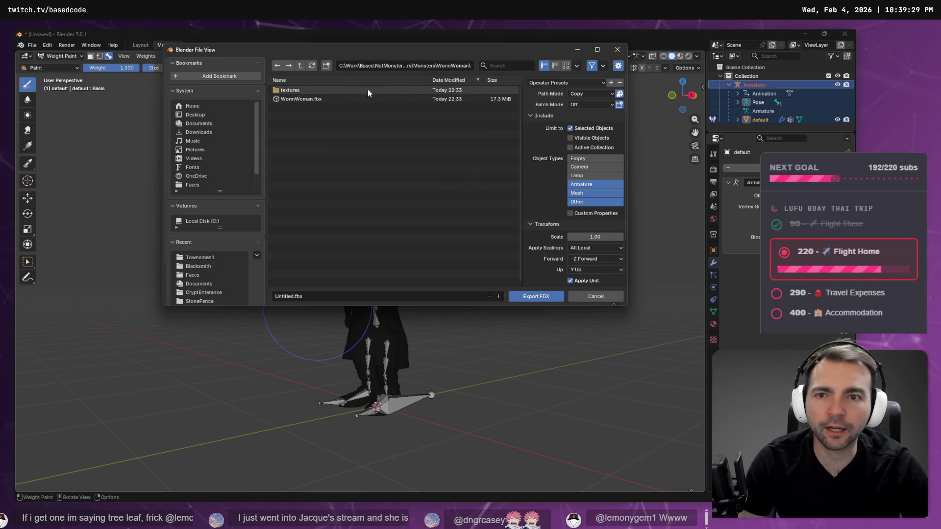
{"action": "double_click", "coordinate": [311, 99]}
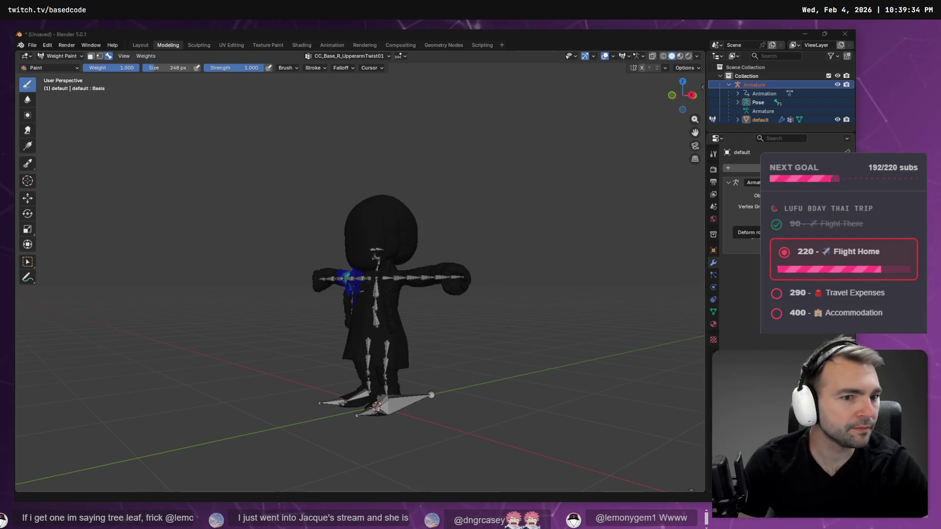
{"action": "key", "text": "alt+Tab"}
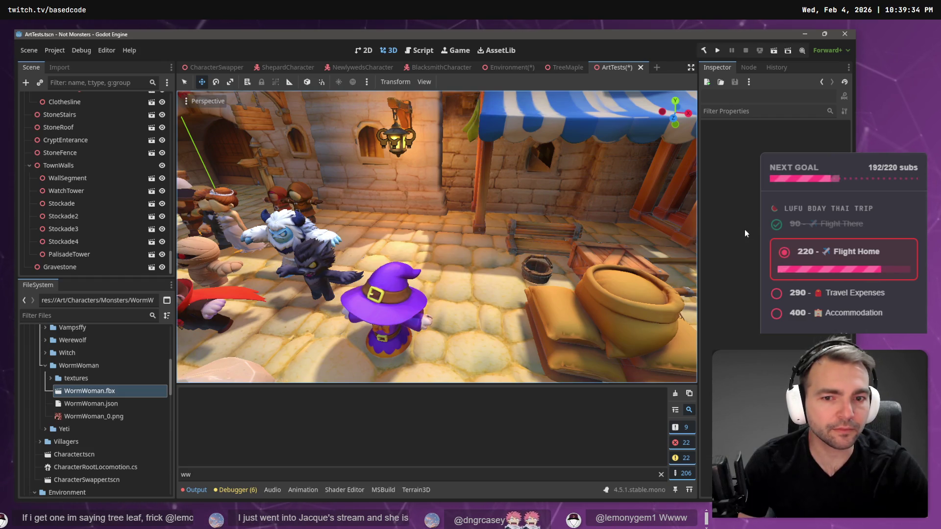
Drop WormWoman.fbx into the ArtTests viewport, frame it, and return to Blender
{"action": "mouse_move", "coordinate": [90, 391]}
{"action": "left_mouse_down"}
{"action": "mouse_move", "coordinate": [399, 270]}
{"action": "mouse_move", "coordinate": [454, 263]}
{"action": "left_mouse_up"}
{"action": "key", "text": "f"}
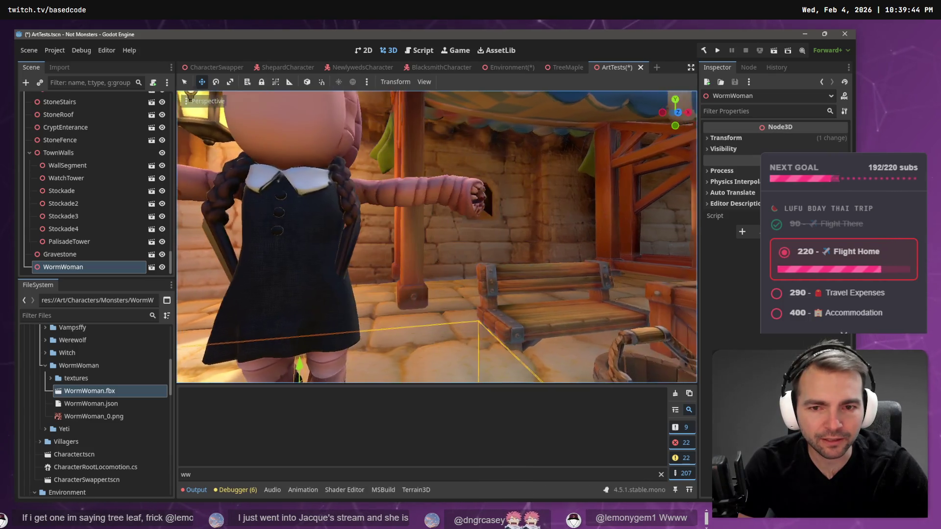
{"action": "key", "text": "alt+Tab"}
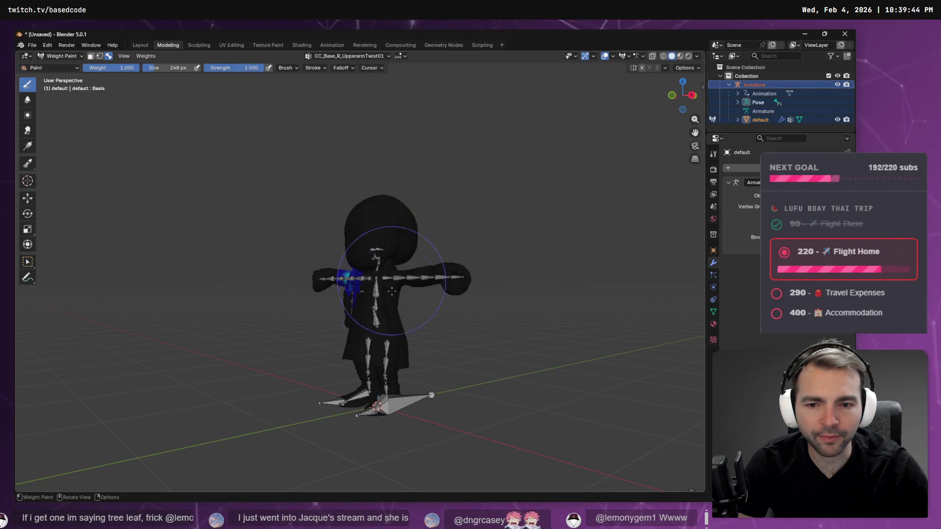
Make the CC_Base_Spine02 spine group the active vertex group
{"action": "scroll", "coordinate": [430, 340], "scroll_direction": "up", "scroll_amount": 5}
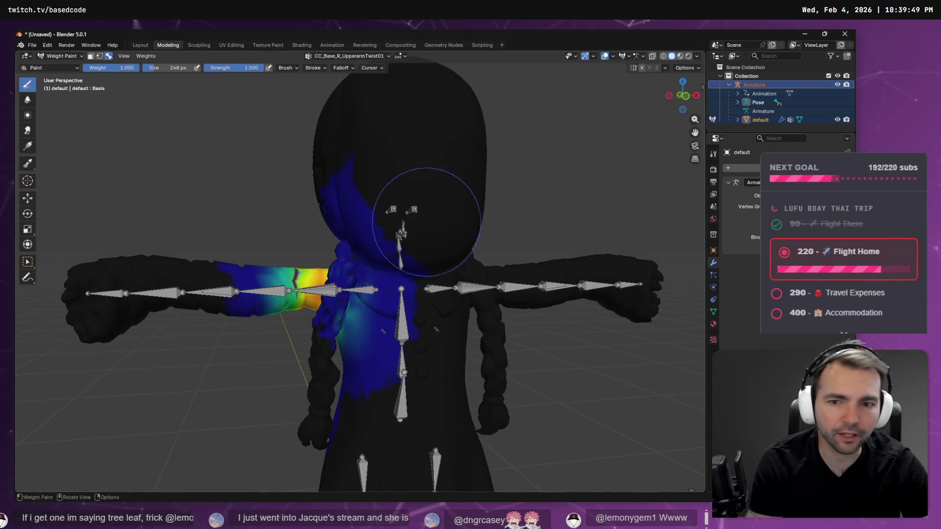
{"action": "left_click", "coordinate": [343, 56]}
{"action": "scroll", "coordinate": [329, 95], "scroll_direction": "down", "scroll_amount": 3}
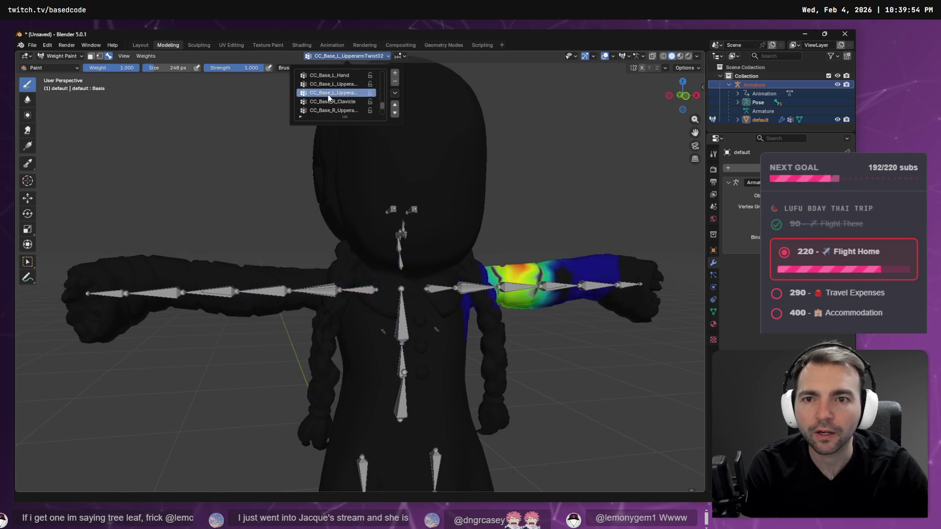
{"action": "scroll", "coordinate": [328, 97], "scroll_direction": "up", "scroll_amount": 8}
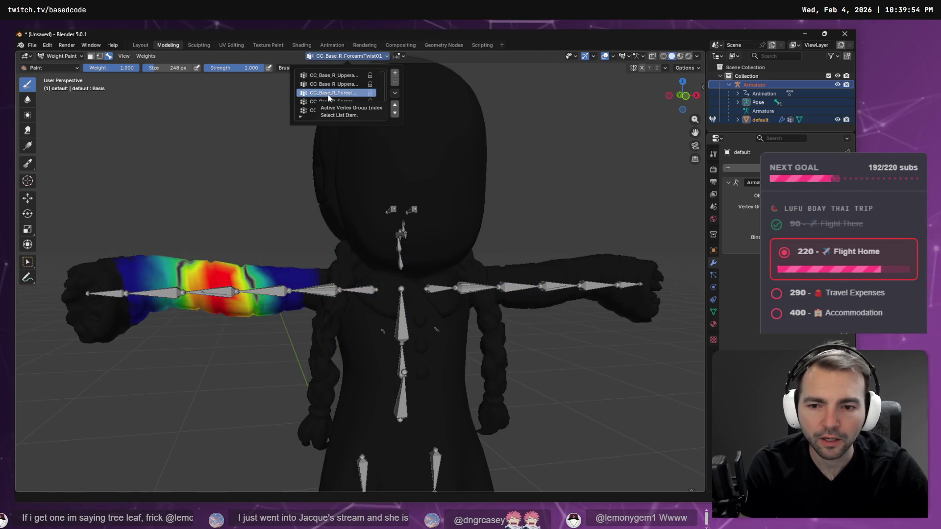
{"action": "scroll", "coordinate": [328, 97], "scroll_direction": "up", "scroll_amount": 8}
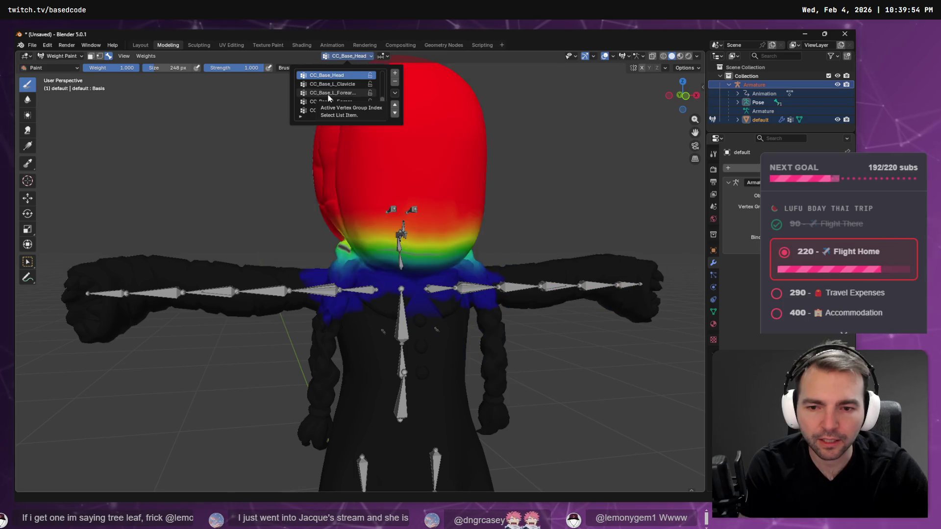
{"action": "scroll", "coordinate": [328, 97], "scroll_direction": "up", "scroll_amount": 1}
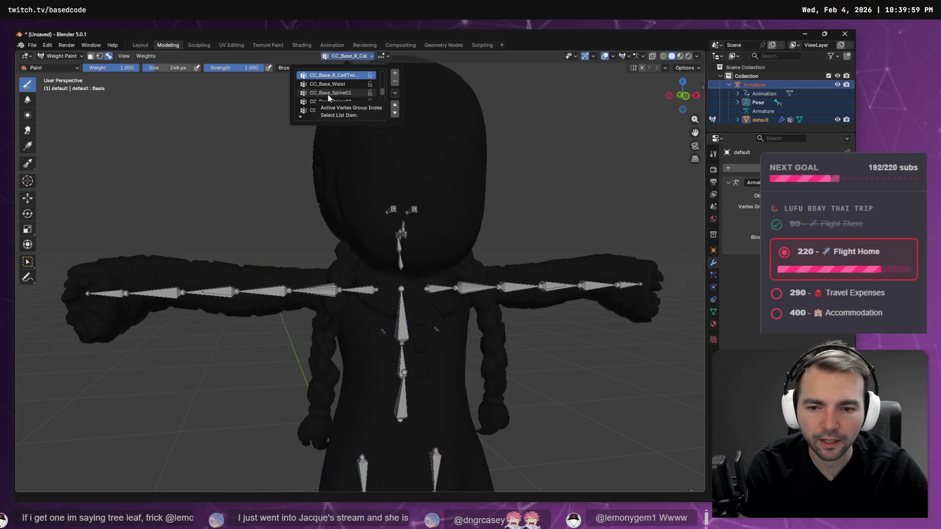
{"action": "scroll", "coordinate": [328, 97], "scroll_direction": "down", "scroll_amount": 3}
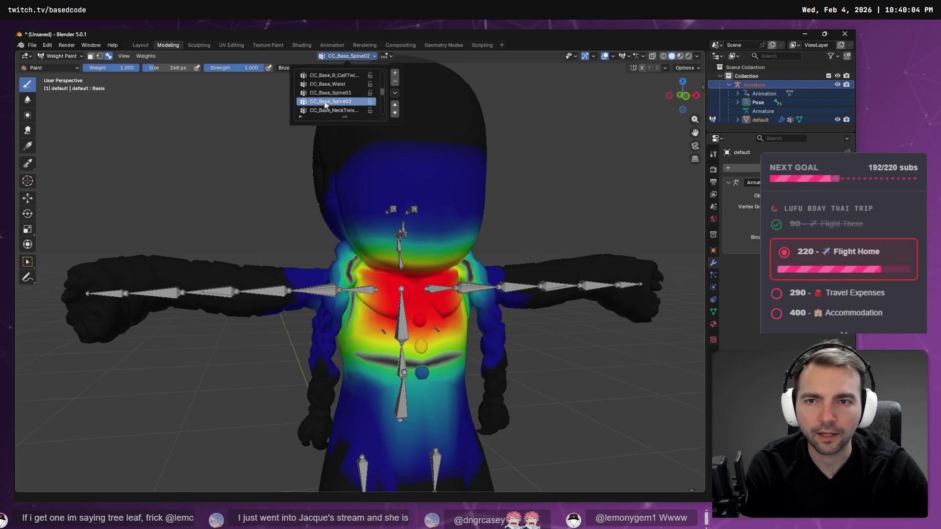
{"action": "left_click", "coordinate": [325, 93]}
{"action": "scroll", "coordinate": [325, 93], "scroll_direction": "down", "scroll_amount": 2}
{"action": "scroll", "coordinate": [325, 93], "scroll_direction": "up", "scroll_amount": 2}
{"action": "scroll", "coordinate": [325, 93], "scroll_direction": "down", "scroll_amount": 1}
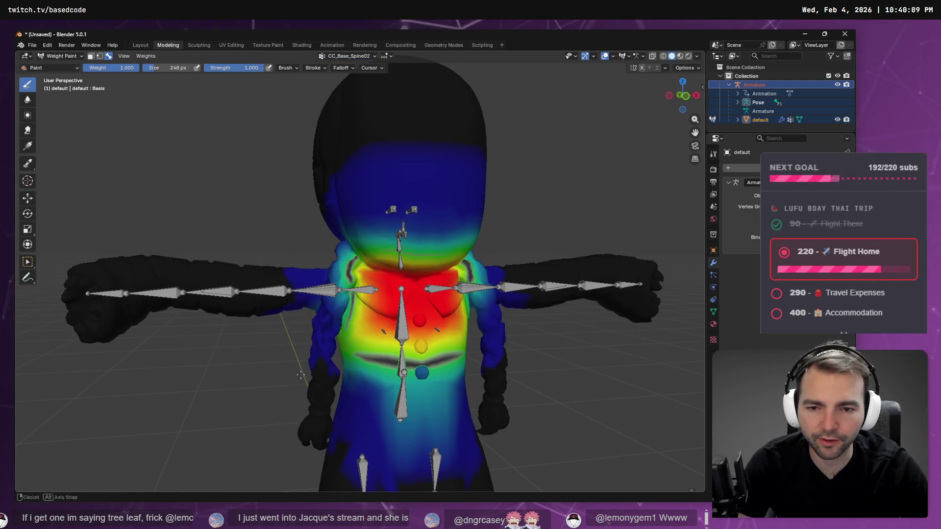
{"action": "scroll", "coordinate": [301, 375], "scroll_direction": "up", "scroll_amount": 5}
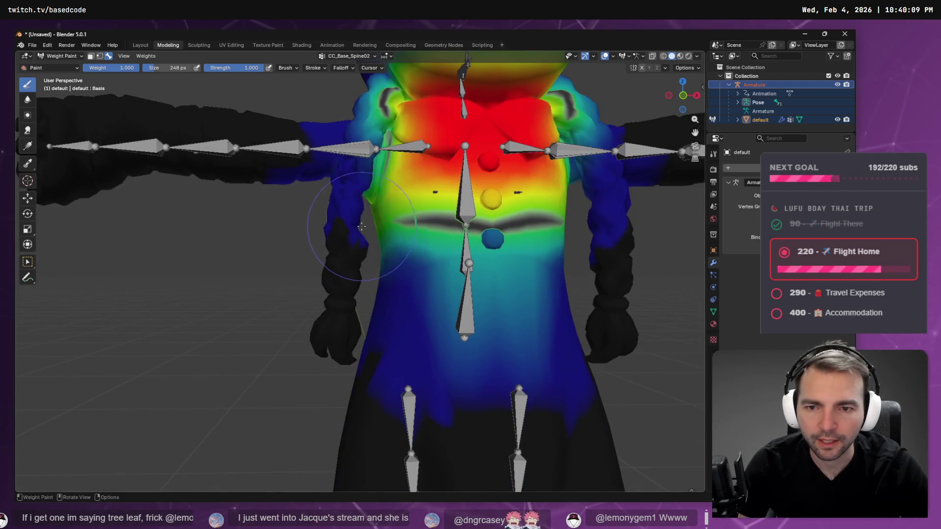
Paint the hanging braid to full red weight along its whole length
{"action": "mouse_move", "coordinate": [361, 225]}
{"action": "left_mouse_down"}
{"action": "mouse_move", "coordinate": [290, 395]}
{"action": "mouse_move", "coordinate": [342, 339]}
{"action": "mouse_move", "coordinate": [358, 361]}
{"action": "mouse_move", "coordinate": [380, 360]}
{"action": "left_mouse_up"}
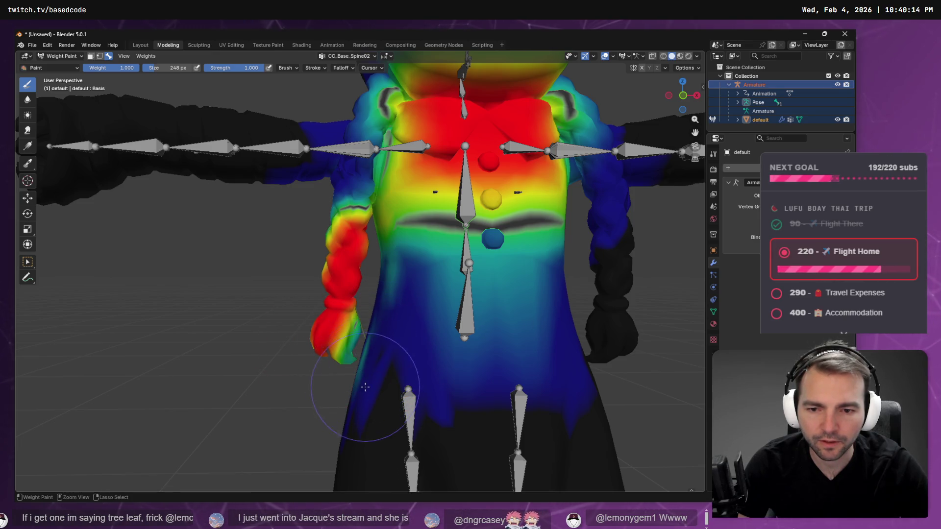
{"action": "mouse_move", "coordinate": [352, 324]}
{"action": "left_mouse_down"}
{"action": "mouse_move", "coordinate": [390, 326]}
{"action": "mouse_move", "coordinate": [358, 242]}
{"action": "left_mouse_up"}
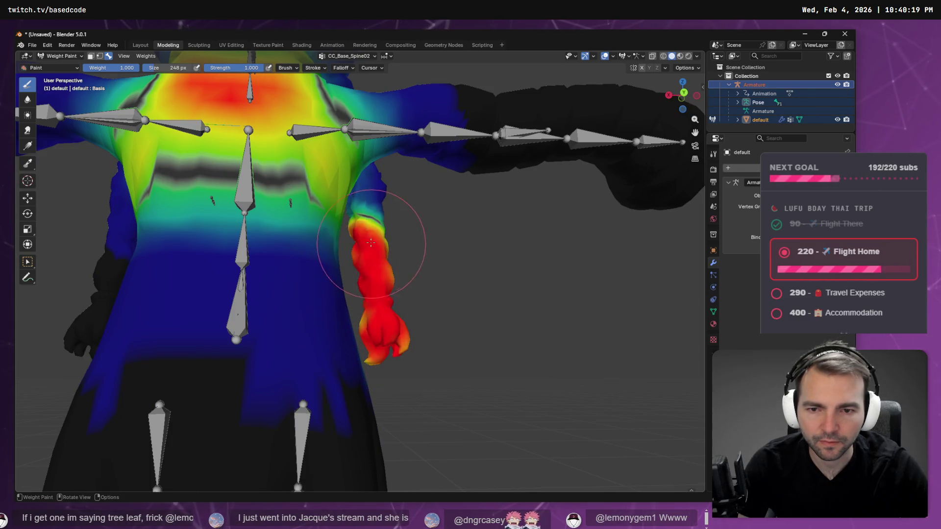
{"action": "mouse_move", "coordinate": [414, 245]}
{"action": "left_mouse_down"}
{"action": "mouse_move", "coordinate": [343, 235]}
{"action": "mouse_move", "coordinate": [246, 274]}
{"action": "left_mouse_up"}
{"action": "left_click_drag", "start_coordinate": [343, 196], "coordinate": [310, 231]}
{"action": "mouse_move", "coordinate": [336, 178]}
{"action": "left_mouse_down"}
{"action": "mouse_move", "coordinate": [358, 260]}
{"action": "mouse_move", "coordinate": [420, 263]}
{"action": "left_mouse_up"}
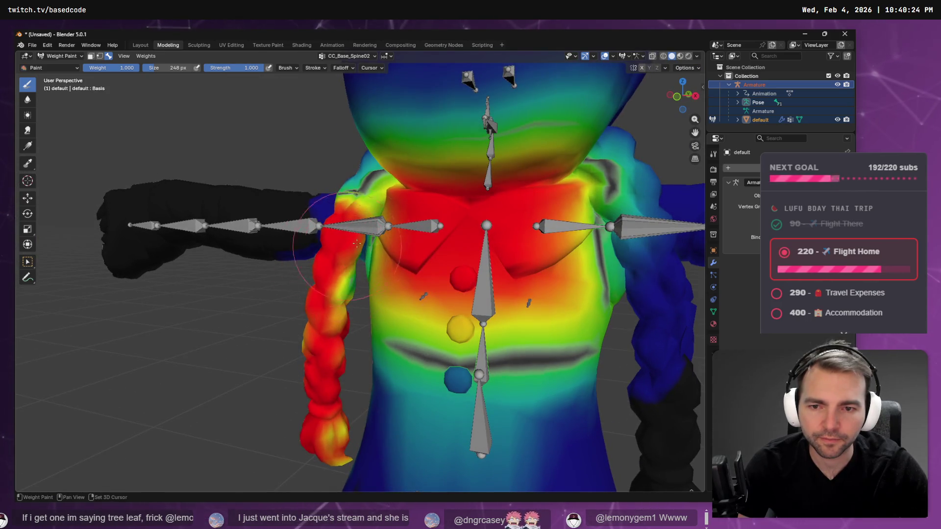
Orbit around the chest, arm and torso to inspect the spine weights
{"action": "left_click_drag", "start_coordinate": [347, 332], "coordinate": [483, 278]}
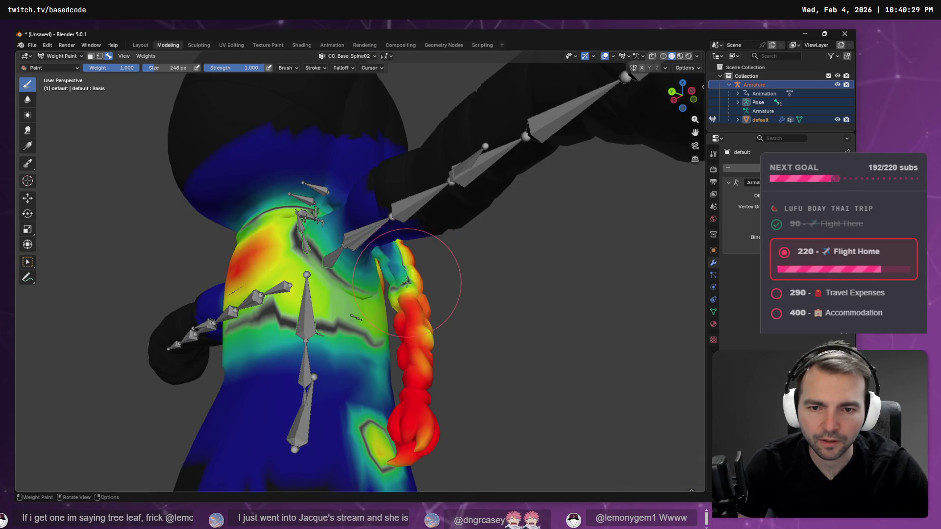
{"action": "mouse_move", "coordinate": [395, 256]}
{"action": "left_mouse_down"}
{"action": "mouse_move", "coordinate": [416, 214]}
{"action": "mouse_move", "coordinate": [424, 225]}
{"action": "left_mouse_up"}
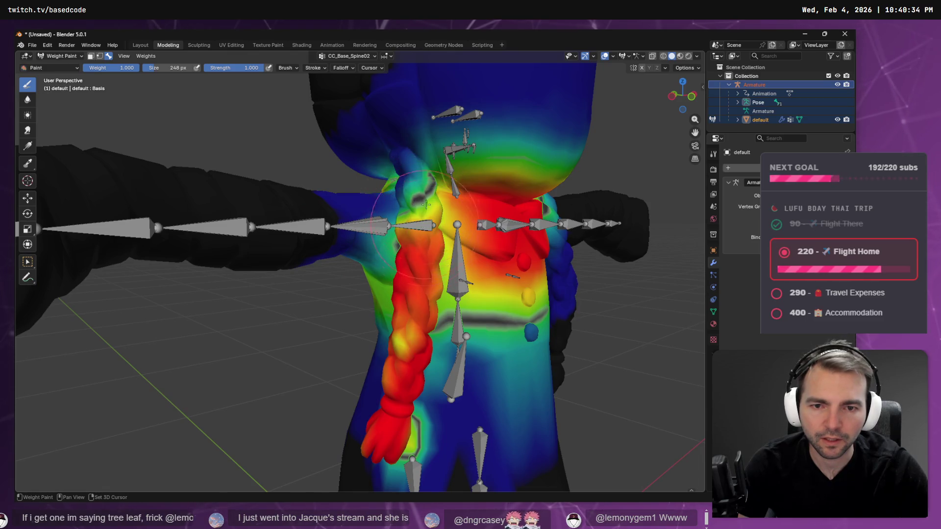
{"action": "mouse_move", "coordinate": [508, 309]}
{"action": "left_mouse_down"}
{"action": "mouse_move", "coordinate": [541, 318]}
{"action": "mouse_move", "coordinate": [431, 311]}
{"action": "left_mouse_up"}
{"action": "mouse_move", "coordinate": [410, 378]}
{"action": "left_mouse_down"}
{"action": "mouse_move", "coordinate": [426, 378]}
{"action": "mouse_move", "coordinate": [370, 385]}
{"action": "mouse_move", "coordinate": [454, 328]}
{"action": "mouse_move", "coordinate": [450, 377]}
{"action": "mouse_move", "coordinate": [432, 353]}
{"action": "mouse_move", "coordinate": [449, 372]}
{"action": "mouse_move", "coordinate": [482, 356]}
{"action": "left_mouse_up"}
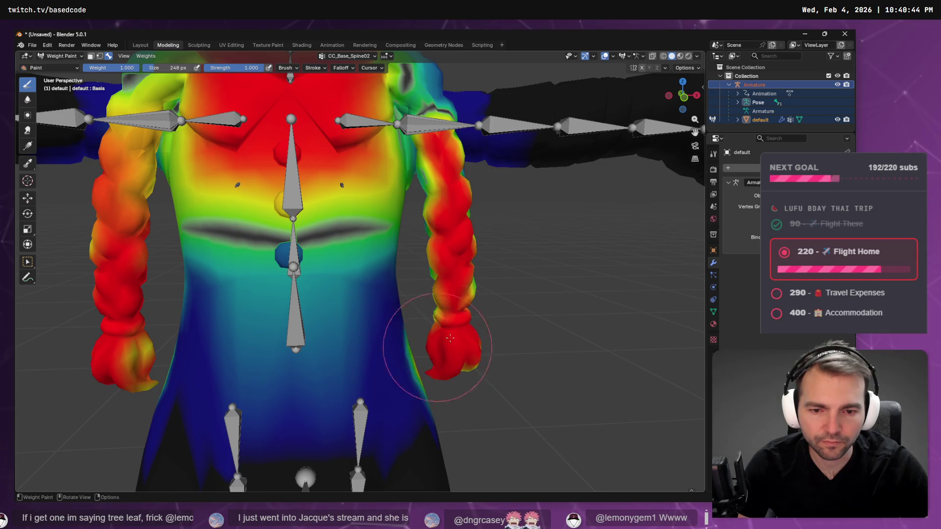
{"action": "mouse_move", "coordinate": [448, 314]}
{"action": "left_mouse_down"}
{"action": "mouse_move", "coordinate": [404, 301]}
{"action": "mouse_move", "coordinate": [267, 328]}
{"action": "mouse_move", "coordinate": [294, 235]}
{"action": "mouse_move", "coordinate": [290, 201]}
{"action": "left_mouse_up"}
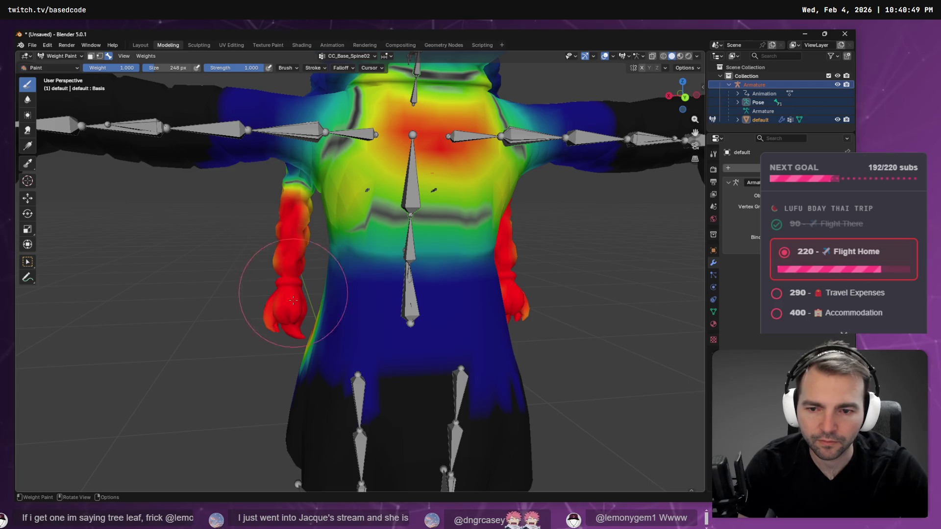
{"action": "mouse_move", "coordinate": [301, 326]}
{"action": "left_mouse_down"}
{"action": "mouse_move", "coordinate": [299, 348]}
{"action": "mouse_move", "coordinate": [268, 337]}
{"action": "mouse_move", "coordinate": [263, 319]}
{"action": "mouse_move", "coordinate": [287, 351]}
{"action": "mouse_move", "coordinate": [288, 337]}
{"action": "mouse_move", "coordinate": [284, 345]}
{"action": "left_mouse_up"}
{"action": "scroll", "coordinate": [278, 357], "scroll_direction": "up", "scroll_amount": 2}
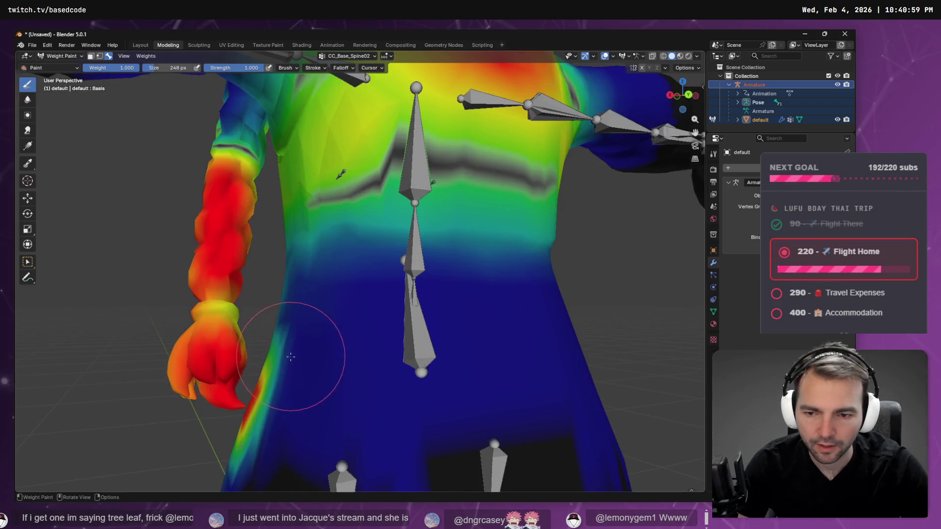
{"action": "mouse_move", "coordinate": [276, 383]}
{"action": "left_mouse_down"}
{"action": "mouse_move", "coordinate": [307, 420]}
{"action": "mouse_move", "coordinate": [505, 278]}
{"action": "mouse_move", "coordinate": [362, 257]}
{"action": "mouse_move", "coordinate": [375, 301]}
{"action": "mouse_move", "coordinate": [377, 235]}
{"action": "mouse_move", "coordinate": [394, 302]}
{"action": "mouse_move", "coordinate": [411, 317]}
{"action": "mouse_move", "coordinate": [355, 303]}
{"action": "mouse_move", "coordinate": [386, 321]}
{"action": "mouse_move", "coordinate": [389, 399]}
{"action": "left_mouse_up"}
{"action": "mouse_move", "coordinate": [451, 283]}
{"action": "left_mouse_down"}
{"action": "mouse_move", "coordinate": [474, 275]}
{"action": "mouse_move", "coordinate": [428, 275]}
{"action": "left_mouse_up"}
{"action": "mouse_move", "coordinate": [333, 256]}
{"action": "left_mouse_down"}
{"action": "mouse_move", "coordinate": [430, 273]}
{"action": "mouse_move", "coordinate": [468, 220]}
{"action": "mouse_move", "coordinate": [467, 268]}
{"action": "mouse_move", "coordinate": [435, 259]}
{"action": "left_mouse_up"}
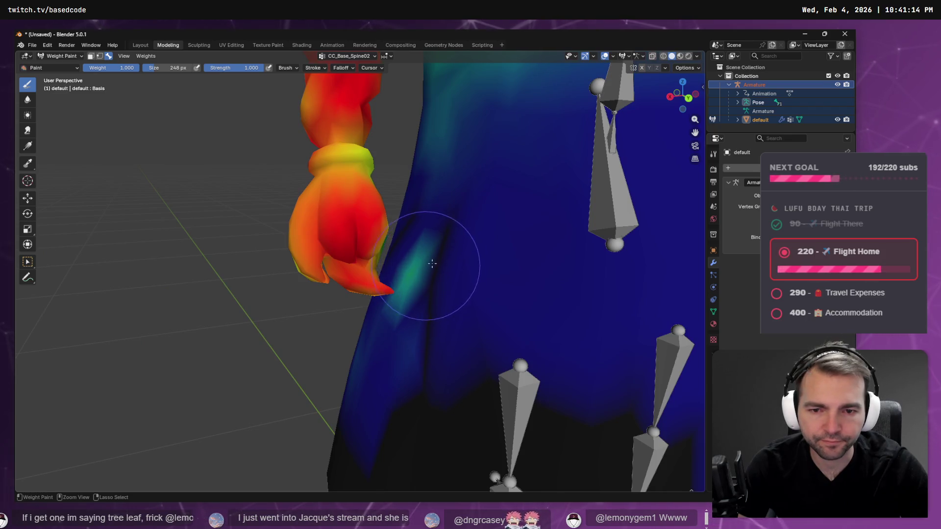
{"action": "scroll", "coordinate": [431, 266], "scroll_direction": "down", "scroll_amount": 5}
{"action": "mouse_move", "coordinate": [431, 214]}
{"action": "left_mouse_down"}
{"action": "mouse_move", "coordinate": [471, 275]}
{"action": "mouse_move", "coordinate": [529, 250]}
{"action": "mouse_move", "coordinate": [552, 184]}
{"action": "mouse_move", "coordinate": [442, 377]}
{"action": "mouse_move", "coordinate": [390, 201]}
{"action": "left_mouse_up"}
{"action": "scroll", "coordinate": [552, 184], "scroll_direction": "up", "scroll_amount": 8}
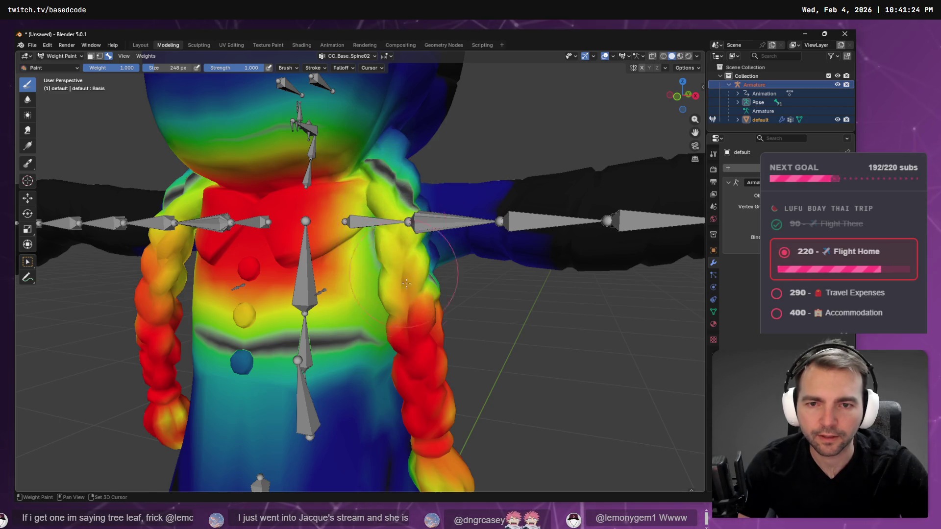
{"action": "scroll", "coordinate": [383, 270], "scroll_direction": "down", "scroll_amount": 8}
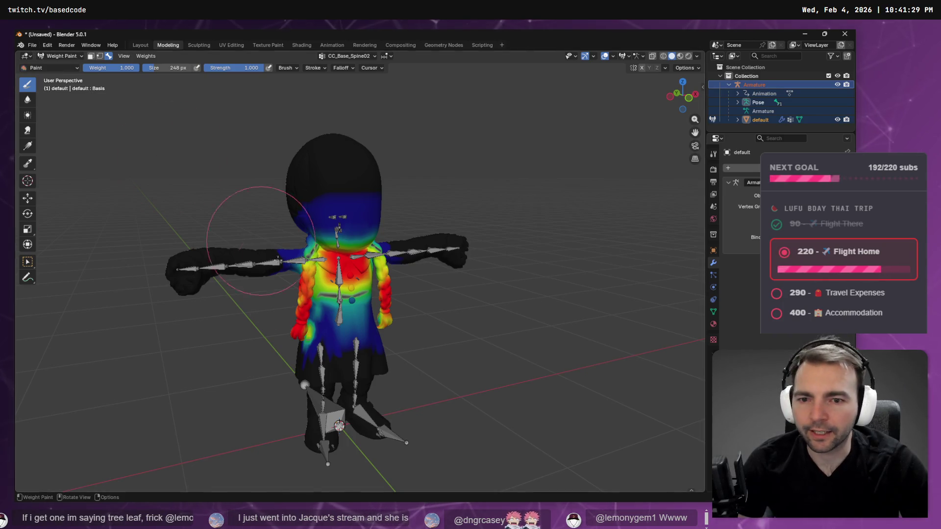
{"action": "scroll", "coordinate": [323, 311], "scroll_direction": "up", "scroll_amount": 8}
{"action": "scroll", "coordinate": [161, 182], "scroll_direction": "down", "scroll_amount": 8}
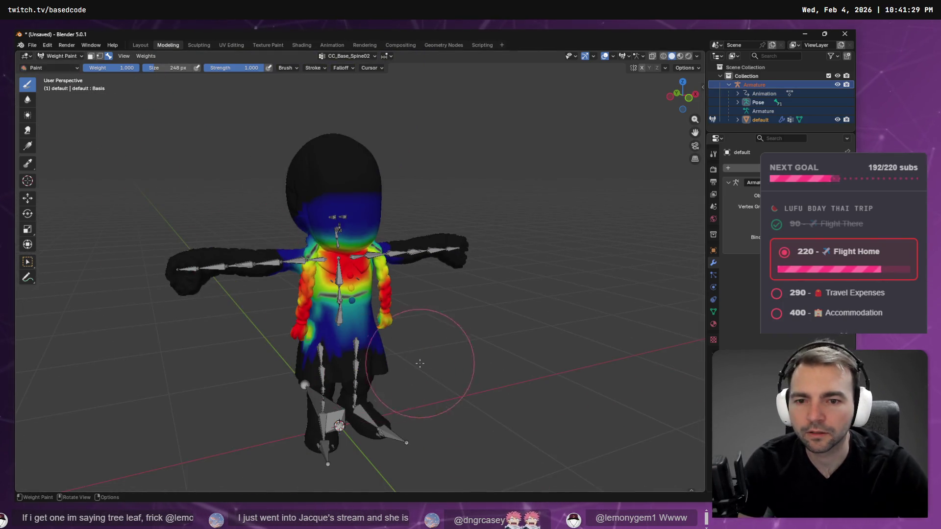
{"action": "scroll", "coordinate": [327, 369], "scroll_direction": "up", "scroll_amount": 8}
Paint weight onto the blue belly spot and soften the red streak above it
{"action": "left_click_drag", "start_coordinate": [327, 369], "coordinate": [329, 375]}
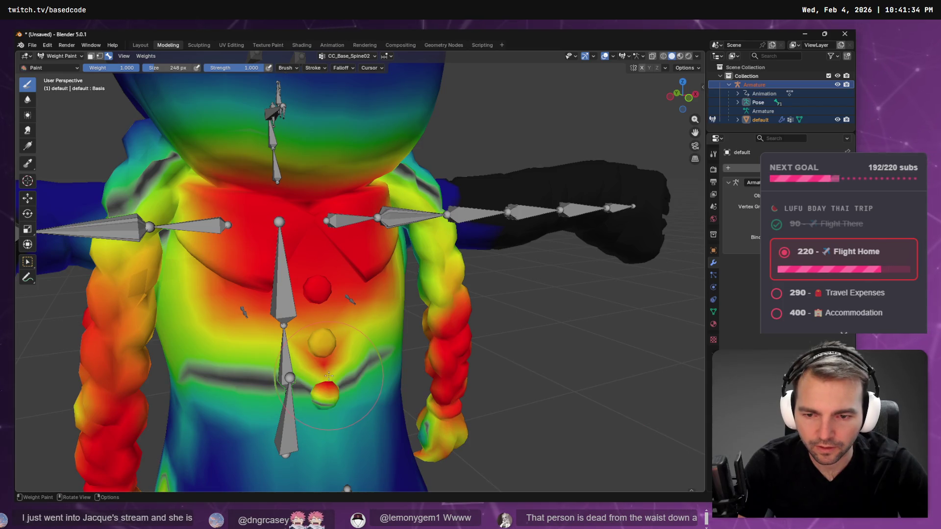
{"action": "left_click", "coordinate": [329, 367], "text": "shift"}
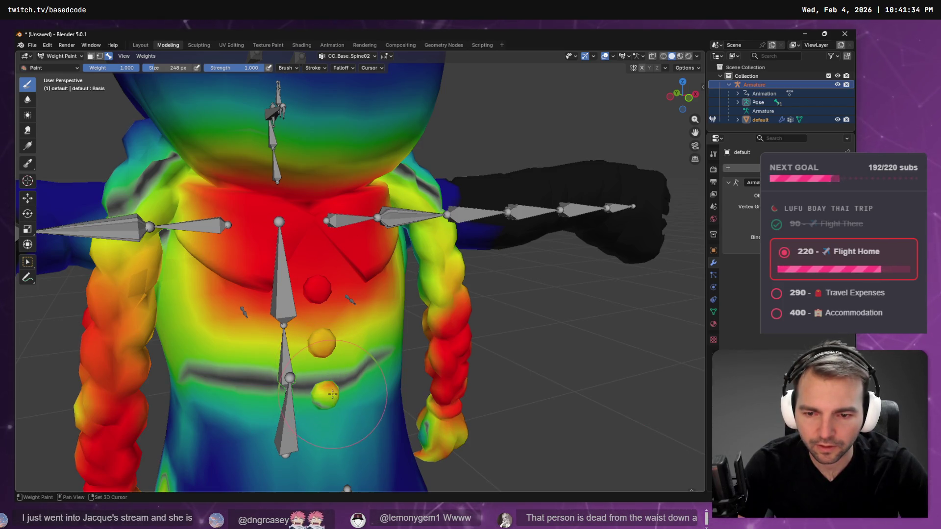
{"action": "scroll", "coordinate": [351, 399], "scroll_direction": "down", "scroll_amount": 6}
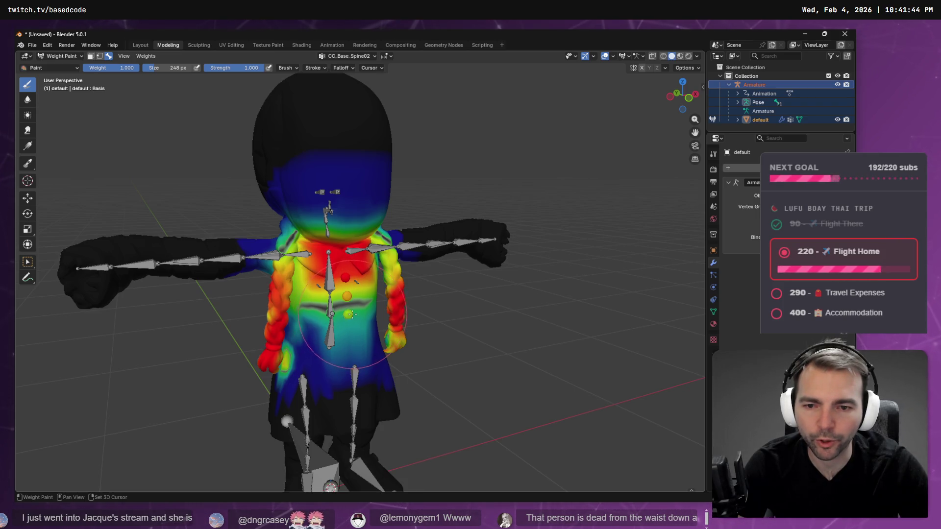
Make CC_Base_Spine01 the active vertex group and undo an accidental paint blob
{"action": "left_click", "coordinate": [347, 56]}
{"action": "key", "text": "Up"}
{"action": "key", "text": "Down"}
{"action": "key", "text": "Up"}
{"action": "key", "text": "Up"}
{"action": "left_click", "coordinate": [343, 102]}
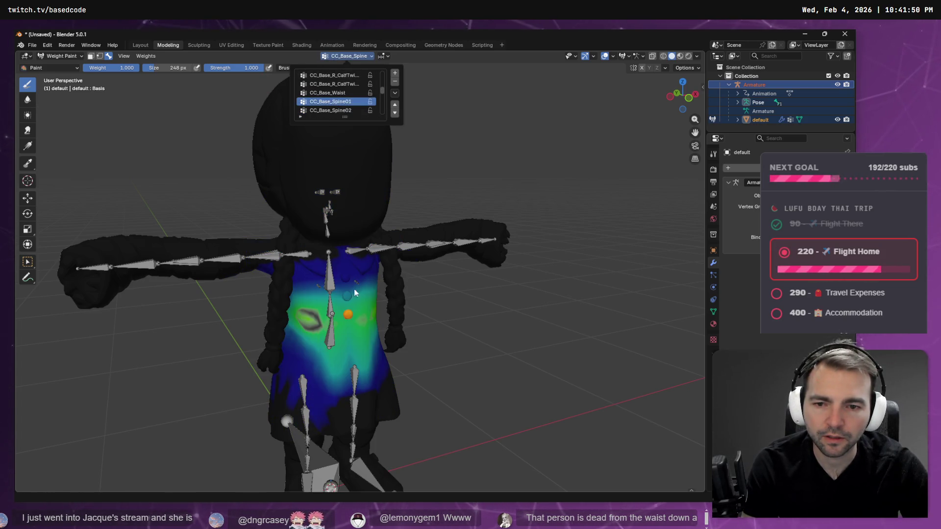
{"action": "left_click", "coordinate": [349, 320]}
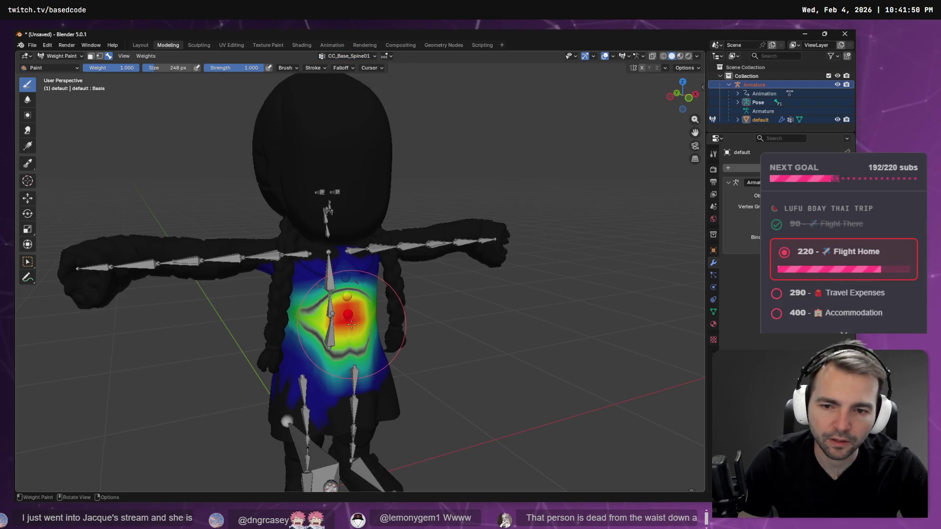
{"action": "key", "text": "ctrl+z"}
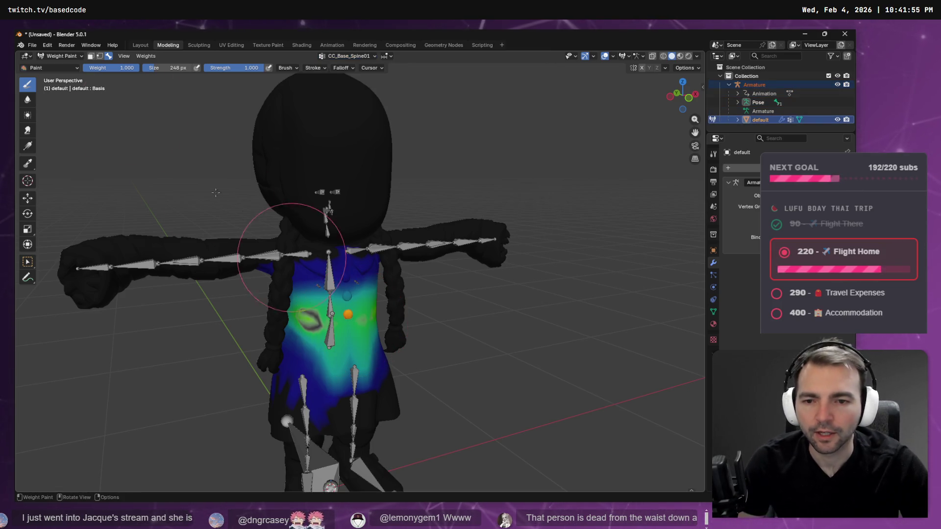
Export the model as FBX over WormWoman.fbx, then switch to Godot
{"action": "left_click", "coordinate": [35, 44]}
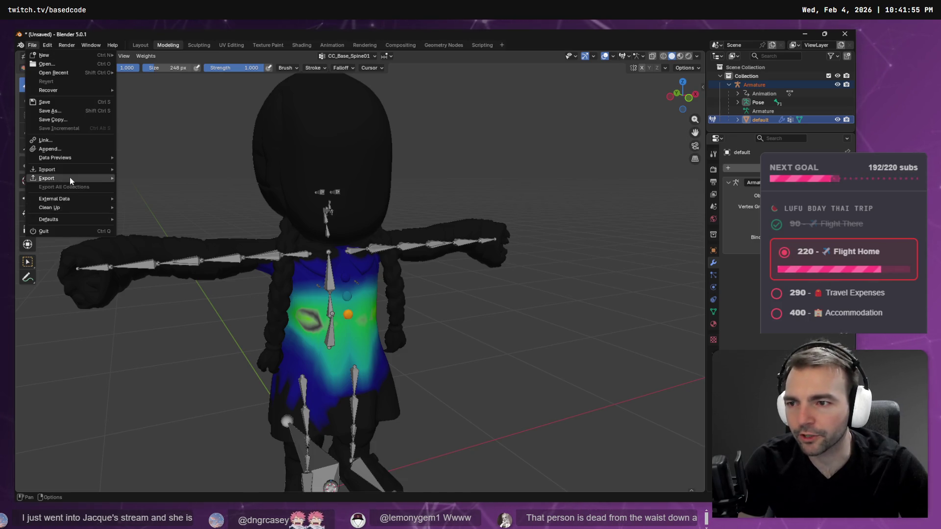
{"action": "mouse_move", "coordinate": [70, 178]}
{"action": "left_click", "coordinate": [142, 248]}
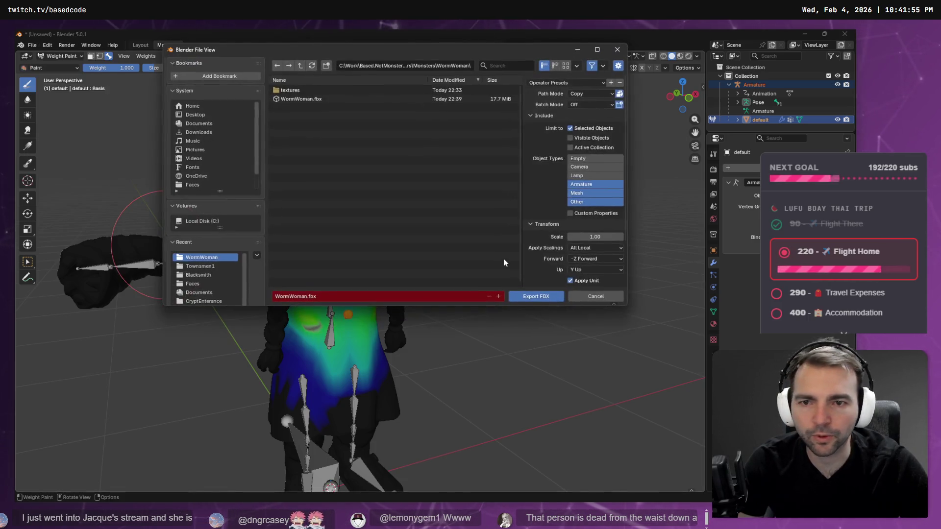
{"action": "double_click", "coordinate": [294, 99]}
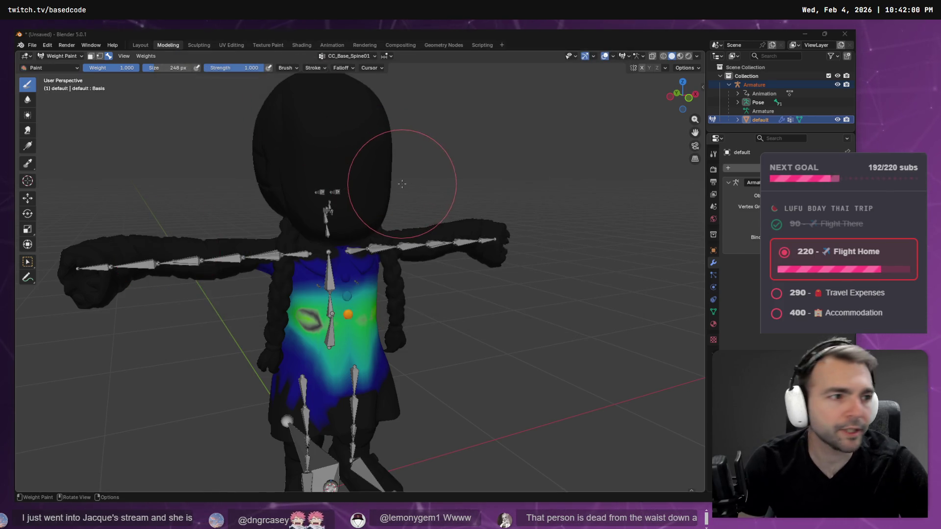
{"action": "key", "text": "alt+Tab"}
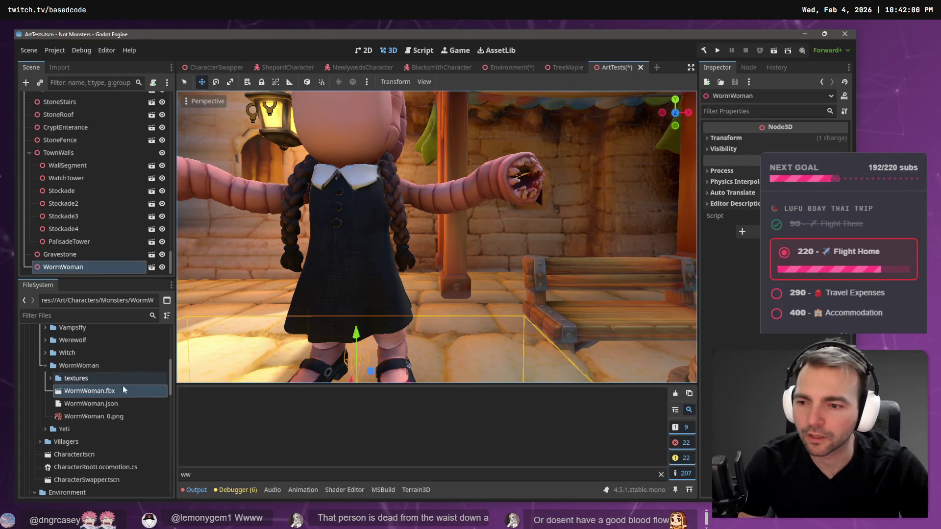
Delete the WormWoman node from the ArtTests market scene
{"action": "left_click_drag", "start_coordinate": [407, 273], "coordinate": [504, 237]}
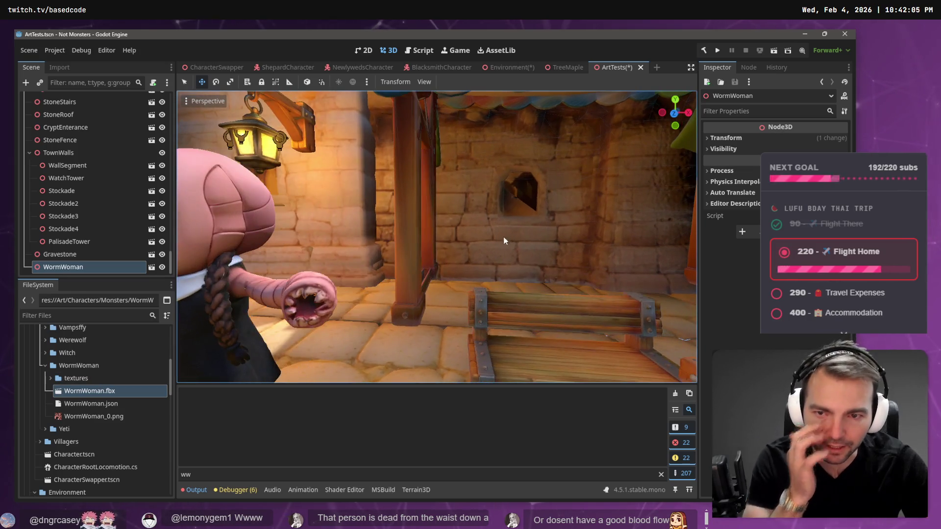
{"action": "left_click_drag", "start_coordinate": [366, 275], "coordinate": [275, 274]}
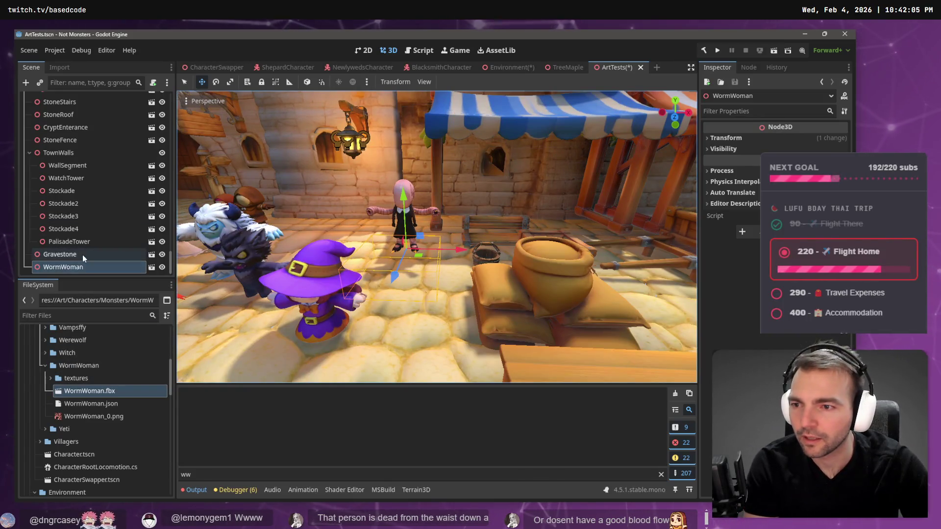
{"action": "key", "text": "Delete"}
{"action": "key", "text": "Return"}
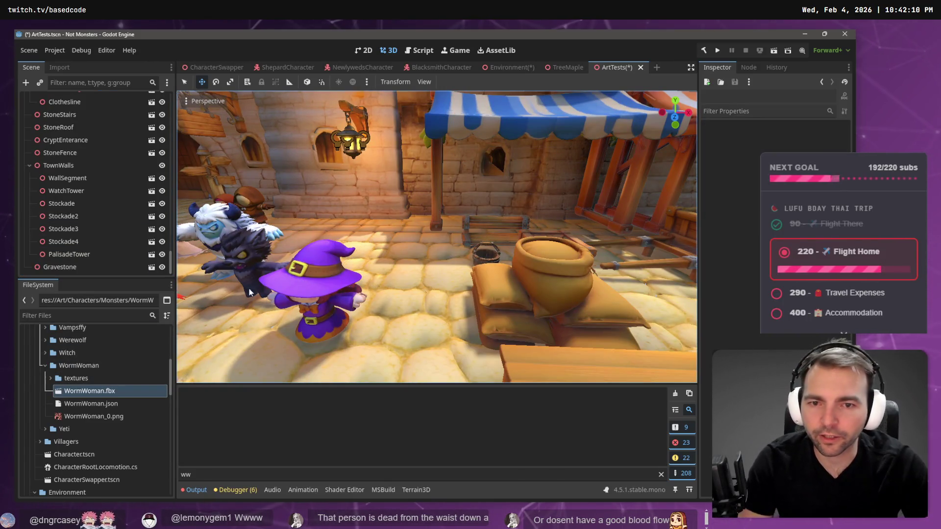
Open the Character.tscn scene from the FileSystem
{"action": "scroll", "coordinate": [65, 402], "scroll_direction": "up", "scroll_amount": 5}
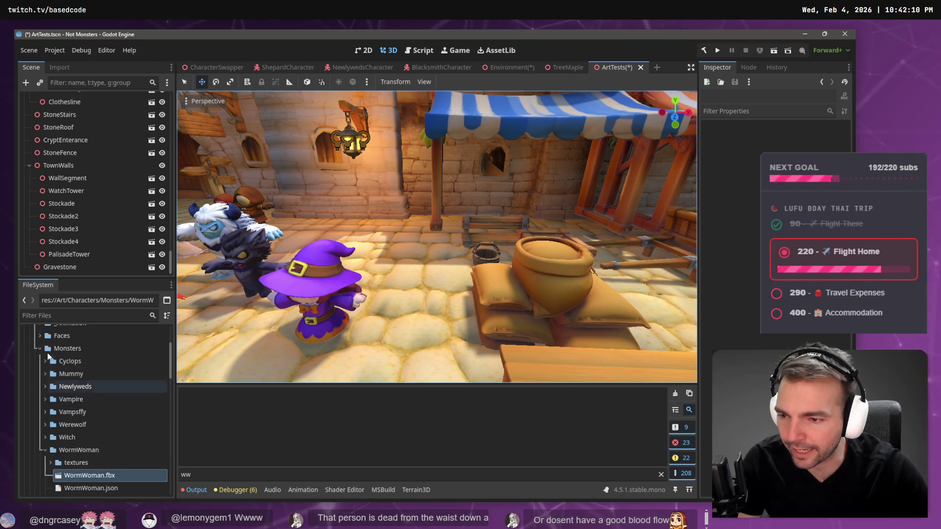
{"action": "left_click", "coordinate": [40, 349]}
{"action": "left_click", "coordinate": [66, 374]}
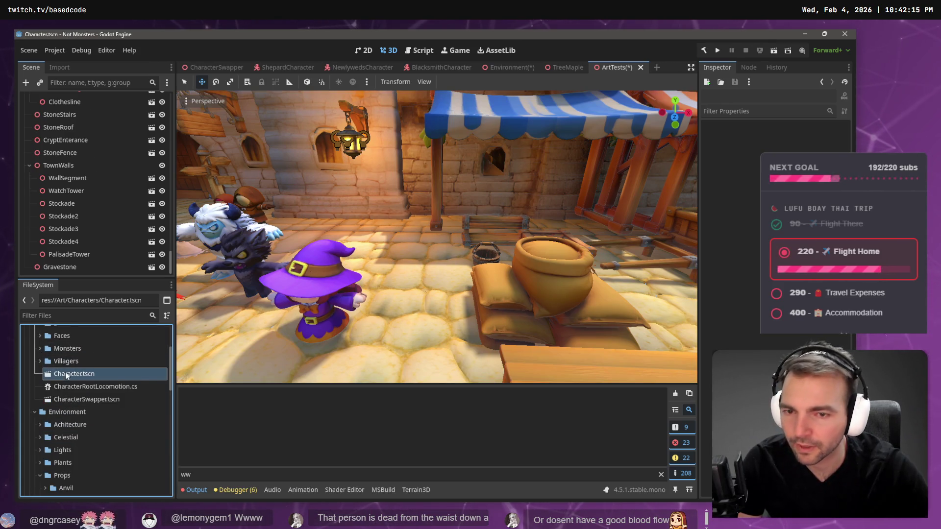
{"action": "double_click", "coordinate": [65, 372]}
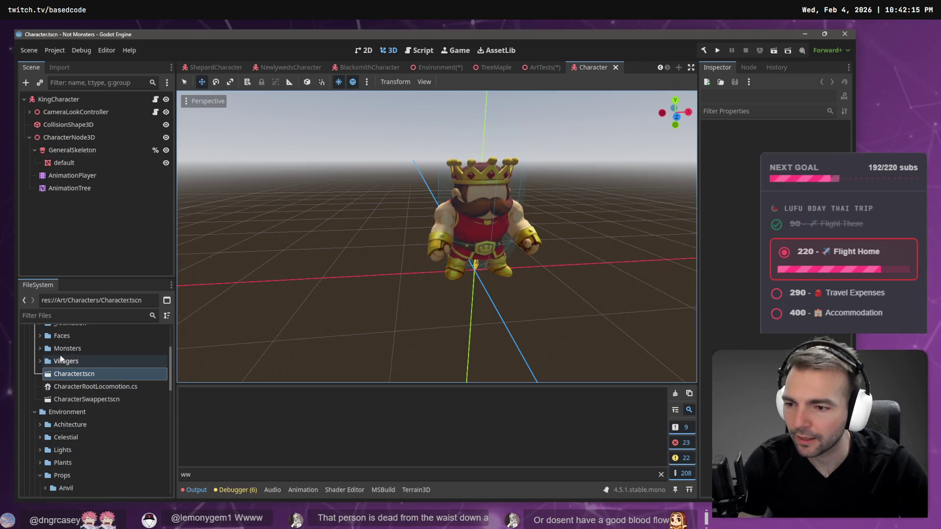
Add WormWoman.fbx from the Monsters/WormWoman folder into the Character scene tree
{"action": "scroll", "coordinate": [60, 357], "scroll_direction": "up", "scroll_amount": 2}
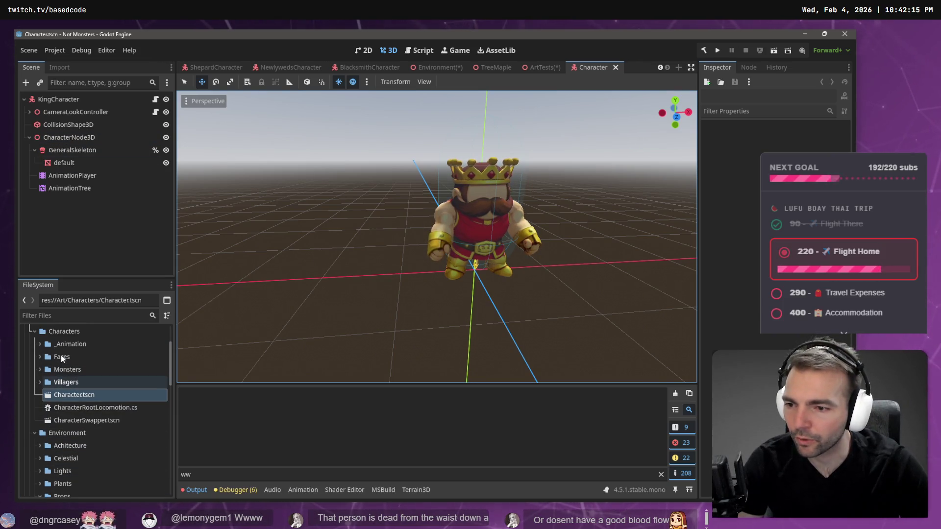
{"action": "left_click", "coordinate": [40, 369]}
{"action": "scroll", "coordinate": [56, 436], "scroll_direction": "down", "scroll_amount": 2}
{"action": "left_click", "coordinate": [45, 429]}
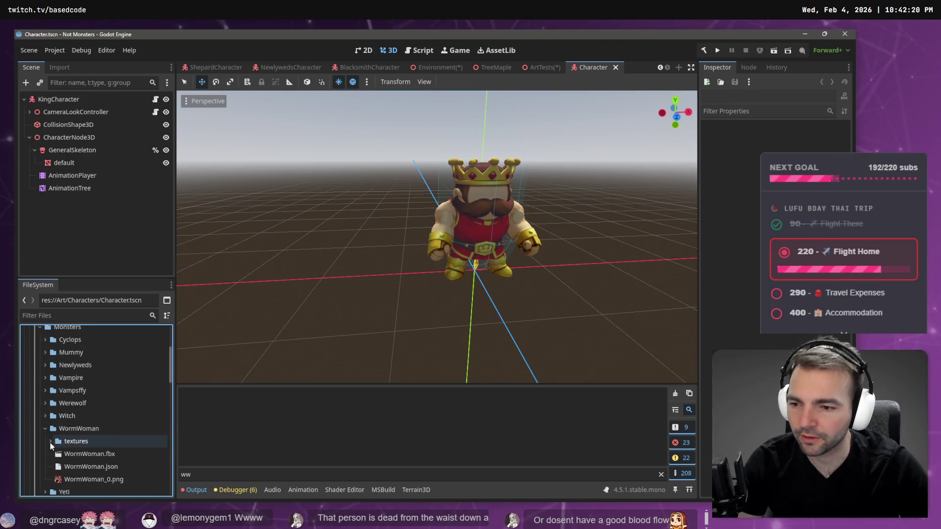
{"action": "mouse_move", "coordinate": [96, 453]}
{"action": "left_mouse_down"}
{"action": "mouse_move", "coordinate": [60, 199]}
{"action": "mouse_move", "coordinate": [59, 108]}
{"action": "left_mouse_up"}
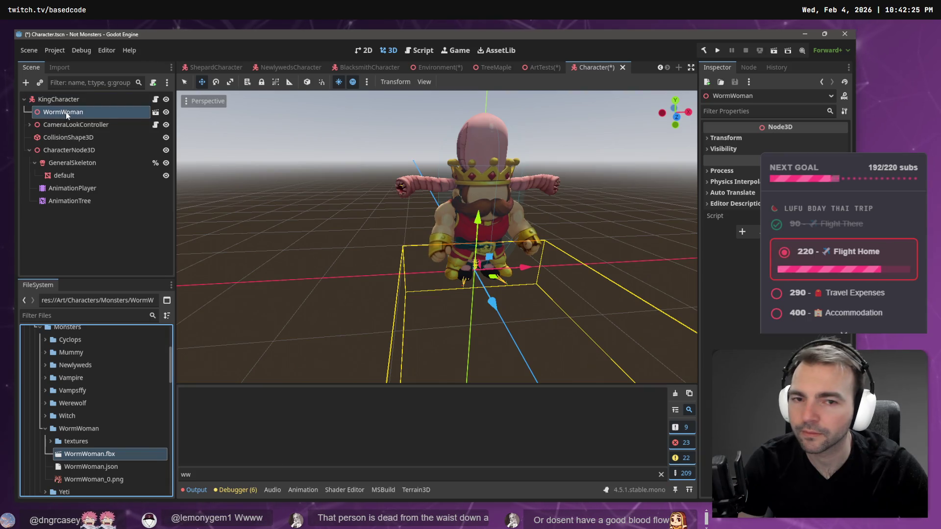
Inspect CharacterNode3D and skeleton nodes, then select WormWoman and show WormWoman.fbx's Import dock
{"action": "mouse_move", "coordinate": [477, 218]}
{"action": "left_mouse_down"}
{"action": "mouse_move", "coordinate": [478, 206]}
{"action": "mouse_move", "coordinate": [483, 252]}
{"action": "left_mouse_up"}
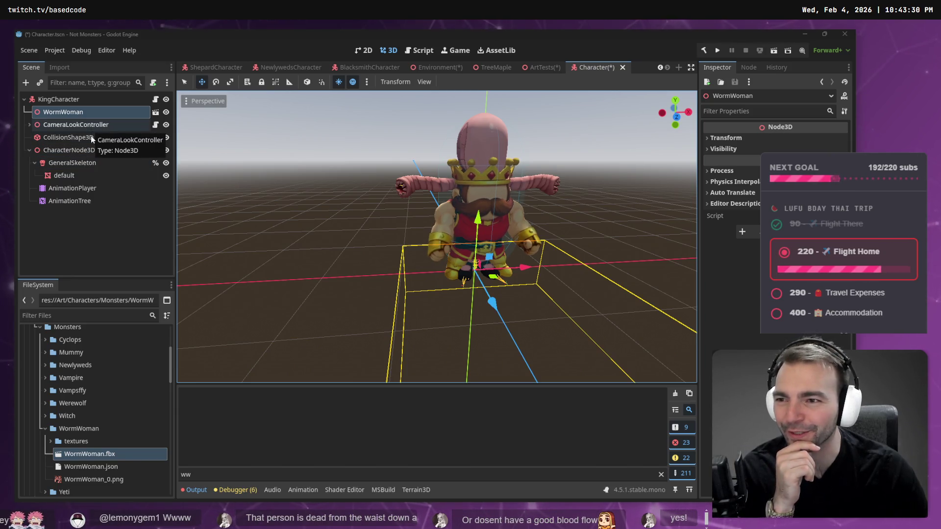
{"action": "left_click", "coordinate": [102, 150]}
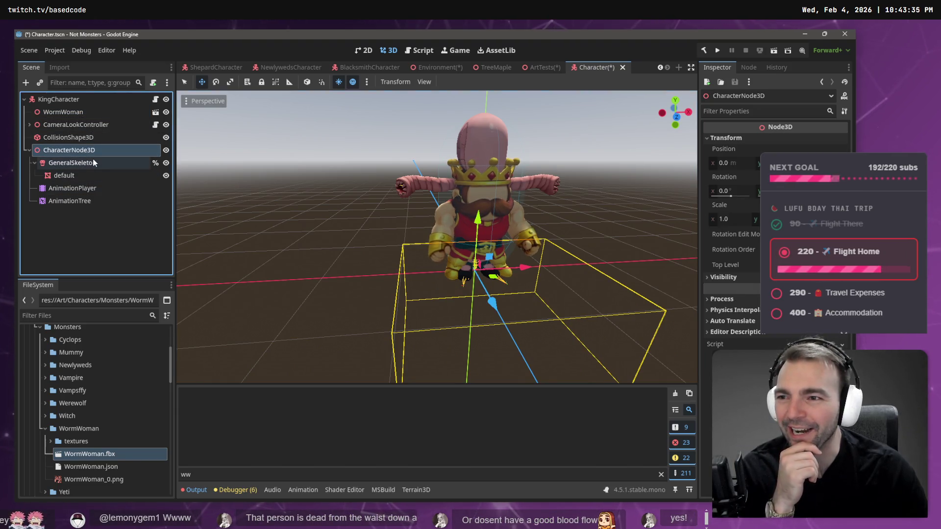
{"action": "left_click", "coordinate": [90, 163]}
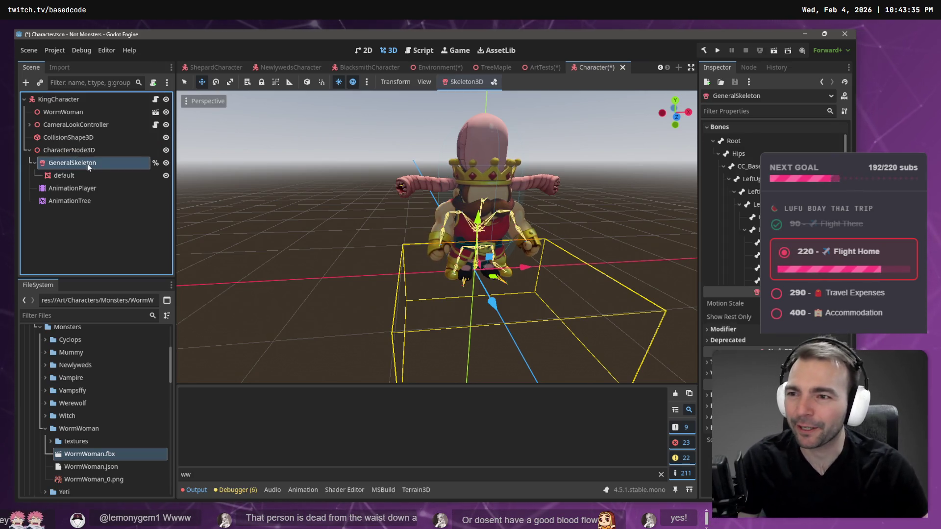
{"action": "left_click", "coordinate": [78, 202], "text": "shift"}
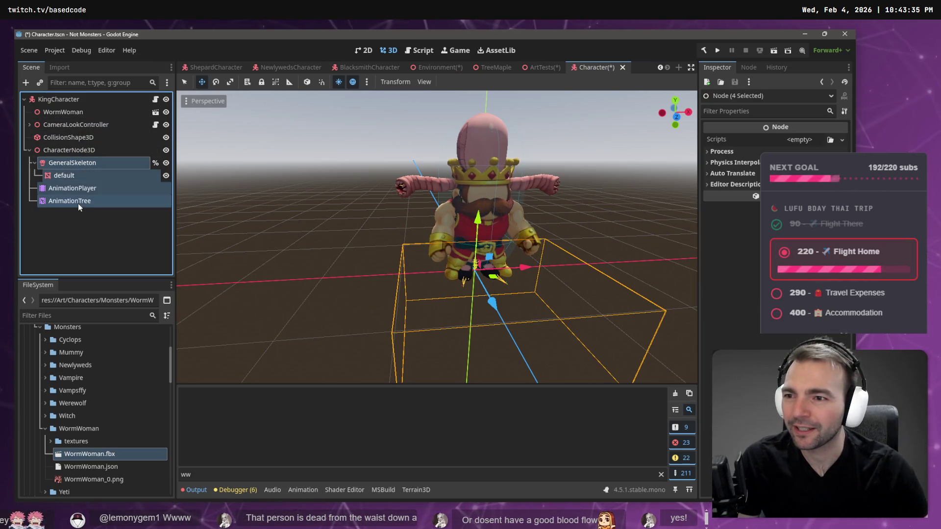
{"action": "left_click", "coordinate": [69, 113]}
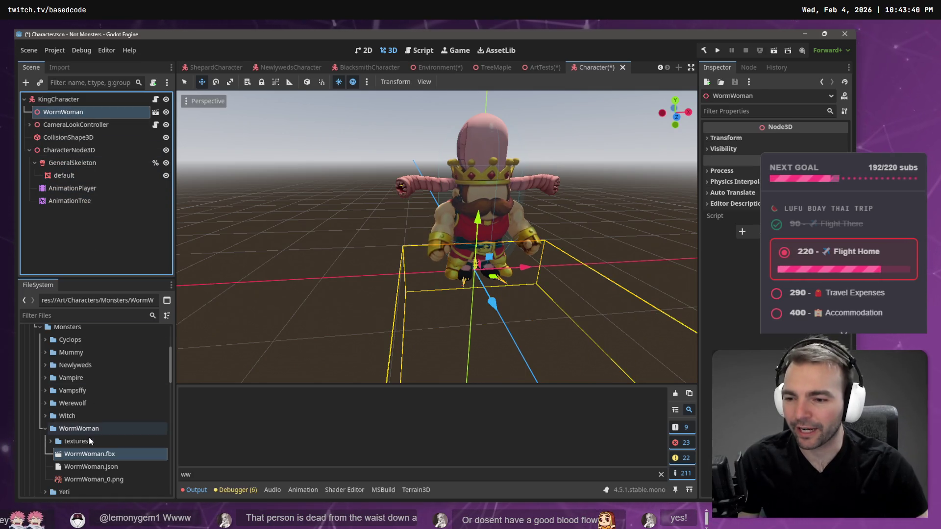
{"action": "left_click", "coordinate": [60, 68]}
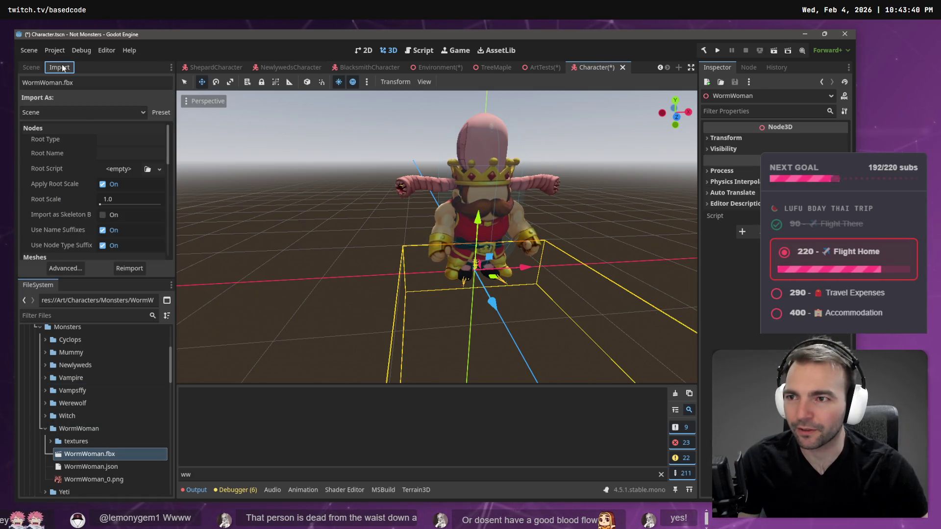
In Advanced import, give Skeleton3D a new BoneMap with SkeletonProfileHumanoid
{"action": "left_click", "coordinate": [66, 268]}
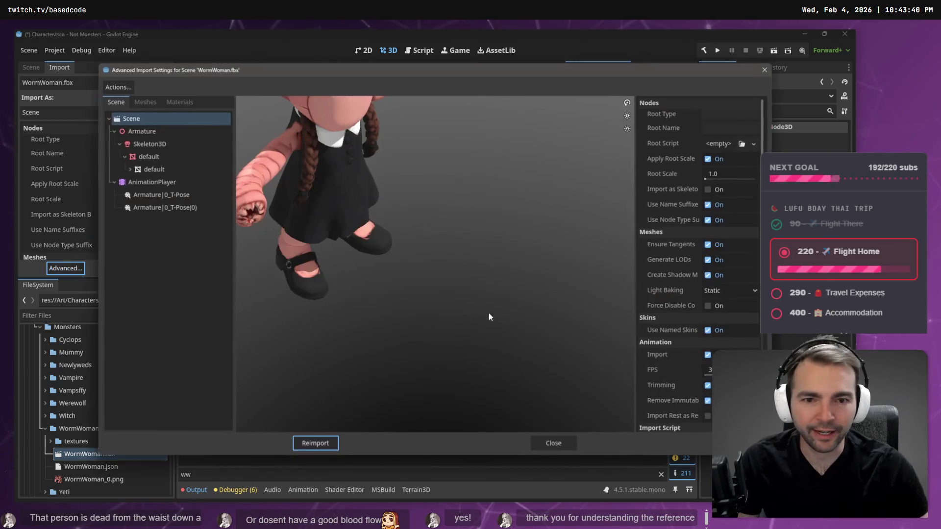
{"action": "left_click", "coordinate": [160, 145]}
{"action": "left_click", "coordinate": [759, 190]}
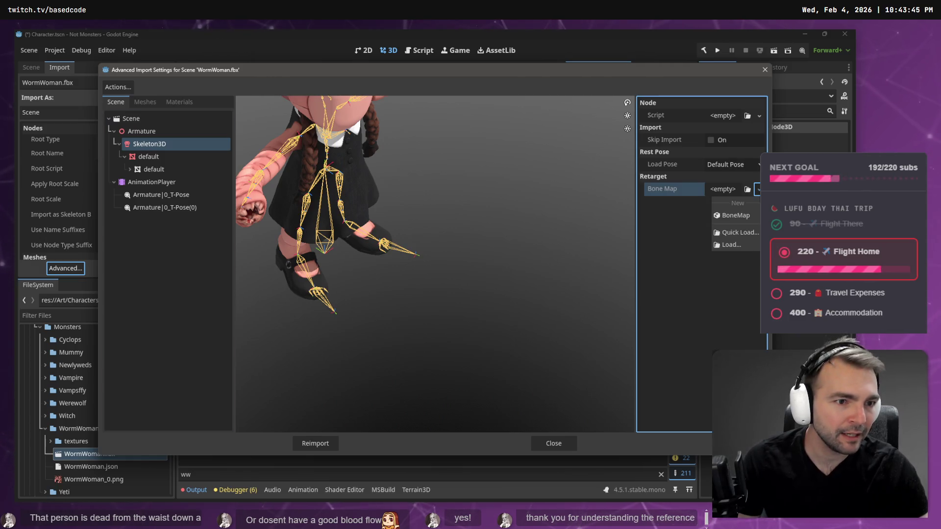
{"action": "left_click", "coordinate": [755, 220]}
{"action": "left_click", "coordinate": [731, 189]}
{"action": "left_click", "coordinate": [752, 206]}
{"action": "left_click", "coordinate": [739, 243]}
Reimport WormWoman.fbx and return to the Scene tree
{"action": "scroll", "coordinate": [726, 248], "scroll_direction": "down", "scroll_amount": 3}
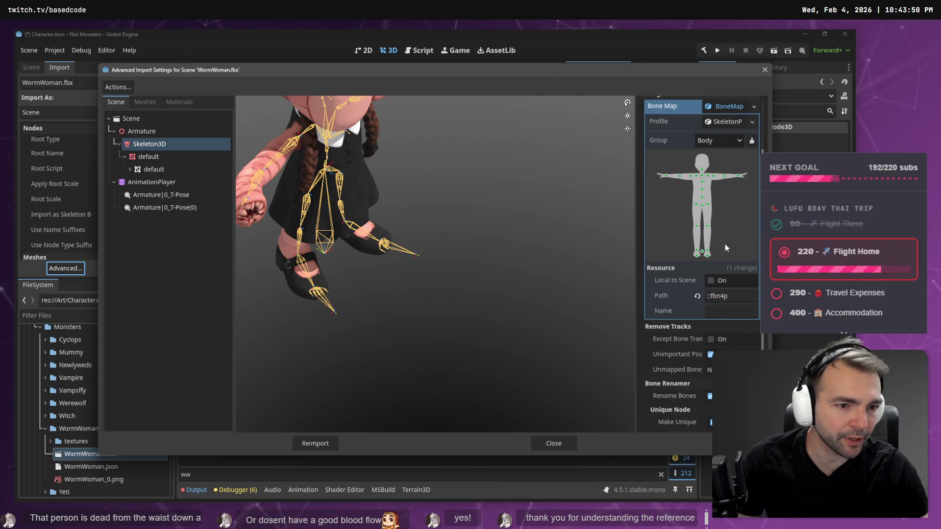
{"action": "scroll", "coordinate": [730, 221], "scroll_direction": "down", "scroll_amount": 4}
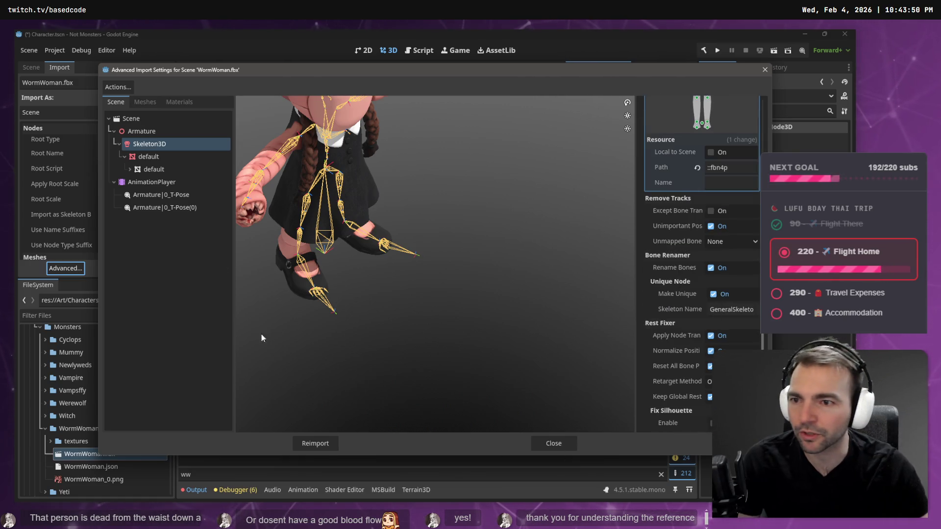
{"action": "left_click", "coordinate": [322, 449]}
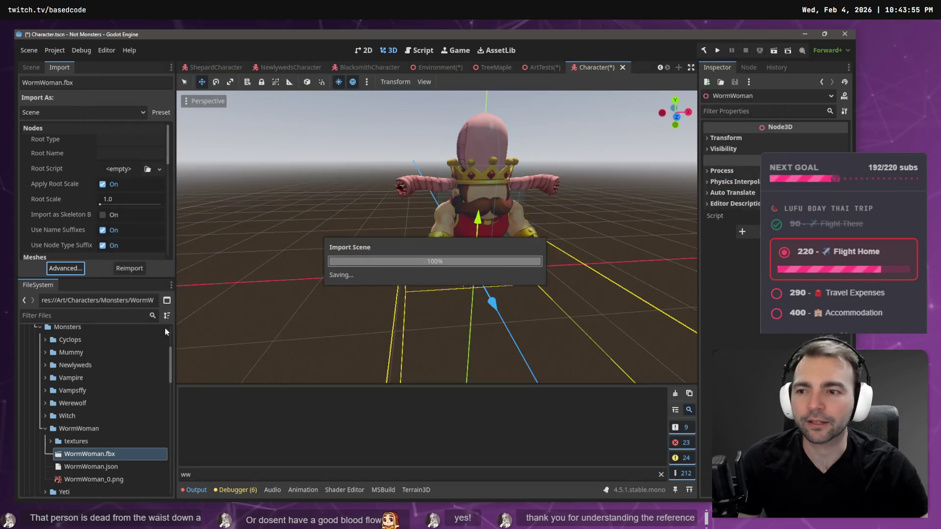
{"action": "left_click", "coordinate": [31, 67]}
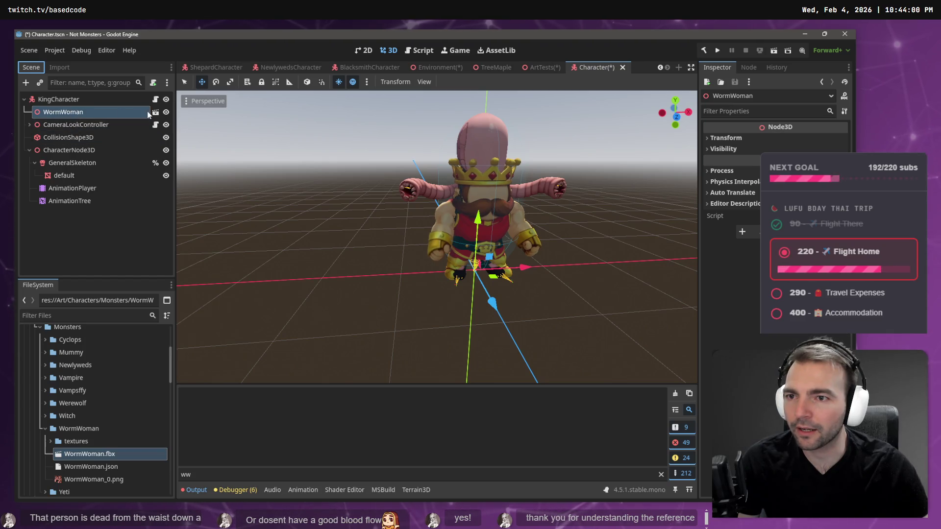
Enable Editable Children on WormWoman, move AnimationTree under it, and delete CharacterNode3D
{"action": "right_click", "coordinate": [115, 113]}
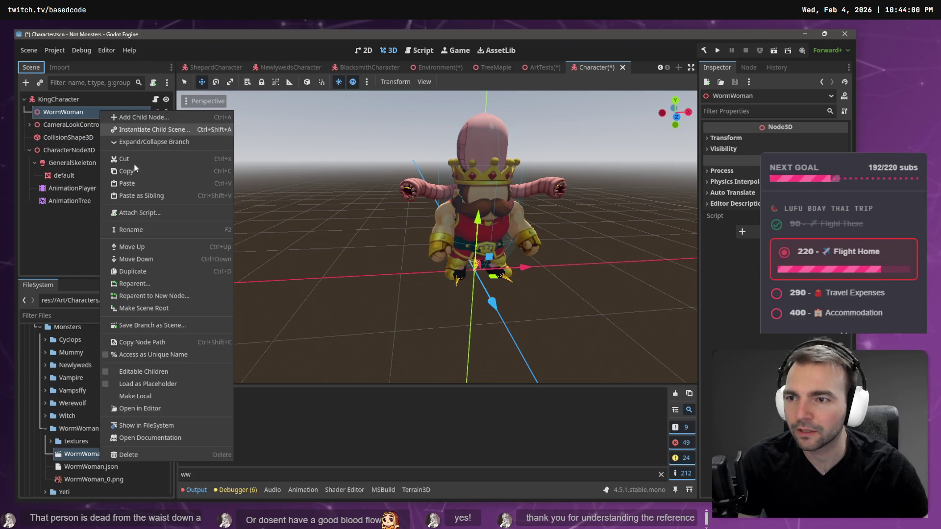
{"action": "left_click", "coordinate": [167, 401]}
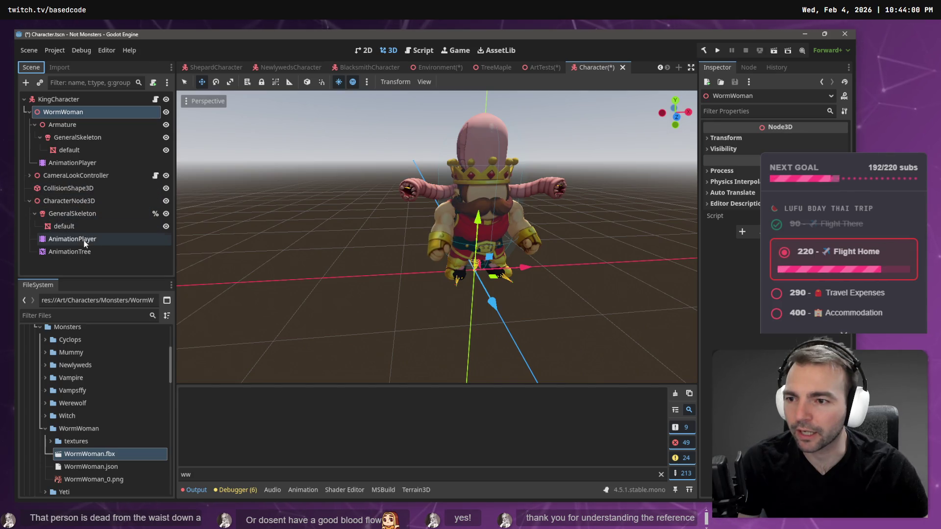
{"action": "mouse_move", "coordinate": [82, 258]}
{"action": "left_mouse_down"}
{"action": "mouse_move", "coordinate": [80, 106]}
{"action": "mouse_move", "coordinate": [74, 114]}
{"action": "left_mouse_up"}
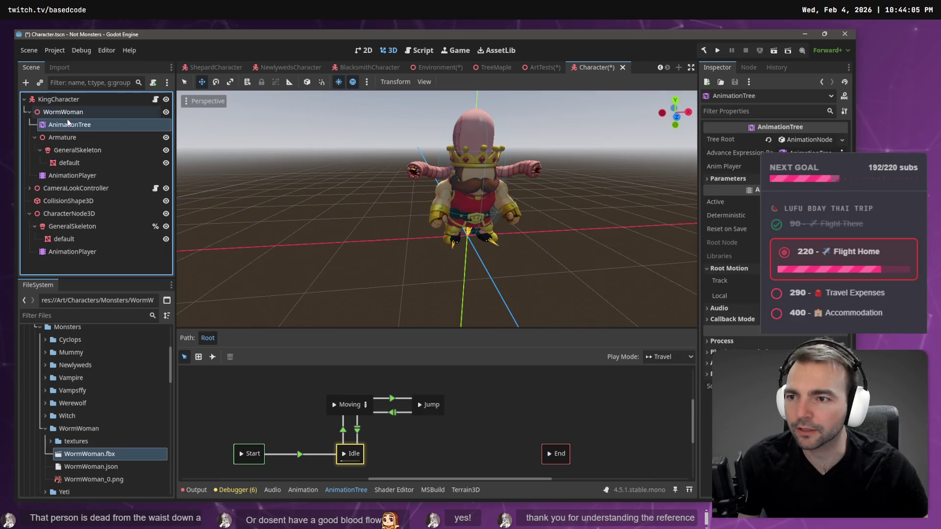
{"action": "left_click", "coordinate": [70, 215]}
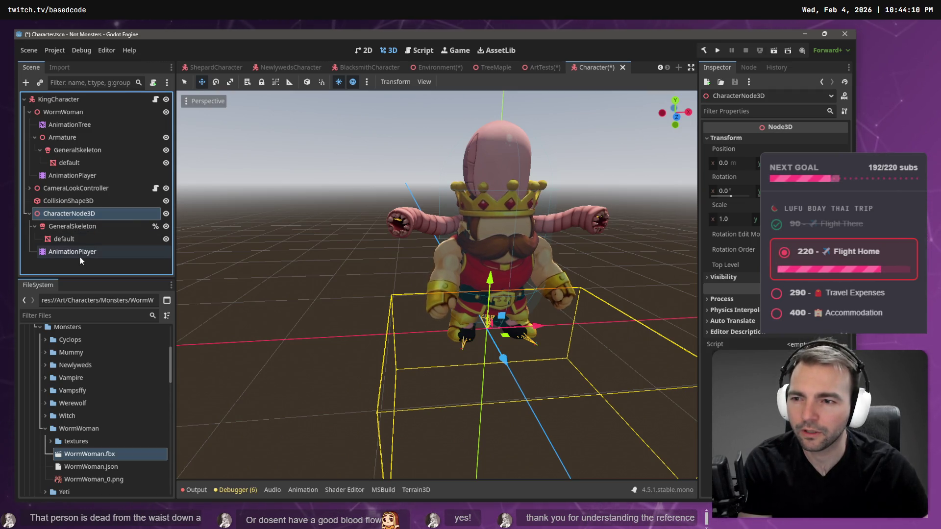
{"action": "key", "text": "Delete"}
{"action": "key", "text": "Return"}
Move AnimationPlayer directly under WormWoman and review the AnimationPlayer and AnimationTree nodes
{"action": "left_click_drag", "start_coordinate": [72, 176], "coordinate": [72, 120]}
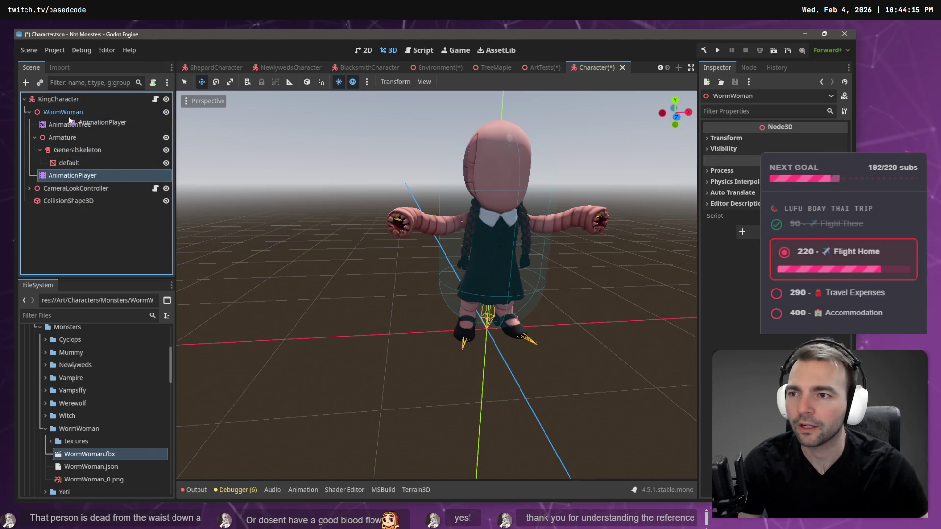
{"action": "left_click", "coordinate": [75, 117]}
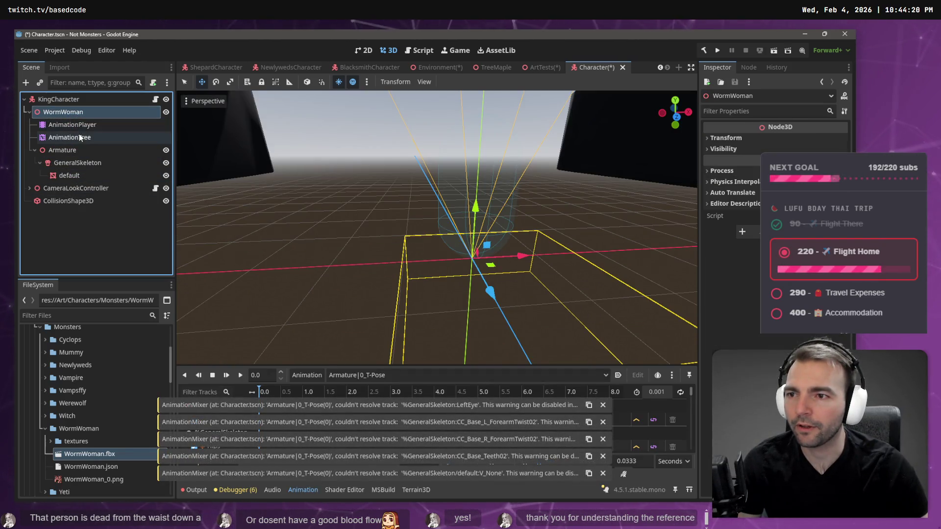
{"action": "left_click", "coordinate": [76, 125]}
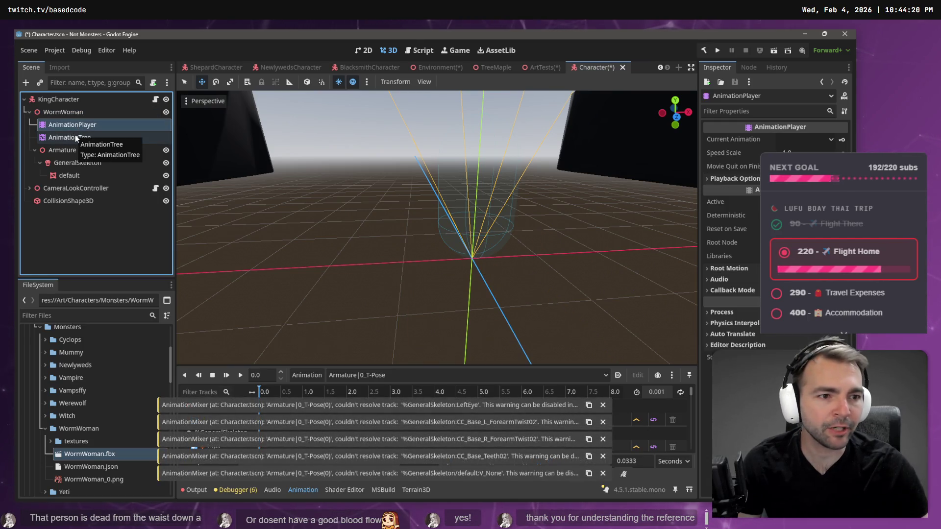
{"action": "left_click", "coordinate": [76, 138]}
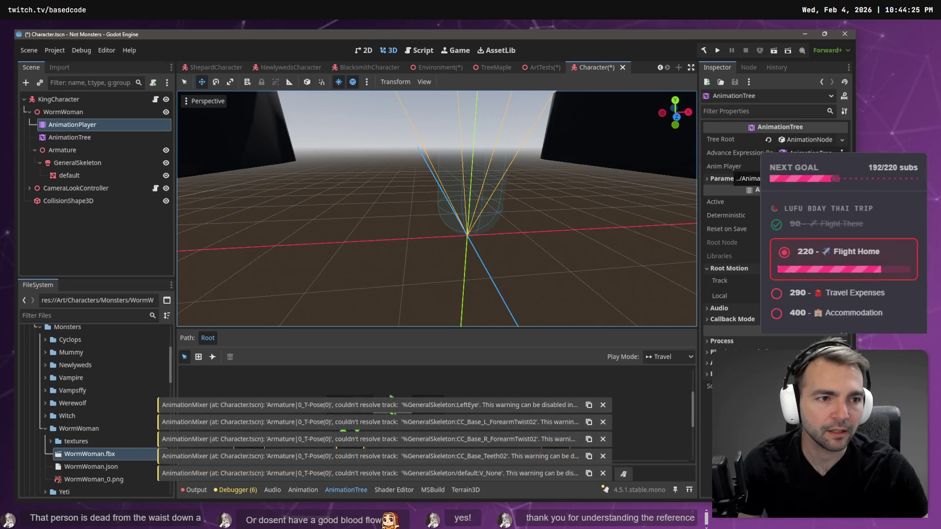
{"action": "left_click_drag", "start_coordinate": [72, 142], "coordinate": [836, 150]}
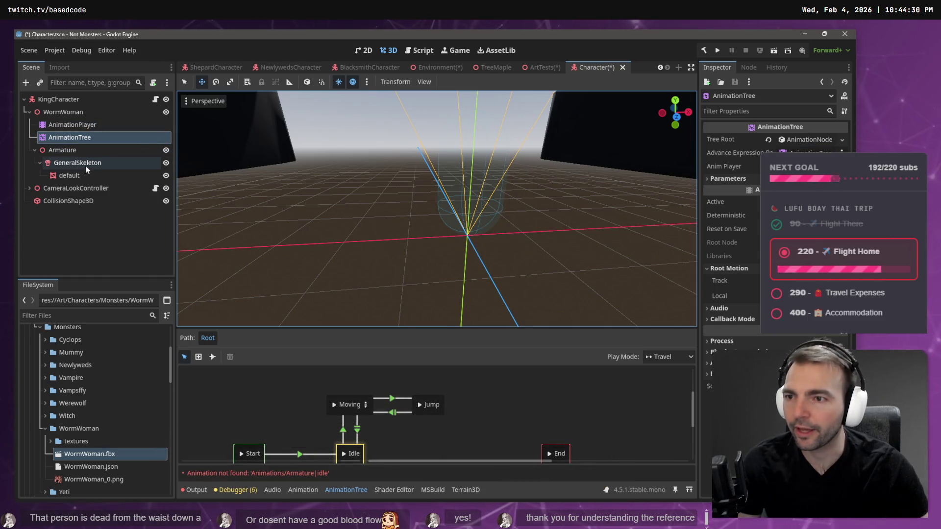
Pull GeneralSkeleton and its default mesh out of Armature, then delete the Armature node
{"action": "left_click", "coordinate": [75, 165]}
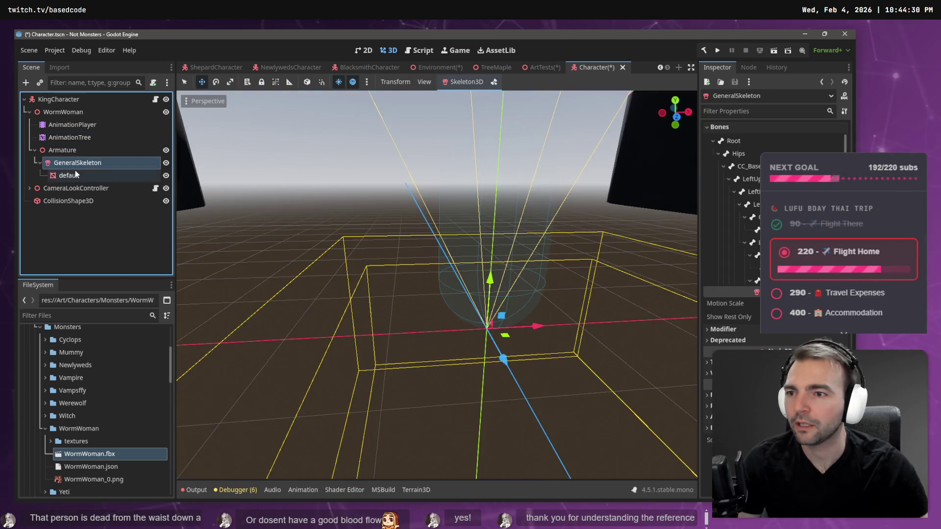
{"action": "left_click", "coordinate": [75, 174], "text": "shift"}
{"action": "left_click_drag", "start_coordinate": [70, 96], "coordinate": [74, 115]}
{"action": "left_click", "coordinate": [69, 154]}
{"action": "key", "text": "Delete"}
{"action": "key", "text": "Return"}
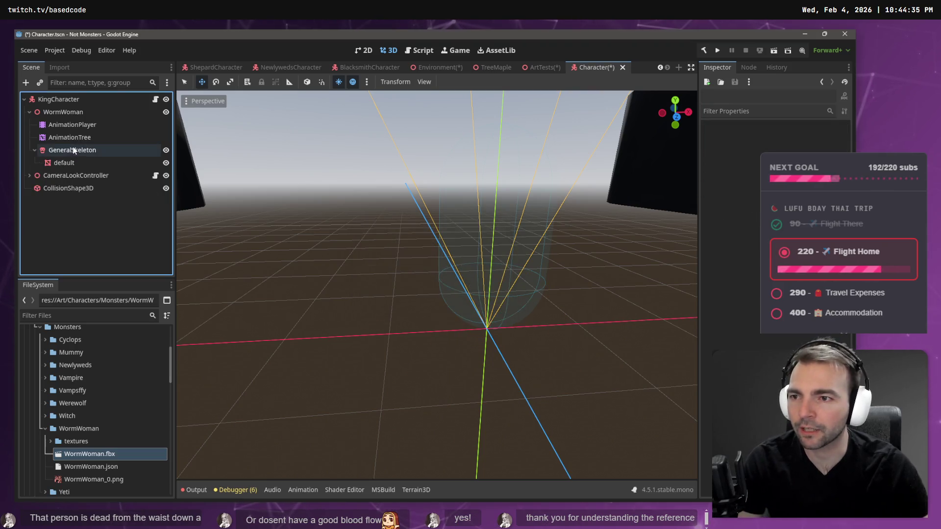
{"action": "left_click", "coordinate": [75, 151]}
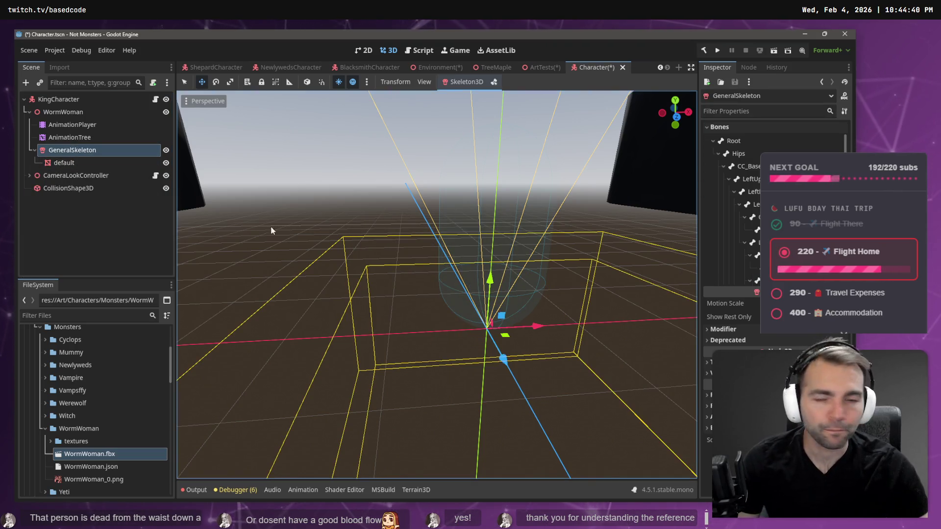
{"action": "left_click", "coordinate": [78, 139]}
{"action": "left_click", "coordinate": [73, 124]}
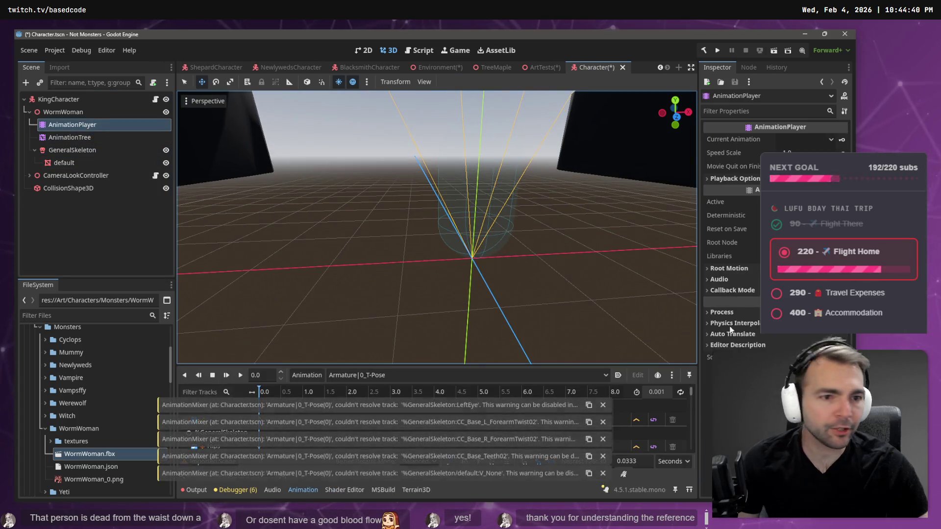
{"action": "left_click", "coordinate": [303, 377]}
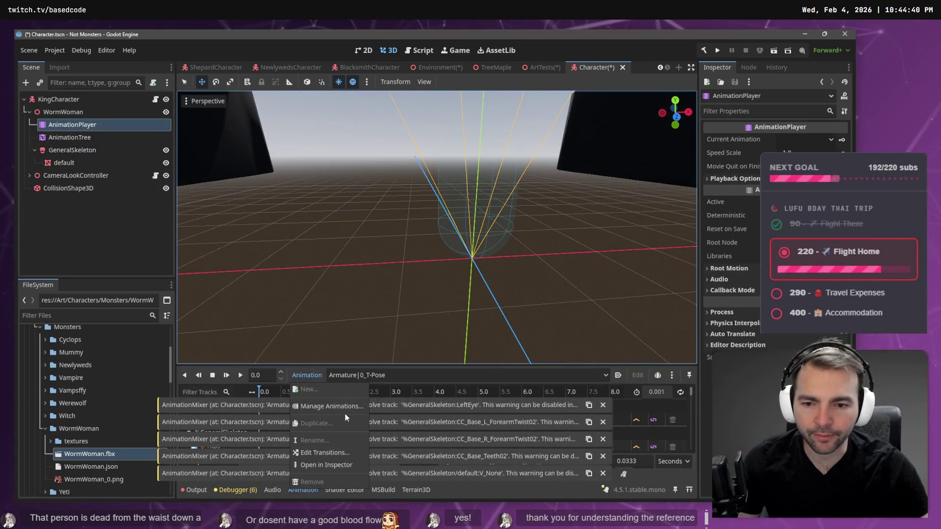
{"action": "left_click", "coordinate": [345, 414]}
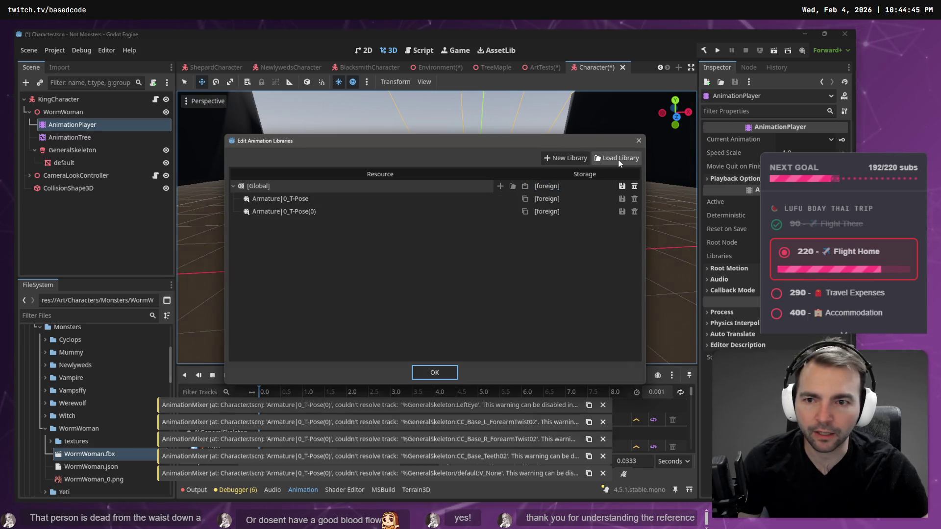
{"action": "left_click", "coordinate": [616, 158]}
{"action": "double_click", "coordinate": [283, 133]}
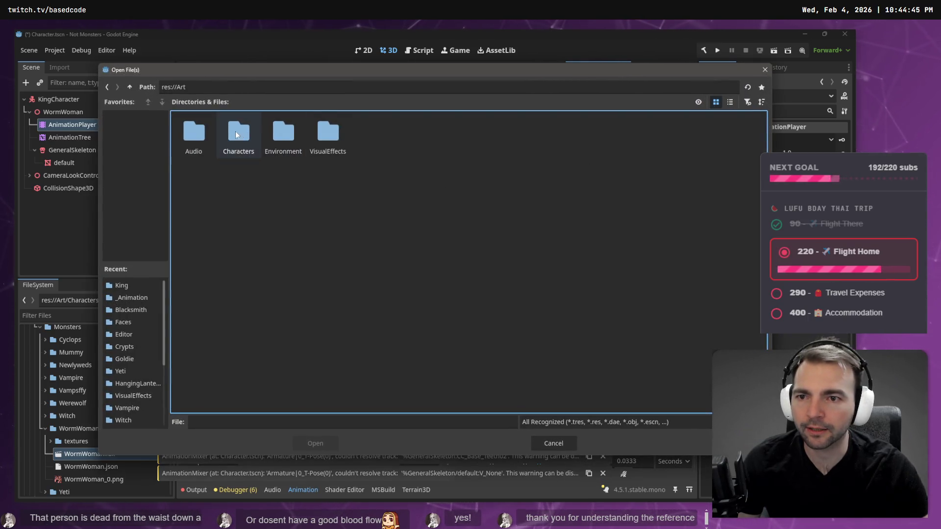
{"action": "double_click", "coordinate": [192, 131]}
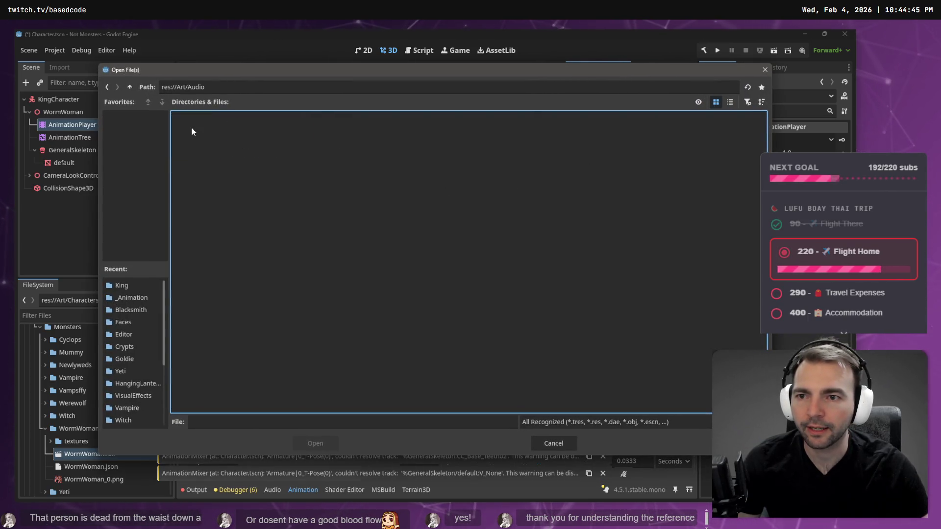
{"action": "left_click", "coordinate": [129, 87]}
{"action": "left_click", "coordinate": [283, 132]}
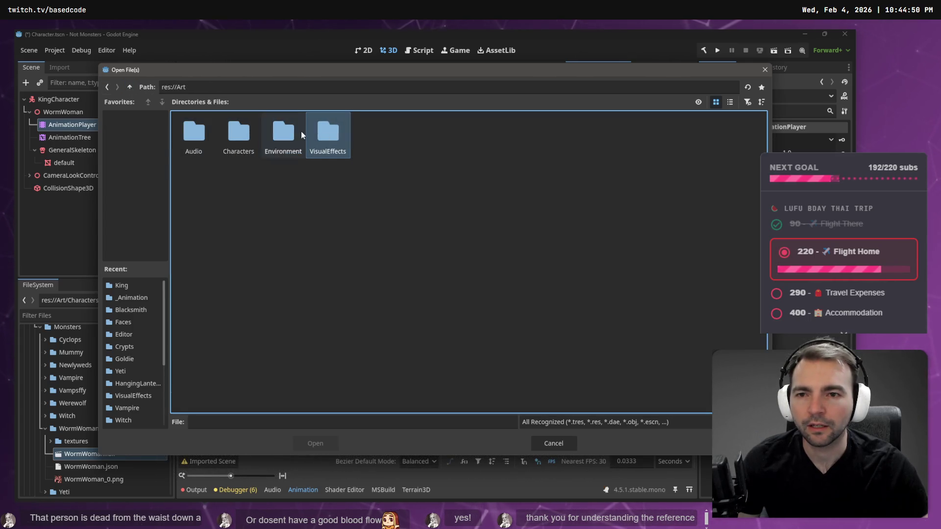
{"action": "left_click", "coordinate": [317, 140]}
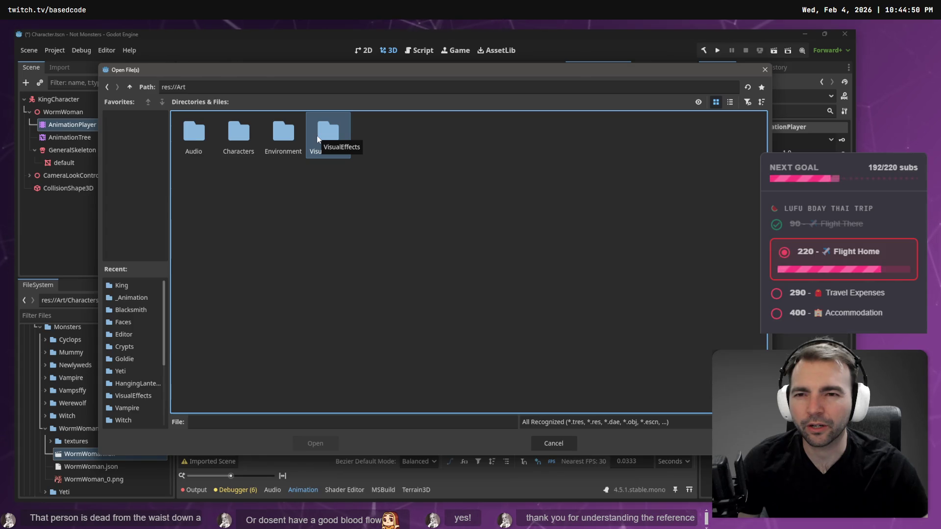
{"action": "double_click", "coordinate": [252, 135]}
{"action": "double_click", "coordinate": [190, 147]}
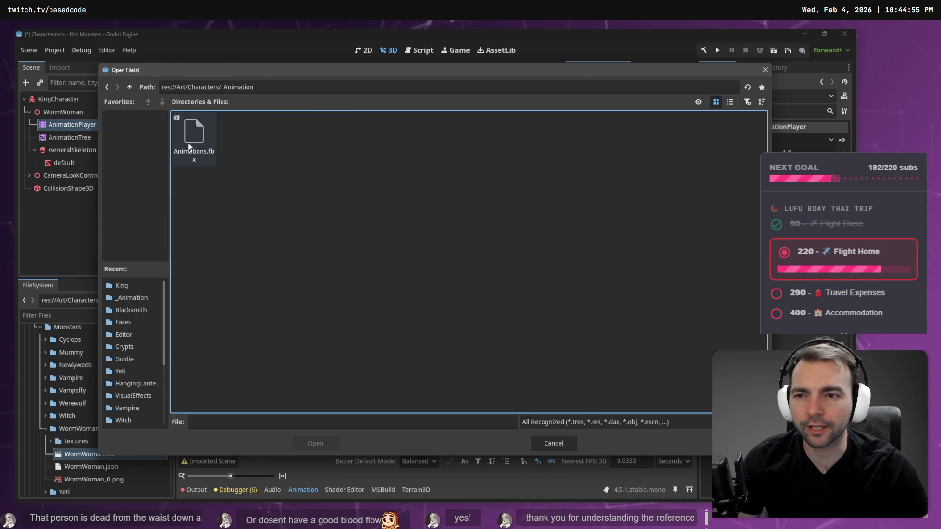
{"action": "double_click", "coordinate": [189, 143]}
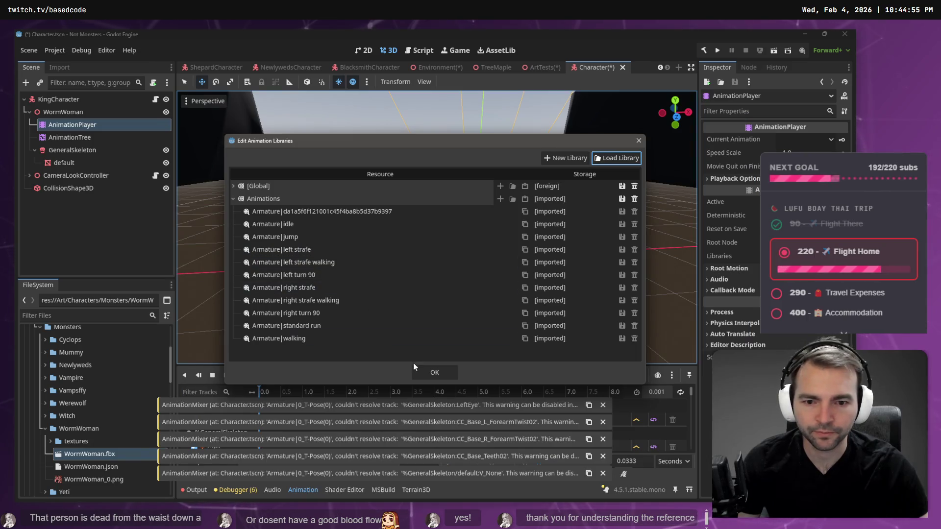
{"action": "left_click", "coordinate": [429, 369]}
{"action": "left_click", "coordinate": [416, 376]}
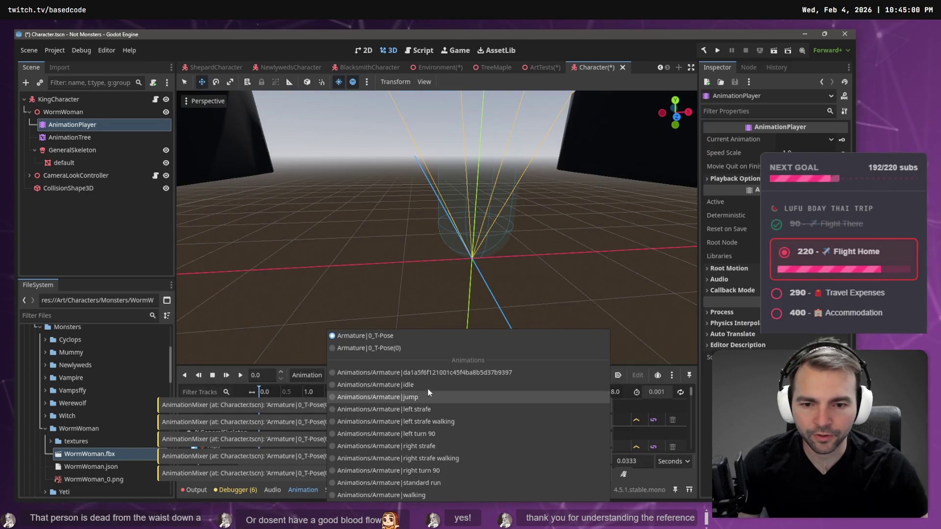
{"action": "left_click", "coordinate": [415, 410]}
{"action": "mouse_move", "coordinate": [530, 233]}
{"action": "left_mouse_down"}
{"action": "mouse_move", "coordinate": [508, 226]}
{"action": "mouse_move", "coordinate": [456, 240]}
{"action": "mouse_move", "coordinate": [441, 235]}
{"action": "mouse_move", "coordinate": [436, 205]}
{"action": "mouse_move", "coordinate": [431, 235]}
{"action": "left_mouse_up"}
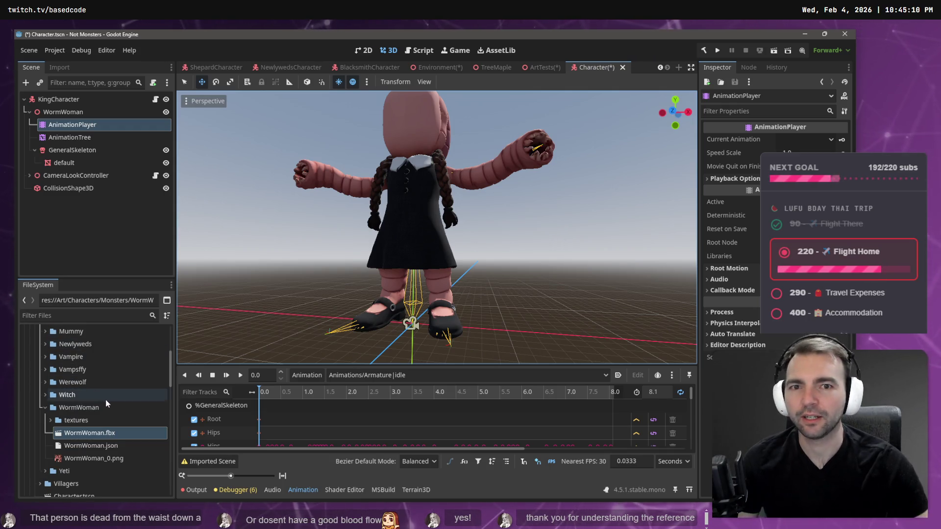
{"action": "left_click", "coordinate": [81, 116]}
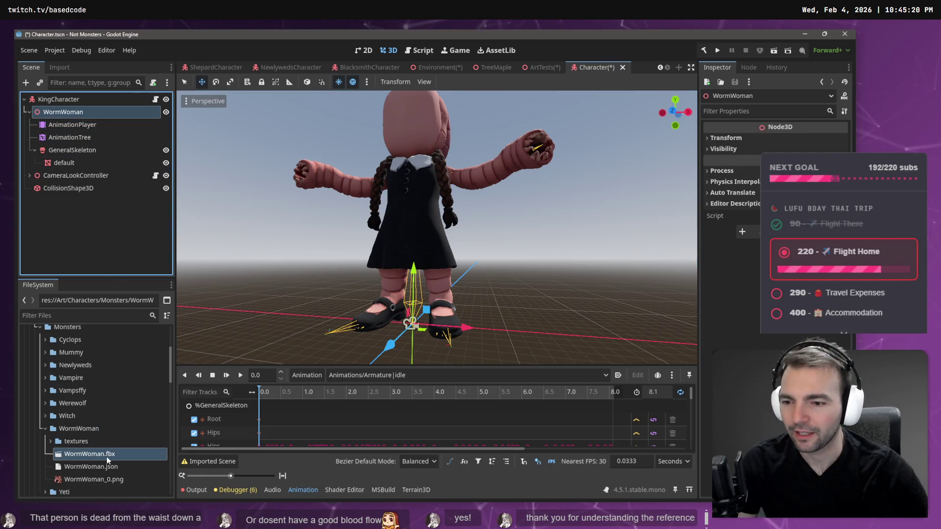
Reimport WormWoman.fbx with an import Root Scale of 0.1
{"action": "left_click", "coordinate": [59, 67]}
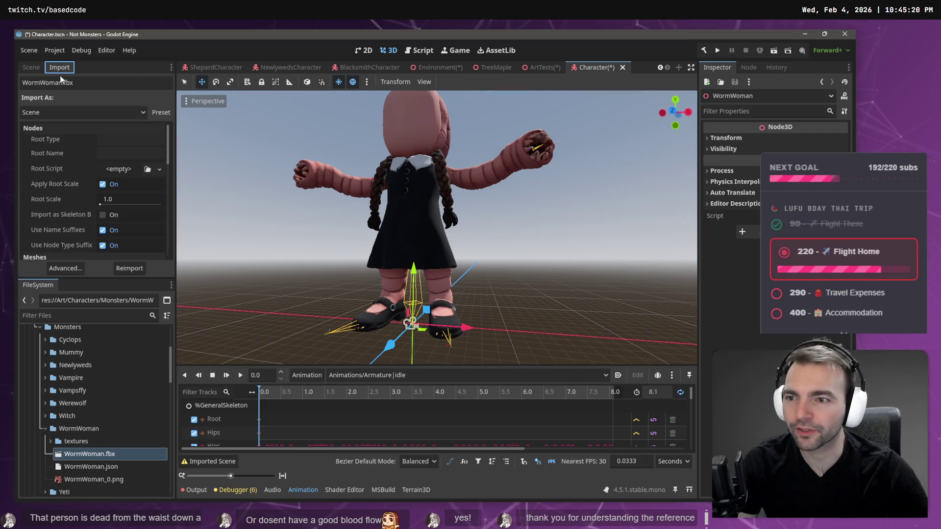
{"action": "left_click", "coordinate": [110, 201]}
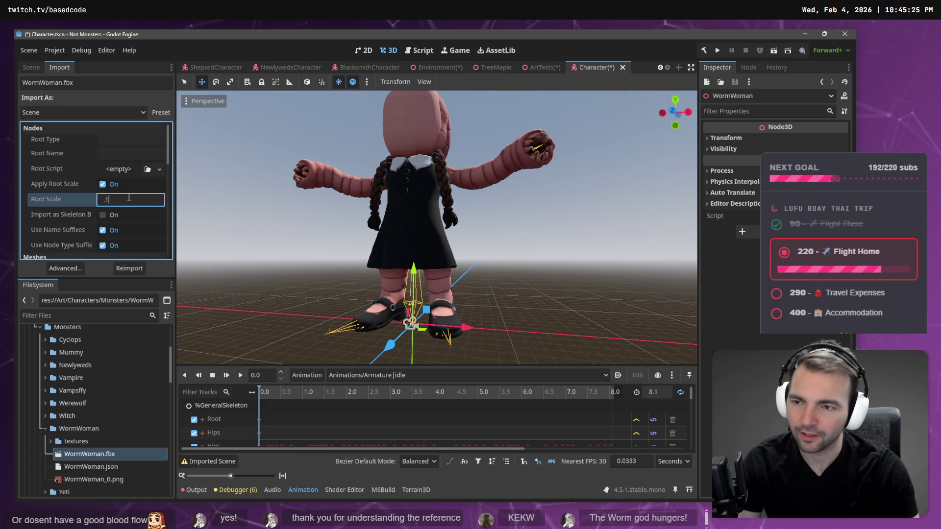
{"action": "key", "text": "Return"}
{"action": "left_click", "coordinate": [128, 269]}
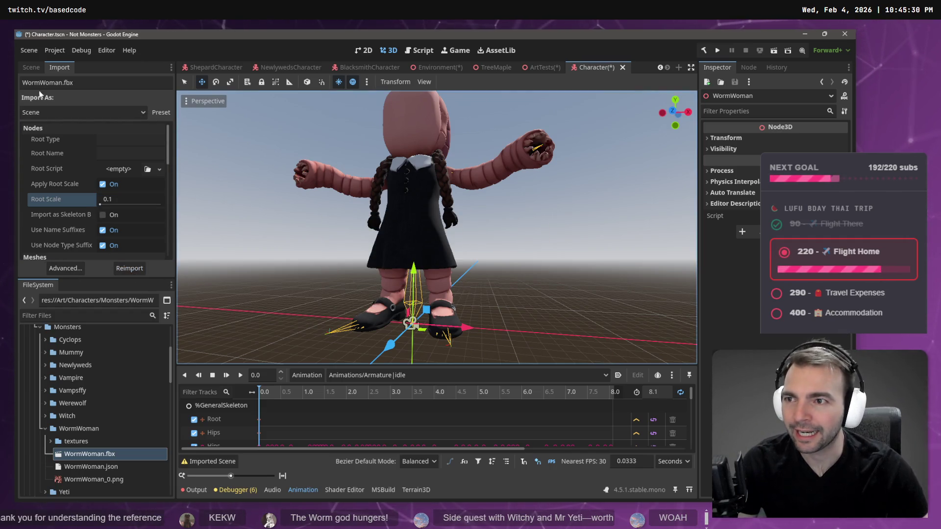
{"action": "left_click", "coordinate": [33, 69]}
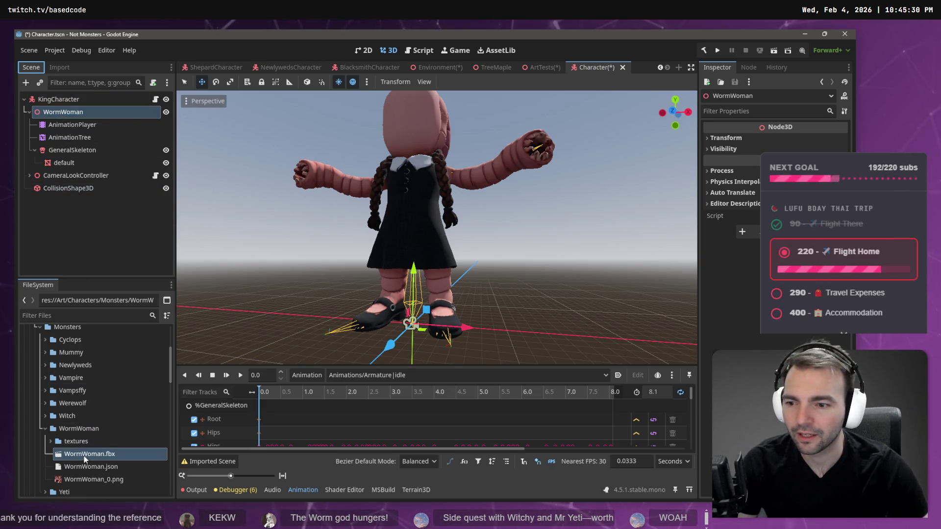
Set WormWoman.fbx's import Root Scale back to 1 and reimport it
{"action": "left_click", "coordinate": [57, 67]}
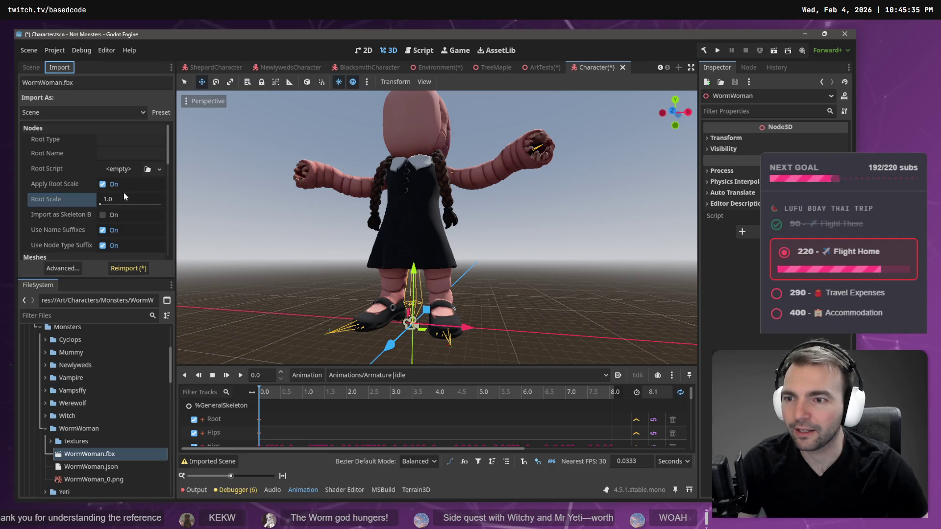
{"action": "left_click", "coordinate": [82, 478]}
{"action": "left_click", "coordinate": [86, 455]}
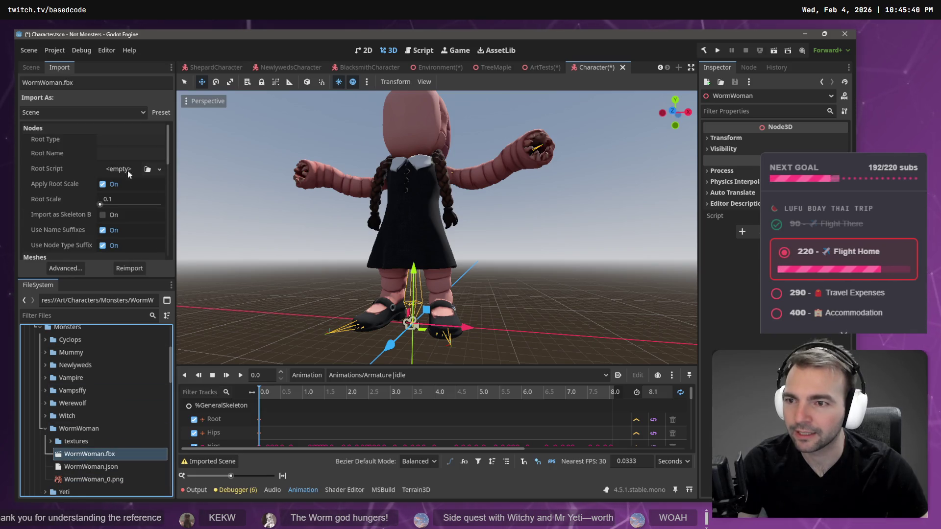
{"action": "left_click", "coordinate": [118, 199]}
{"action": "type", "text": "1"}
{"action": "left_click", "coordinate": [128, 269]}
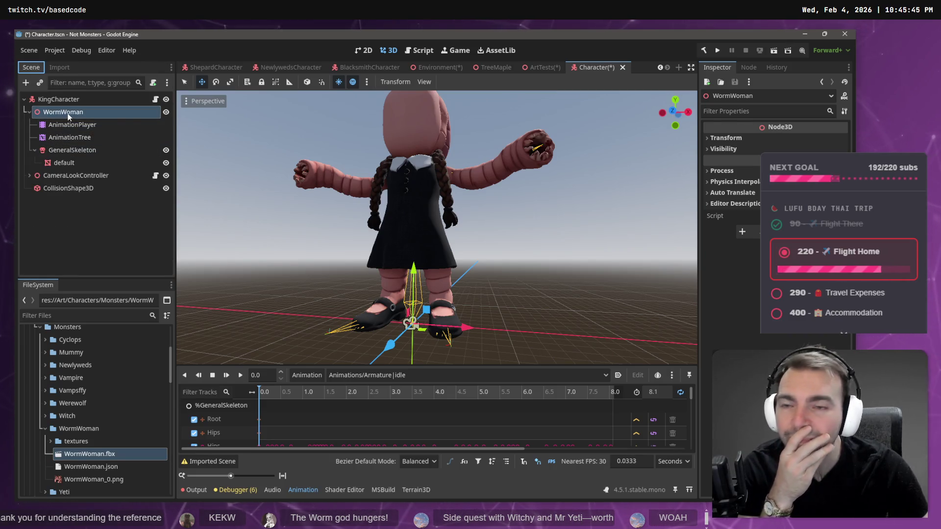
Set the WormWoman node's Transform Scale to 0.1 and move the view closer to the character
{"action": "left_click", "coordinate": [725, 138]}
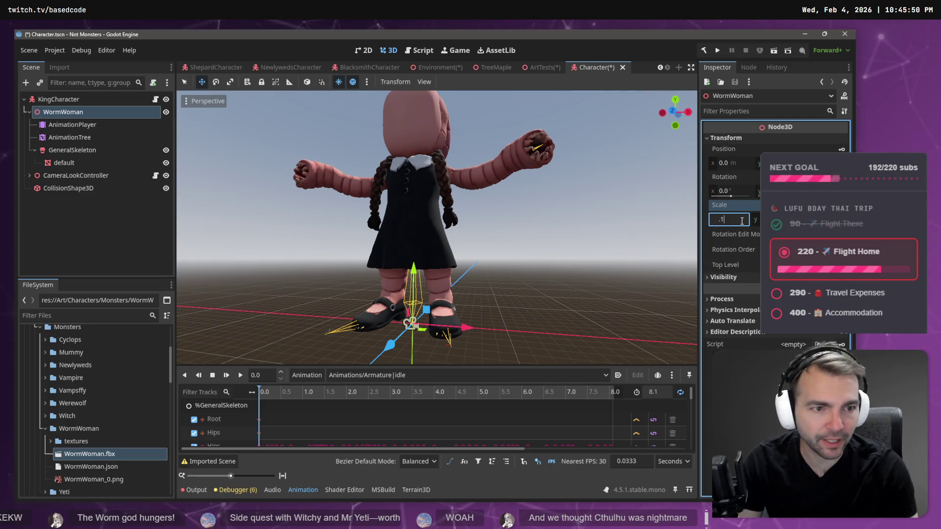
{"action": "key", "text": "Return"}
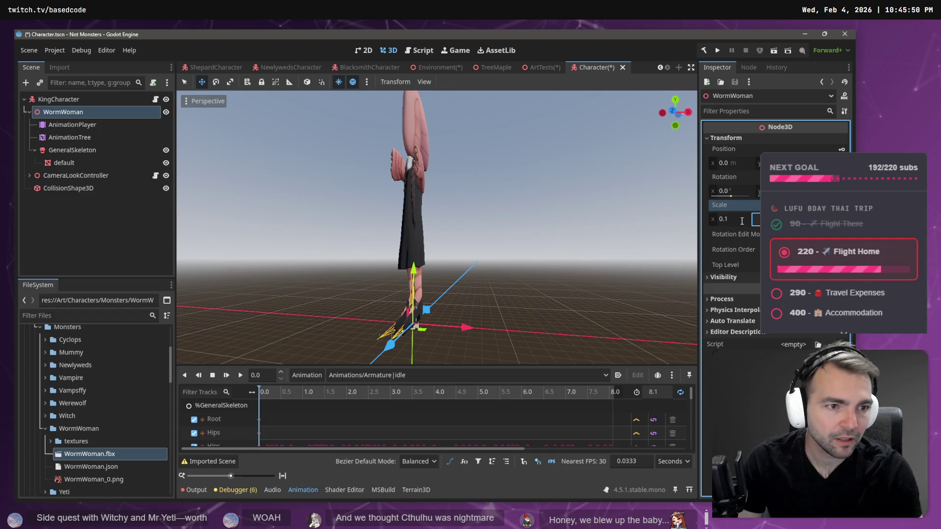
{"action": "left_click", "coordinate": [595, 142]}
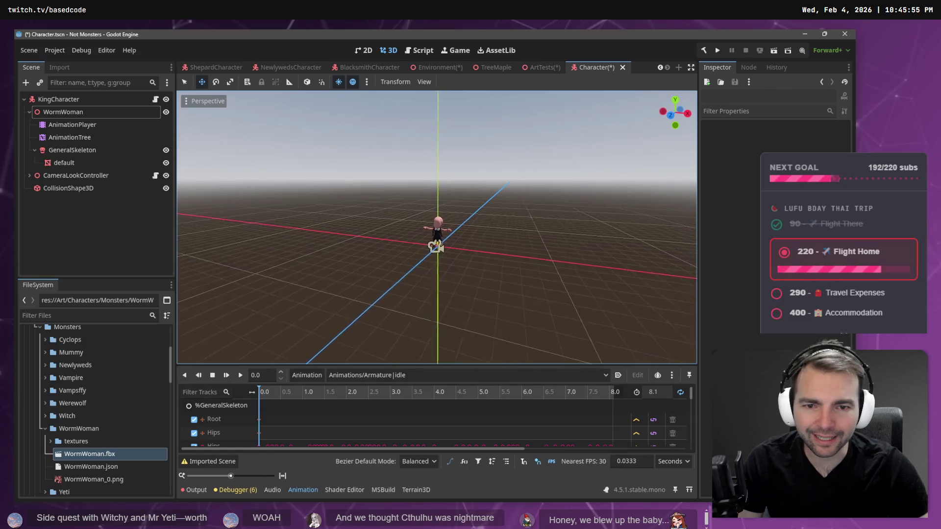
{"action": "scroll", "coordinate": [436, 225], "scroll_direction": "up", "scroll_amount": 2}
{"action": "key", "text": "w"}
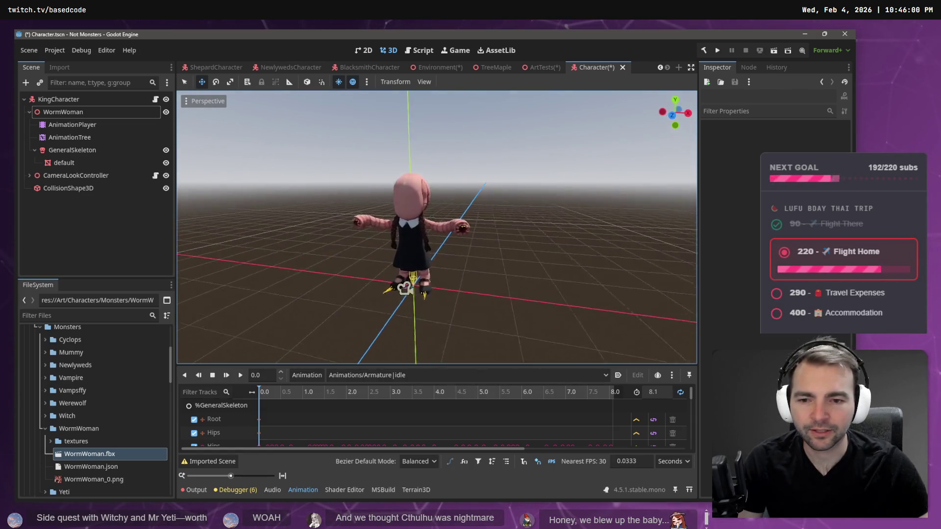
{"action": "left_click", "coordinate": [392, 392]}
Make 'right strafe' the current animation and check the AnimationTree's filtered tracks
{"action": "left_click", "coordinate": [389, 375]}
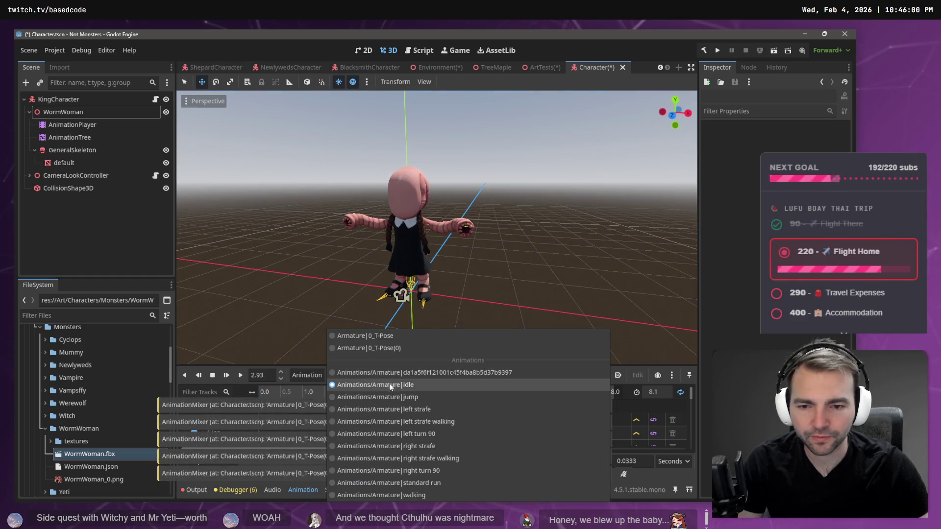
{"action": "left_click", "coordinate": [405, 445]}
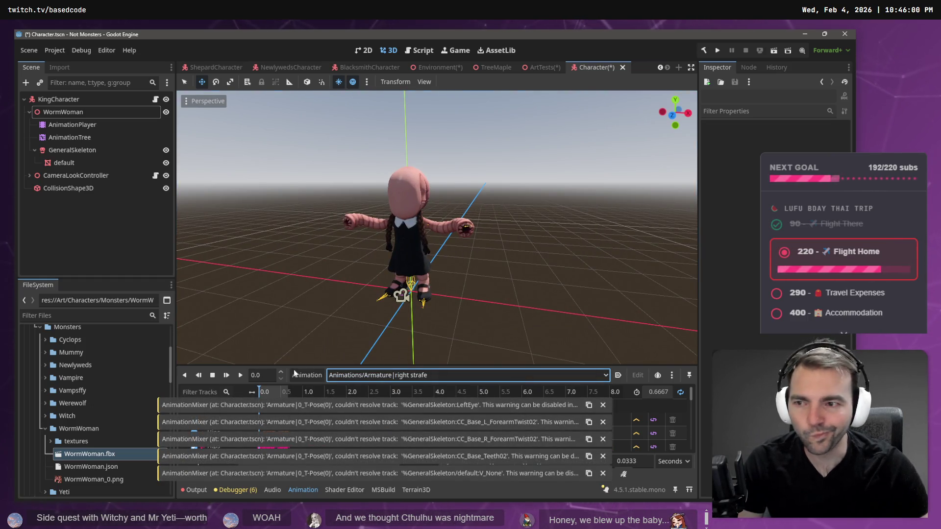
{"action": "left_click", "coordinate": [77, 151]}
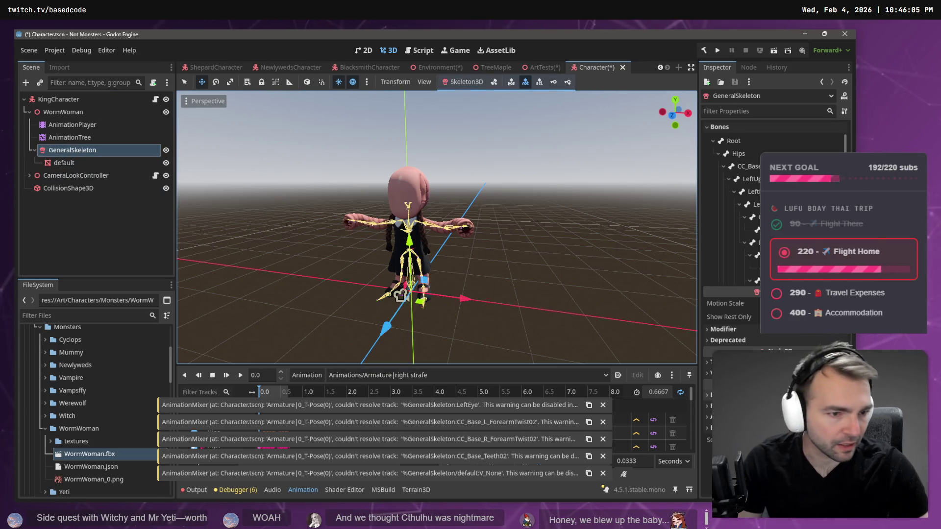
{"action": "left_click", "coordinate": [106, 138]}
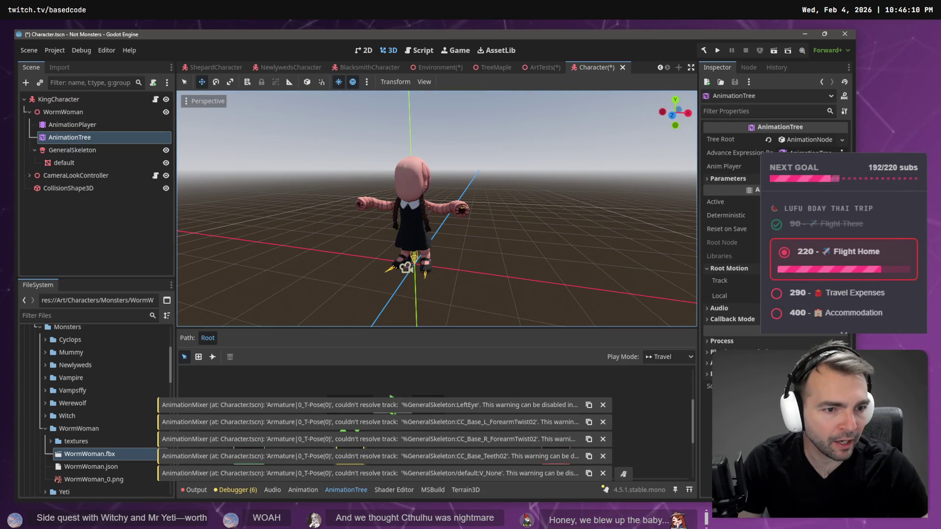
{"action": "left_click", "coordinate": [391, 397]}
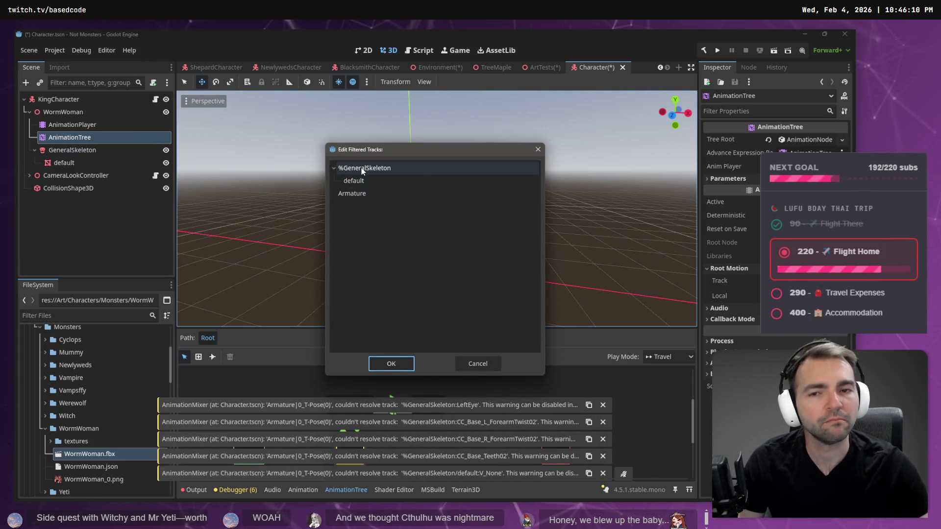
{"action": "left_click", "coordinate": [468, 368]}
Move AnimationPlayer and AnimationTree below GeneralSkeleton in the WormWoman tree
{"action": "mouse_move", "coordinate": [72, 150]}
{"action": "left_mouse_down"}
{"action": "mouse_move", "coordinate": [75, 114]}
{"action": "mouse_move", "coordinate": [101, 113]}
{"action": "mouse_move", "coordinate": [76, 114]}
{"action": "left_mouse_up"}
{"action": "left_click", "coordinate": [72, 125], "text": "shift"}
{"action": "left_click", "coordinate": [71, 149]}
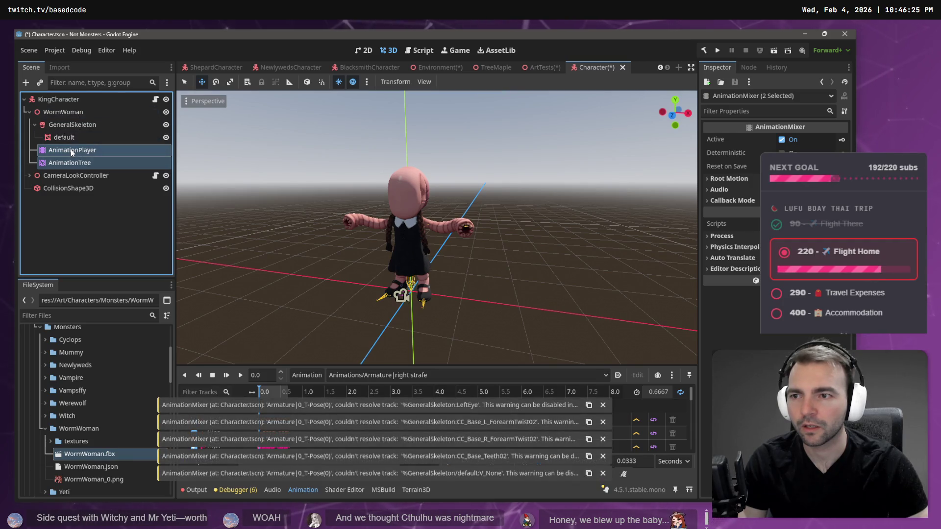
{"action": "left_click", "coordinate": [70, 149]}
{"action": "key", "text": "Escape"}
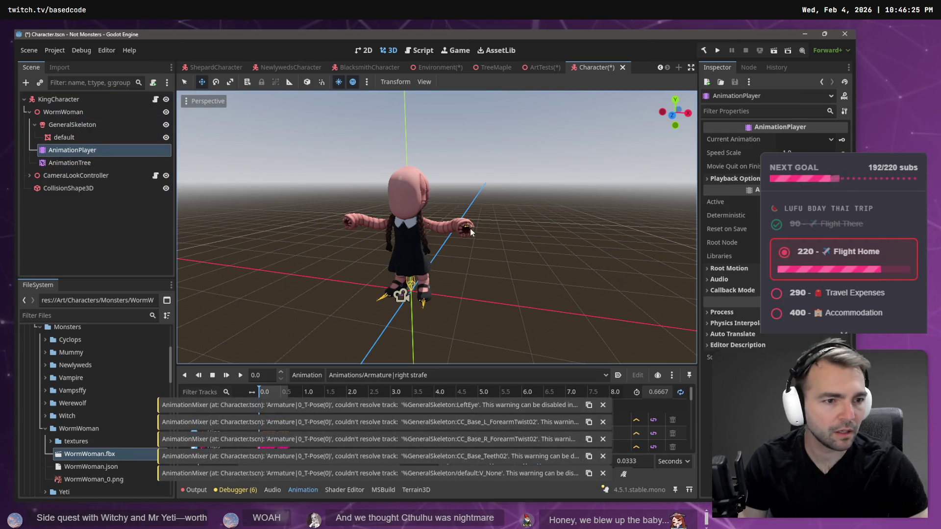
Reparent AnimationTree directly under KingCharacter
{"action": "left_click", "coordinate": [81, 164]}
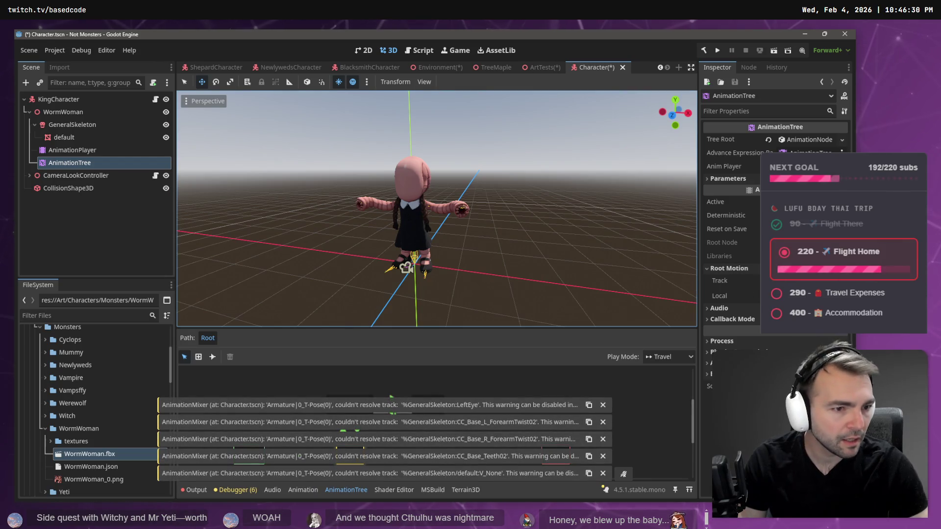
{"action": "left_click", "coordinate": [363, 171]}
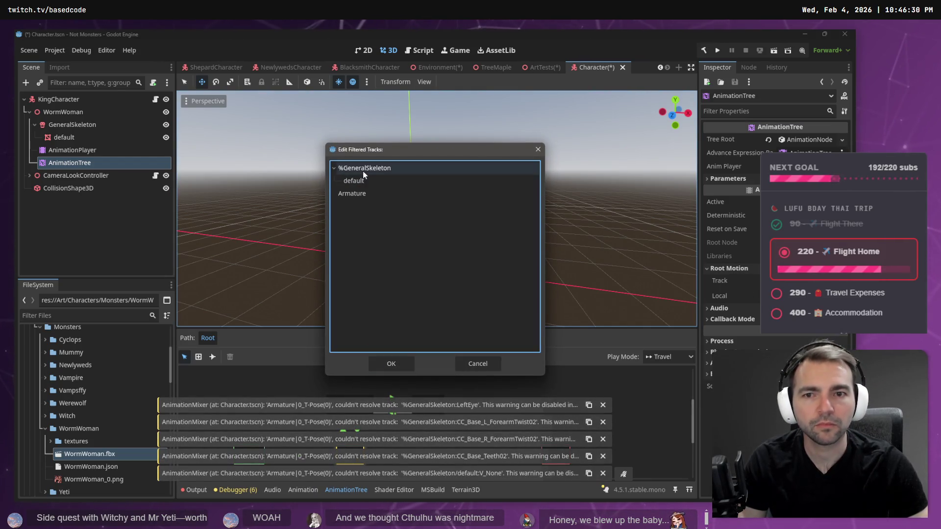
{"action": "left_click", "coordinate": [478, 364]}
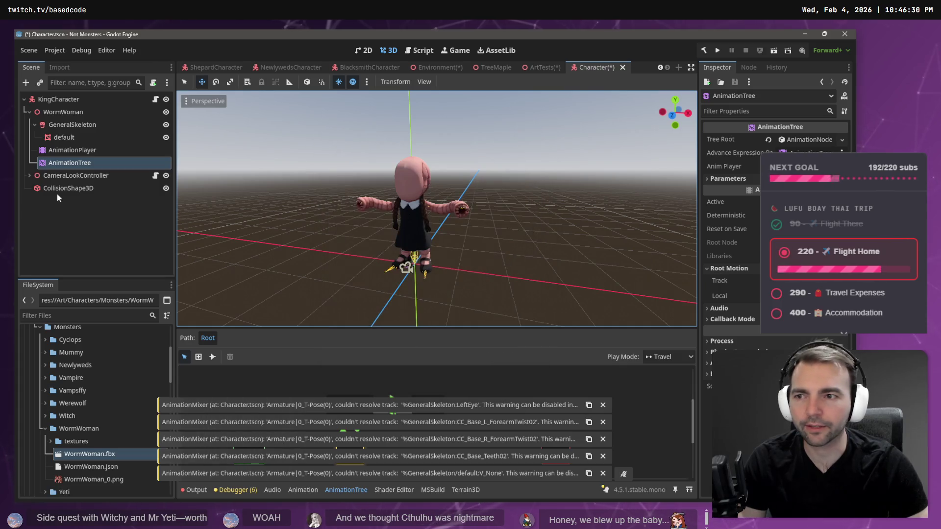
{"action": "left_click_drag", "start_coordinate": [72, 166], "coordinate": [72, 103]}
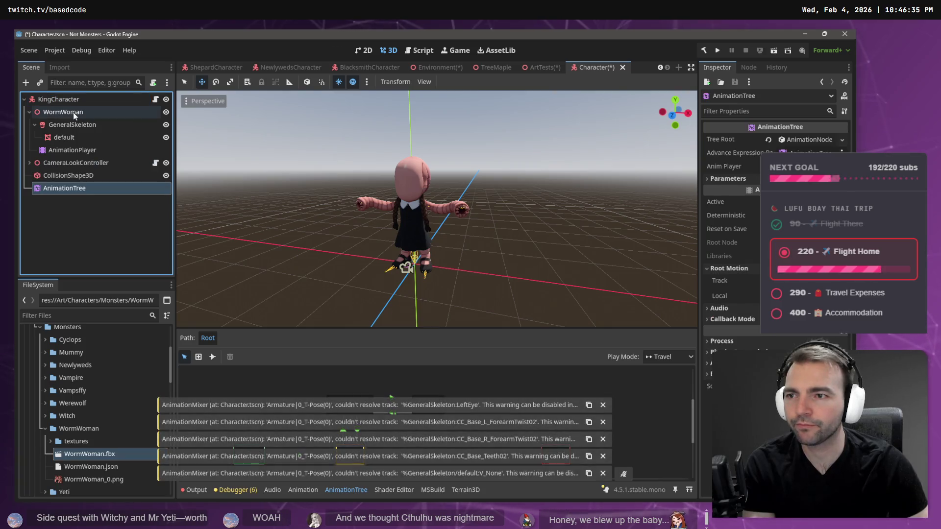
Replace the old WormWoman node with a fresh WormWoman.fbx instance under KingCharacter
{"action": "left_click", "coordinate": [72, 112]}
{"action": "key", "text": "Delete"}
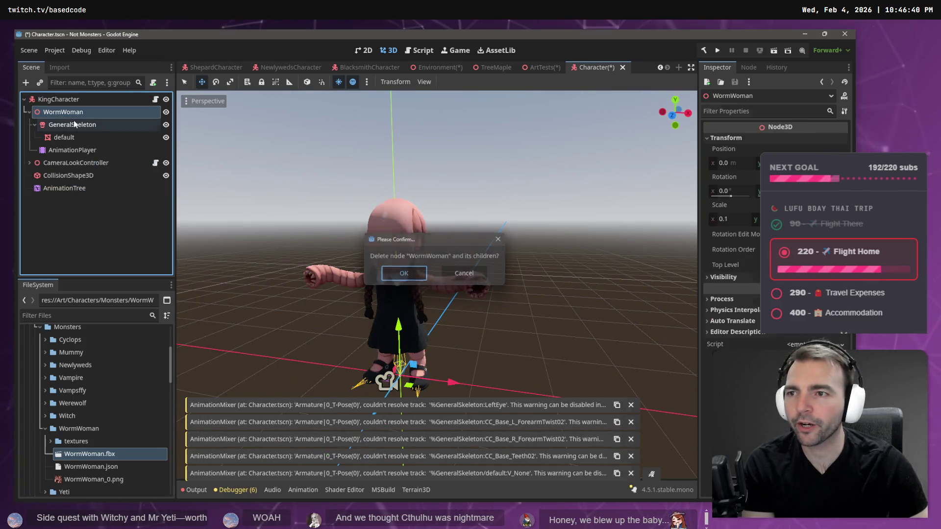
{"action": "key", "text": "Return"}
{"action": "mouse_move", "coordinate": [82, 457]}
{"action": "left_mouse_down"}
{"action": "mouse_move", "coordinate": [172, 216]}
{"action": "mouse_move", "coordinate": [77, 169]}
{"action": "left_mouse_up"}
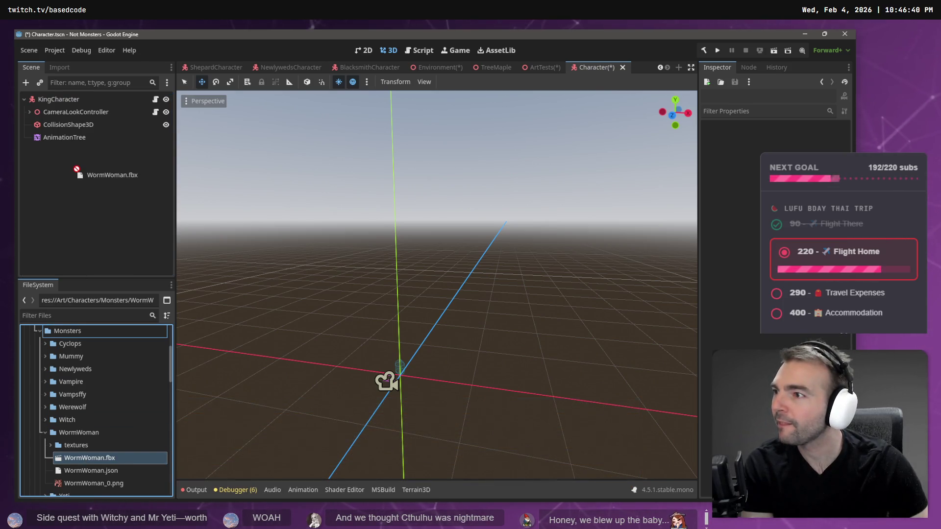
{"action": "left_click_drag", "start_coordinate": [78, 114], "coordinate": [79, 102]}
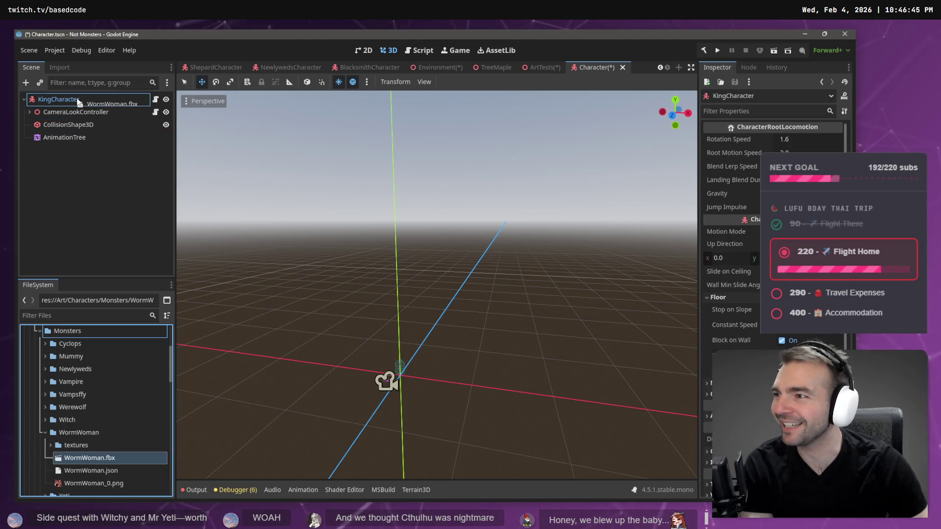
{"action": "left_click_drag", "start_coordinate": [79, 102], "coordinate": [78, 102]}
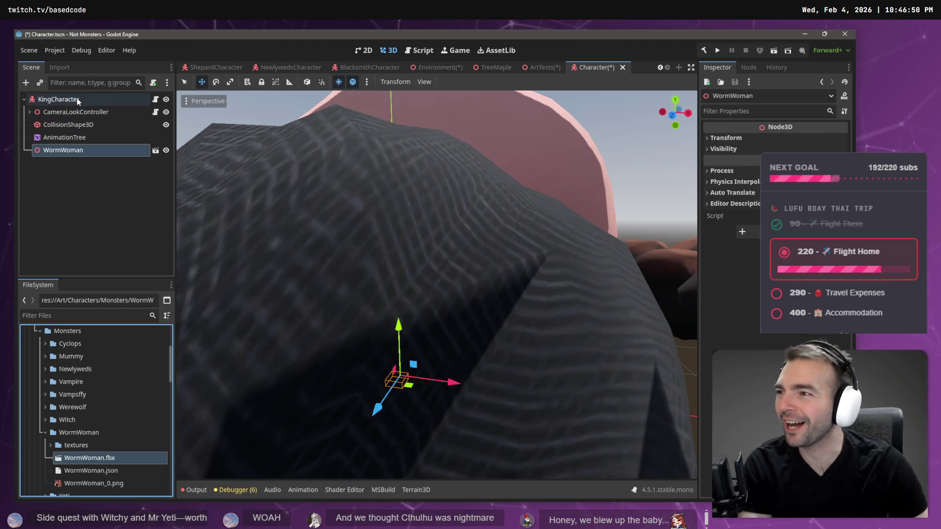
Orbit around the oversized new WormWoman, show its import settings, and switch back to Blender
{"action": "scroll", "coordinate": [396, 240], "scroll_direction": "down", "scroll_amount": 10}
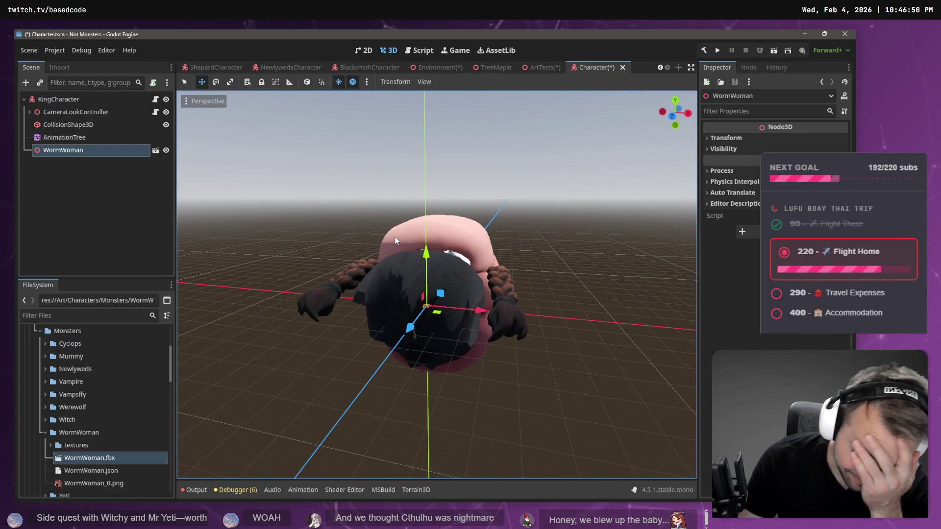
{"action": "left_click_drag", "start_coordinate": [396, 240], "coordinate": [681, 194]}
{"action": "left_click", "coordinate": [59, 67]}
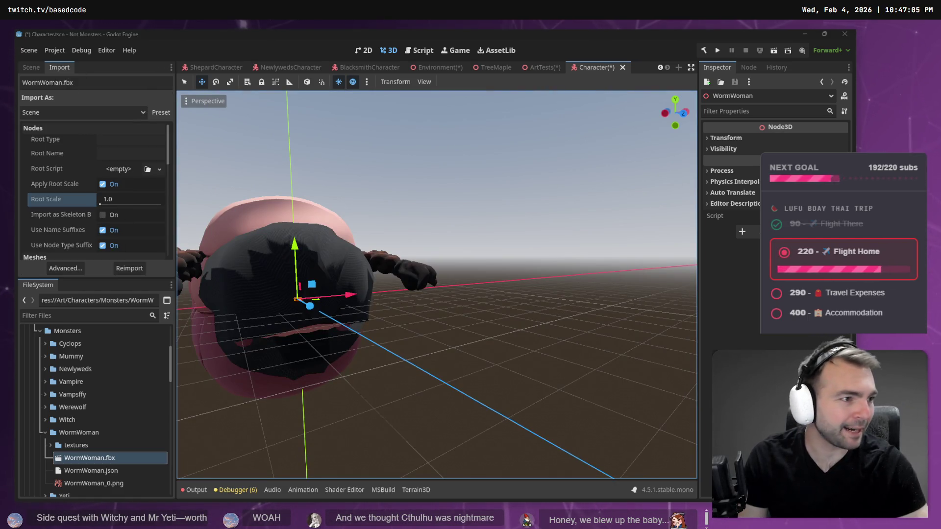
{"action": "key", "text": "alt+Tab"}
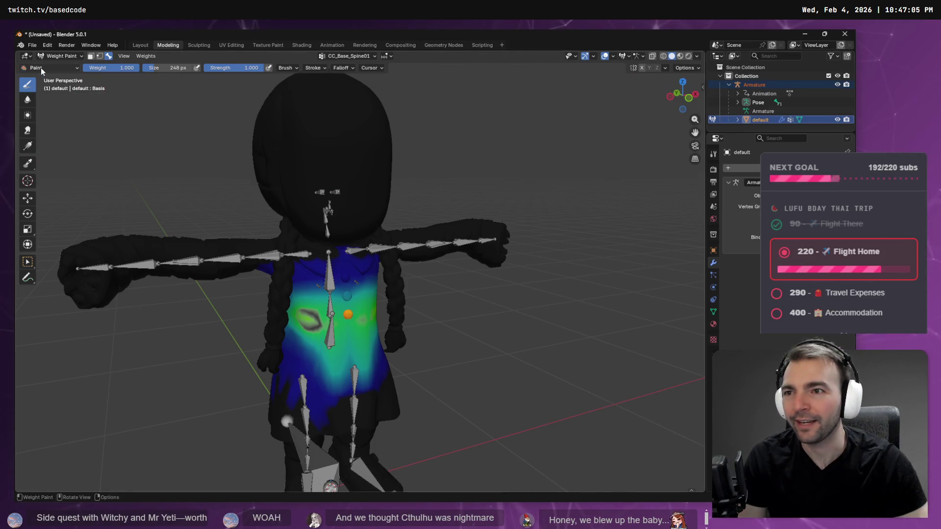
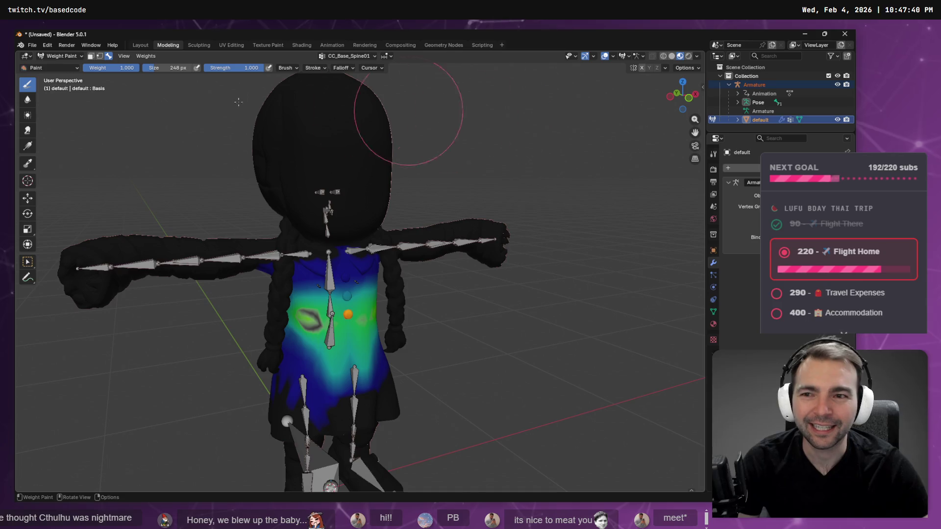
Switch the Blender viewport back to Object Mode and orbit around the textured character
{"action": "left_click", "coordinate": [70, 55]}
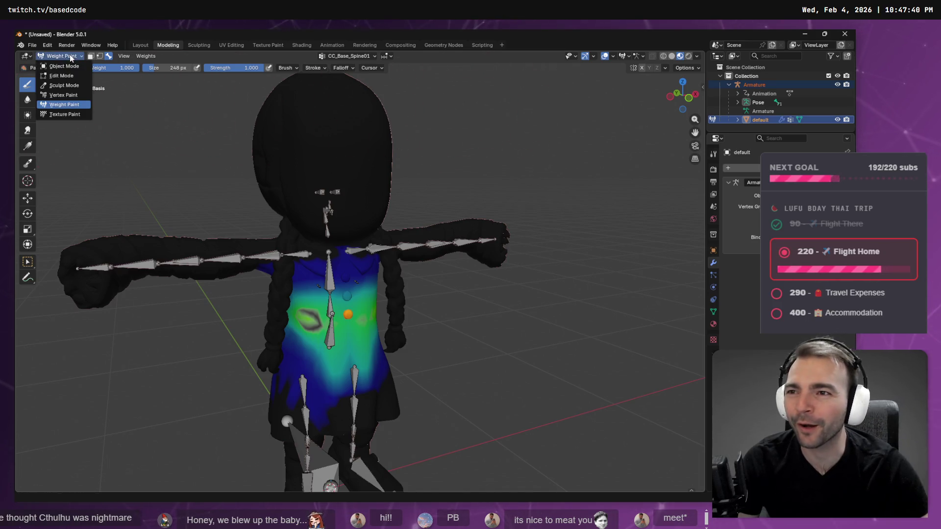
{"action": "left_click", "coordinate": [66, 65]}
{"action": "mouse_move", "coordinate": [424, 152]}
{"action": "left_mouse_down"}
{"action": "mouse_move", "coordinate": [496, 156]}
{"action": "mouse_move", "coordinate": [405, 149]}
{"action": "mouse_move", "coordinate": [410, 175]}
{"action": "mouse_move", "coordinate": [537, 186]}
{"action": "mouse_move", "coordinate": [604, 178]}
{"action": "mouse_move", "coordinate": [508, 183]}
{"action": "mouse_move", "coordinate": [427, 206]}
{"action": "mouse_move", "coordinate": [386, 195]}
{"action": "mouse_move", "coordinate": [298, 202]}
{"action": "mouse_move", "coordinate": [359, 227]}
{"action": "mouse_move", "coordinate": [405, 221]}
{"action": "mouse_move", "coordinate": [356, 211]}
{"action": "mouse_move", "coordinate": [416, 197]}
{"action": "mouse_move", "coordinate": [461, 213]}
{"action": "mouse_move", "coordinate": [451, 216]}
{"action": "left_mouse_up"}
{"action": "scroll", "coordinate": [428, 207], "scroll_direction": "up", "scroll_amount": 5}
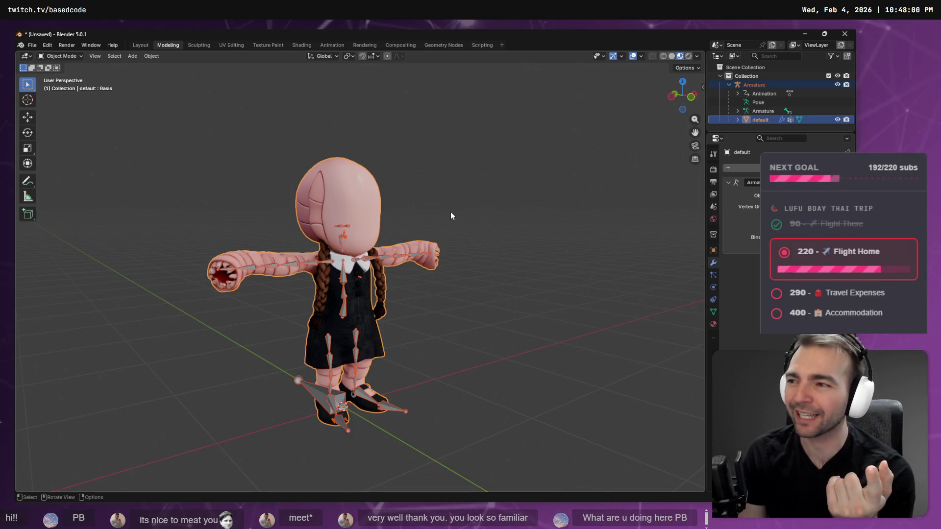
{"action": "mouse_move", "coordinate": [434, 159]}
{"action": "left_mouse_down"}
{"action": "mouse_move", "coordinate": [277, 181]}
{"action": "mouse_move", "coordinate": [355, 174]}
{"action": "left_mouse_up"}
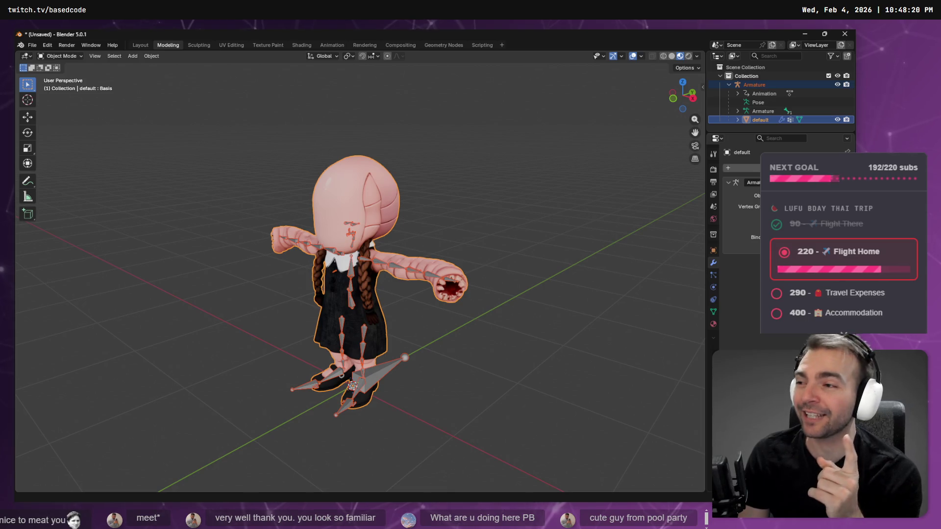
{"action": "mouse_move", "coordinate": [201, 187]}
{"action": "left_mouse_down"}
{"action": "mouse_move", "coordinate": [293, 170]}
{"action": "mouse_move", "coordinate": [265, 176]}
{"action": "mouse_move", "coordinate": [290, 156]}
{"action": "left_mouse_up"}
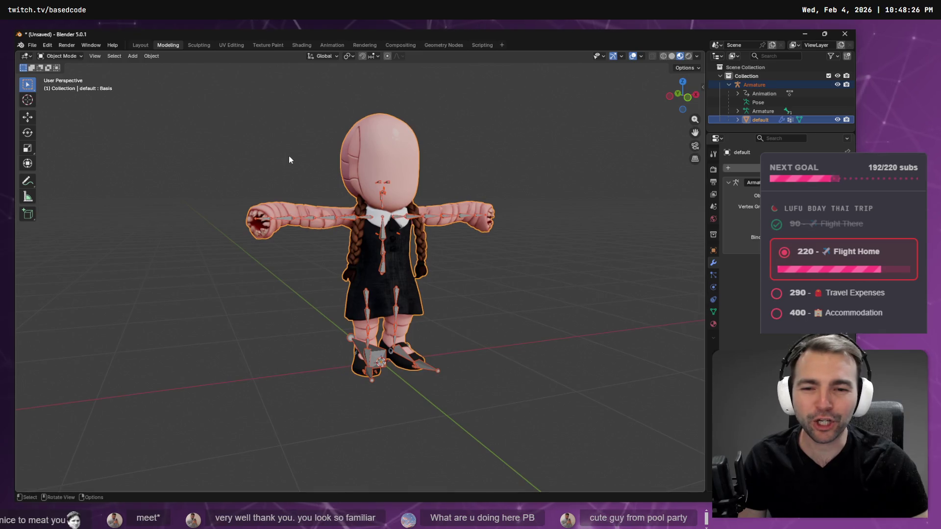
{"action": "mouse_move", "coordinate": [361, 212]}
{"action": "left_mouse_down"}
{"action": "mouse_move", "coordinate": [269, 216]}
{"action": "mouse_move", "coordinate": [387, 210]}
{"action": "left_mouse_up"}
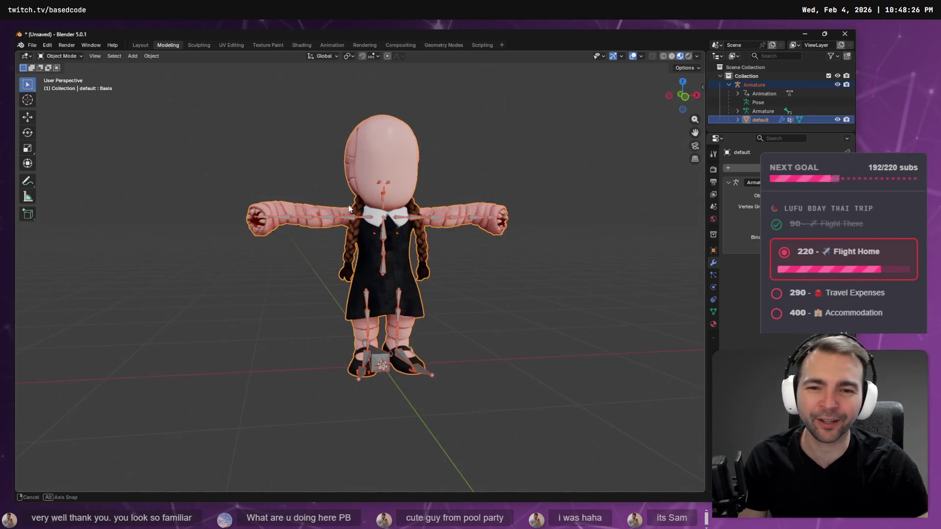
{"action": "scroll", "coordinate": [387, 209], "scroll_direction": "up", "scroll_amount": 1}
{"action": "scroll", "coordinate": [387, 210], "scroll_direction": "up", "scroll_amount": 2}
{"action": "mouse_move", "coordinate": [504, 180]}
{"action": "left_mouse_down"}
{"action": "mouse_move", "coordinate": [519, 177]}
{"action": "mouse_move", "coordinate": [458, 187]}
{"action": "left_mouse_up"}
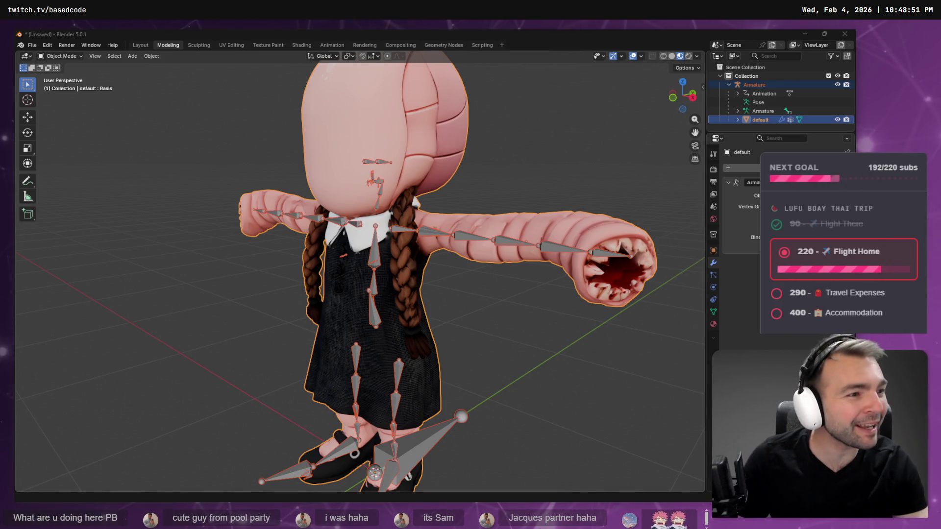
{"action": "key", "text": "alt+Tab"}
{"action": "scroll", "coordinate": [383, 299], "scroll_direction": "down", "scroll_amount": 10}
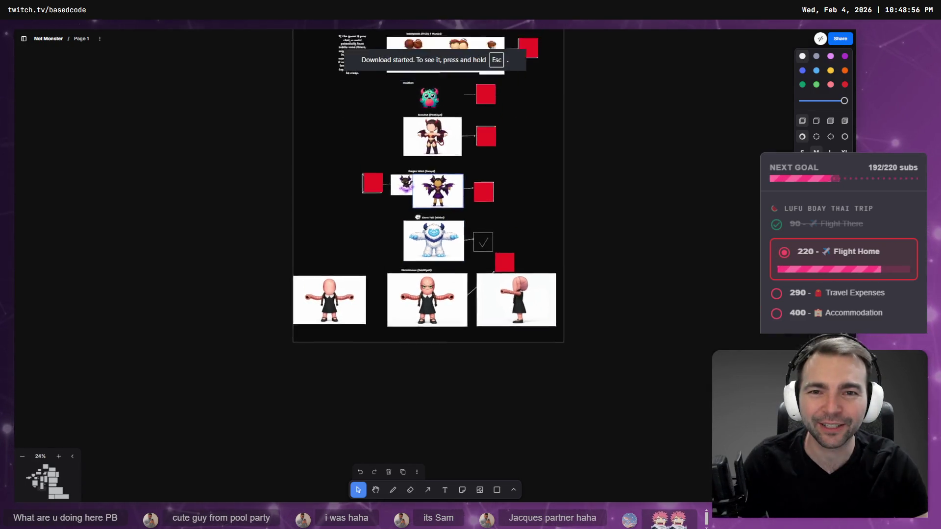
{"action": "scroll", "coordinate": [394, 302], "scroll_direction": "up", "scroll_amount": 10}
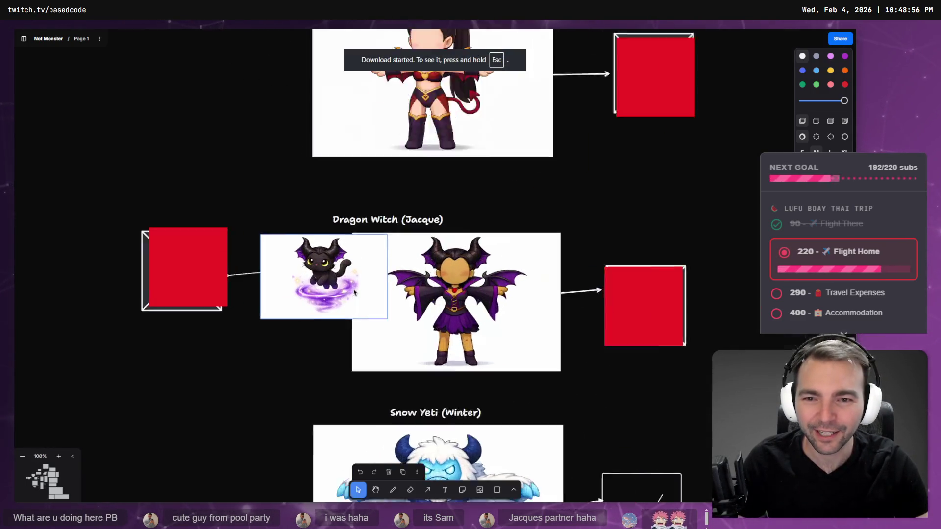
{"action": "scroll", "coordinate": [577, 369], "scroll_direction": "up", "scroll_amount": 2}
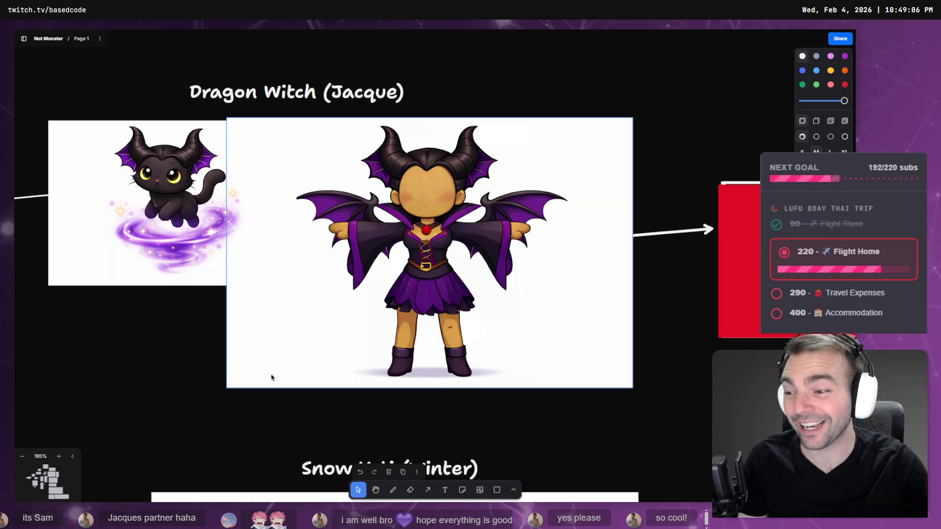
{"action": "left_click_drag", "start_coordinate": [311, 288], "coordinate": [348, 274]}
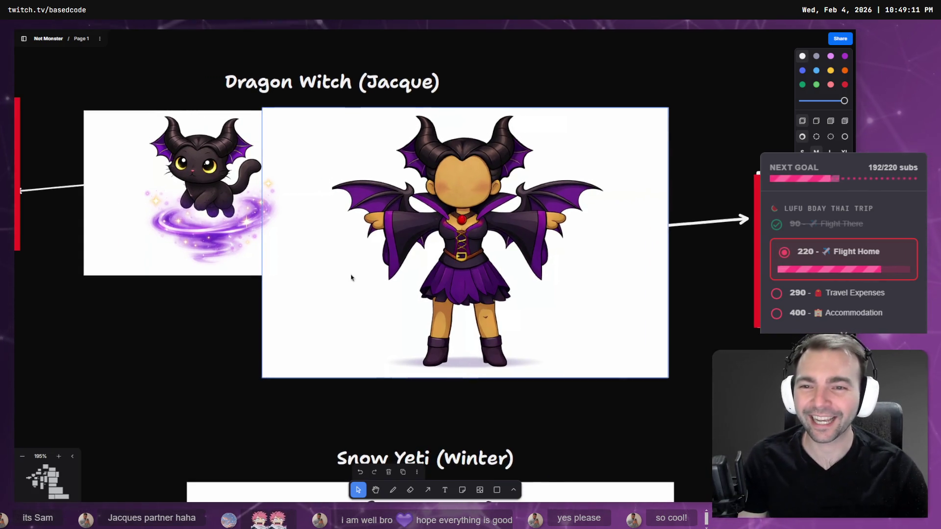
{"action": "key", "text": "alt+Tab"}
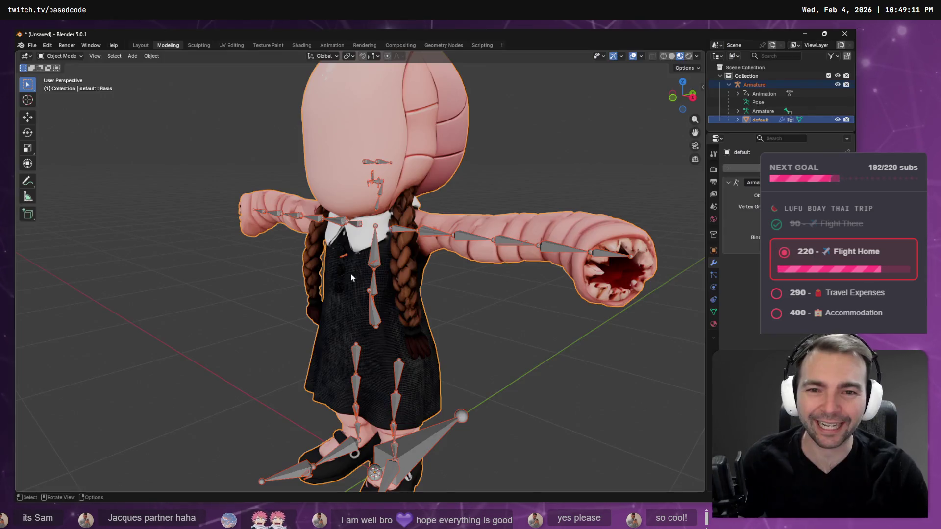
Export the character as FBX at scale 0.1, overwriting WormWoman.fbx
{"action": "mouse_move", "coordinate": [307, 272]}
{"action": "left_mouse_down"}
{"action": "mouse_move", "coordinate": [345, 252]}
{"action": "mouse_move", "coordinate": [491, 238]}
{"action": "mouse_move", "coordinate": [436, 254]}
{"action": "left_mouse_up"}
{"action": "scroll", "coordinate": [346, 252], "scroll_direction": "down", "scroll_amount": 5}
{"action": "scroll", "coordinate": [437, 253], "scroll_direction": "up", "scroll_amount": 6}
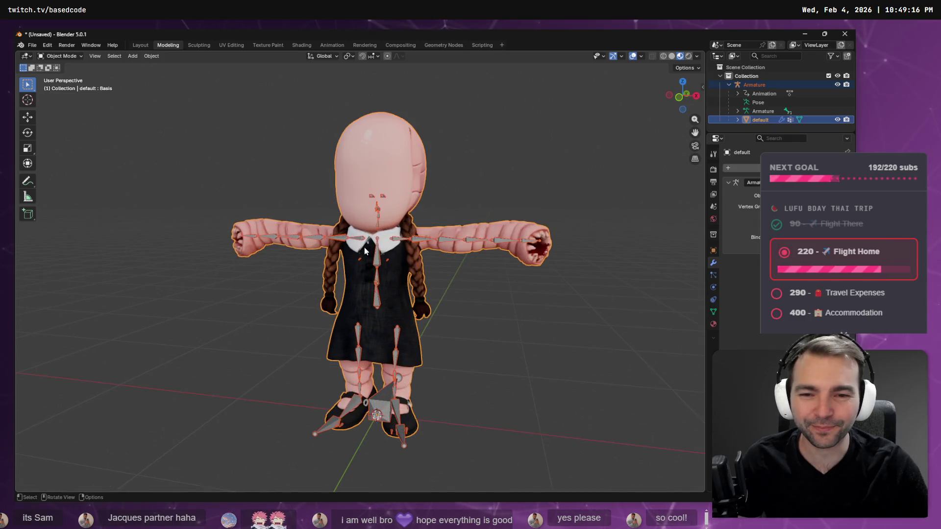
{"action": "scroll", "coordinate": [392, 231], "scroll_direction": "up", "scroll_amount": 1}
{"action": "scroll", "coordinate": [412, 265], "scroll_direction": "down", "scroll_amount": 3}
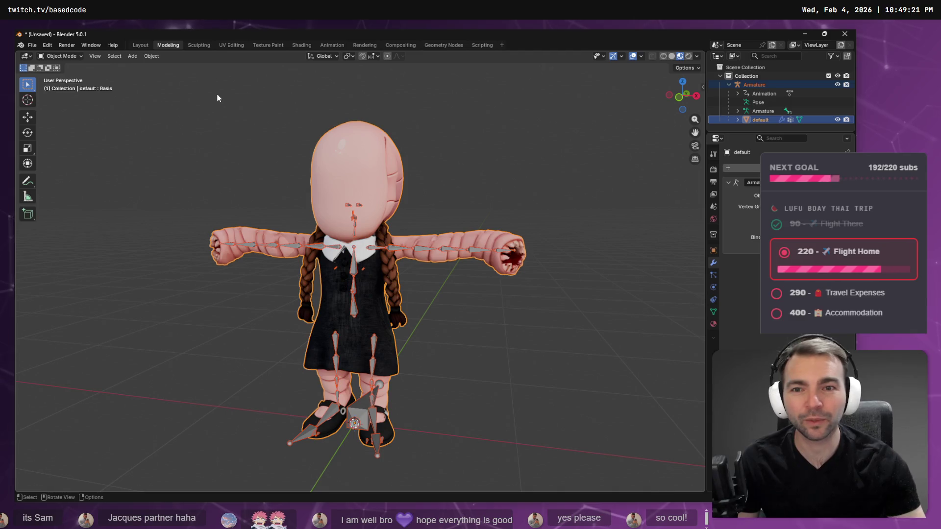
{"action": "left_click", "coordinate": [33, 45]}
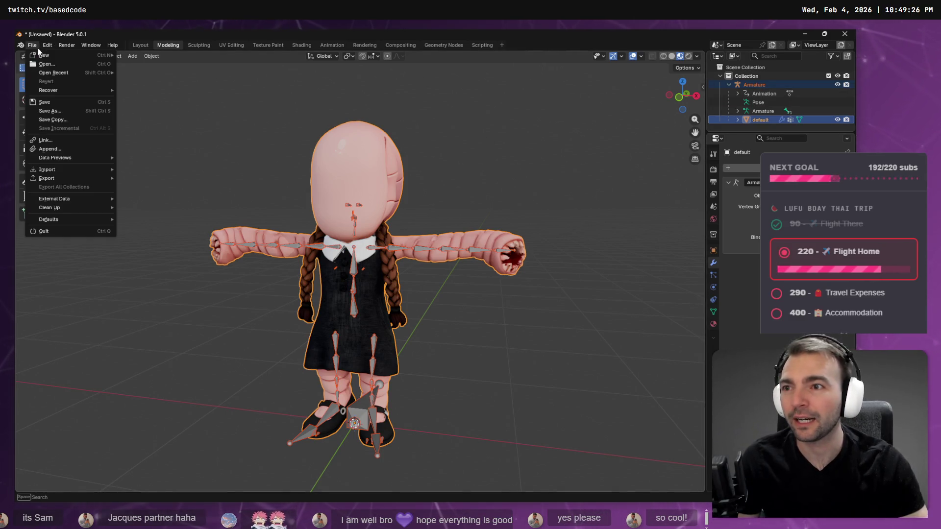
{"action": "mouse_move", "coordinate": [61, 175]}
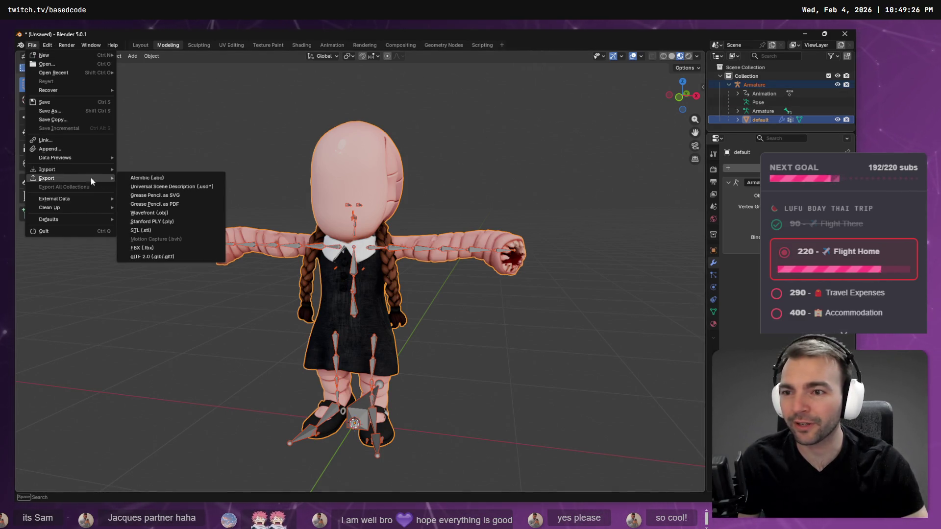
{"action": "left_click", "coordinate": [165, 249]}
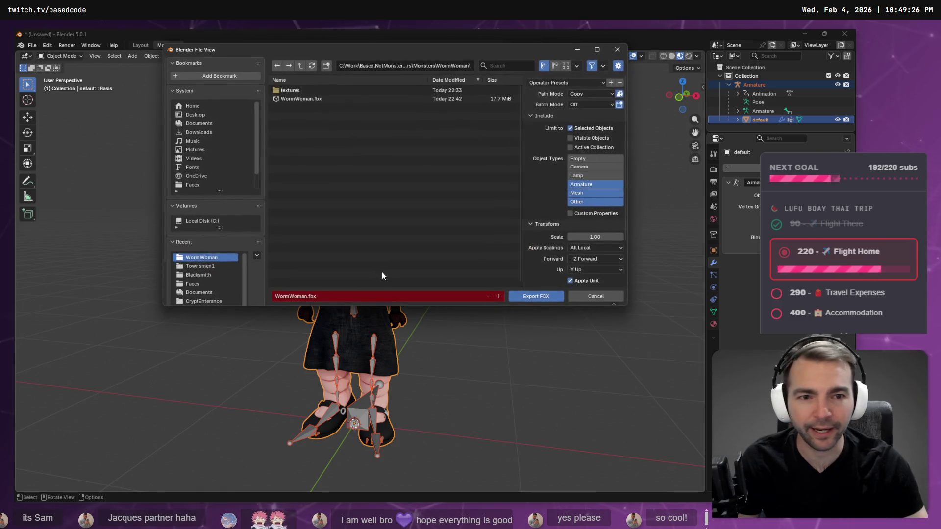
{"action": "left_click", "coordinate": [599, 237]}
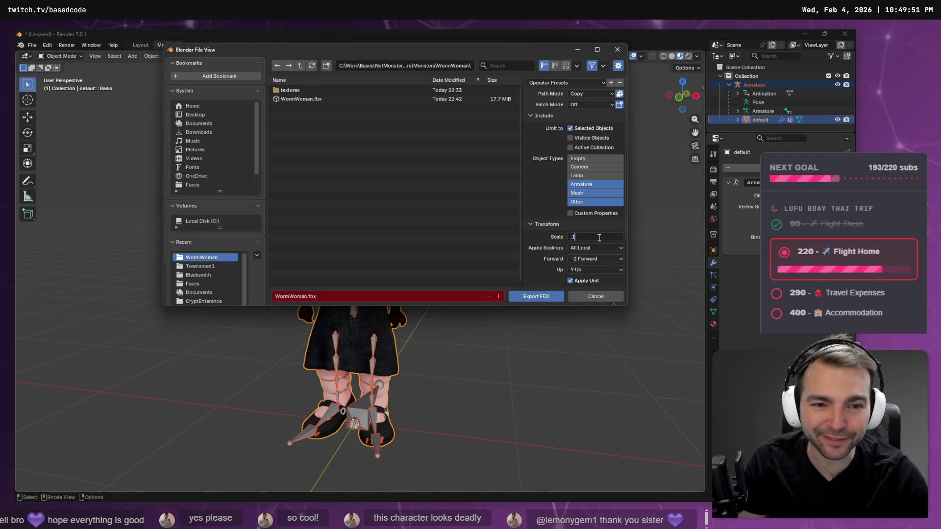
{"action": "key", "text": "Return"}
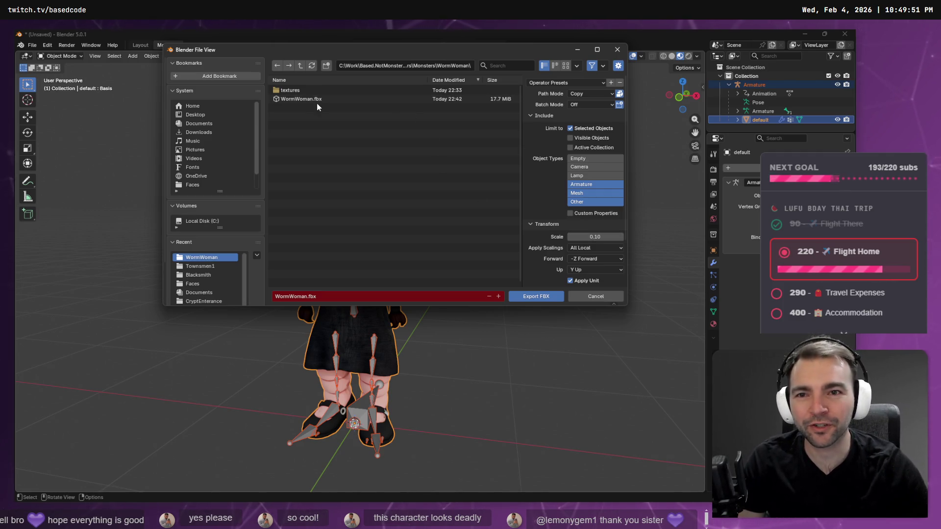
{"action": "double_click", "coordinate": [317, 99]}
{"action": "key", "text": "alt+Tab"}
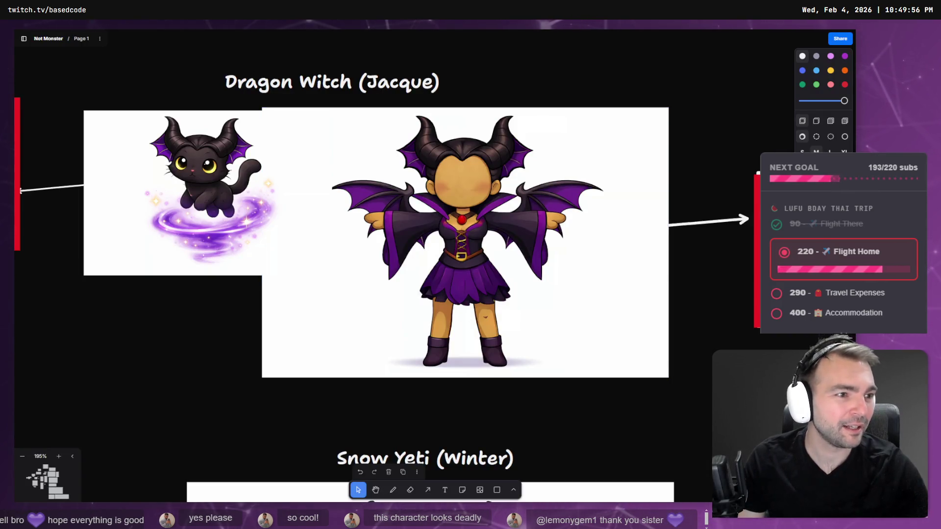
In Godot, delete the old WormWoman node from the Character scene
{"action": "key", "text": "alt+Tab"}
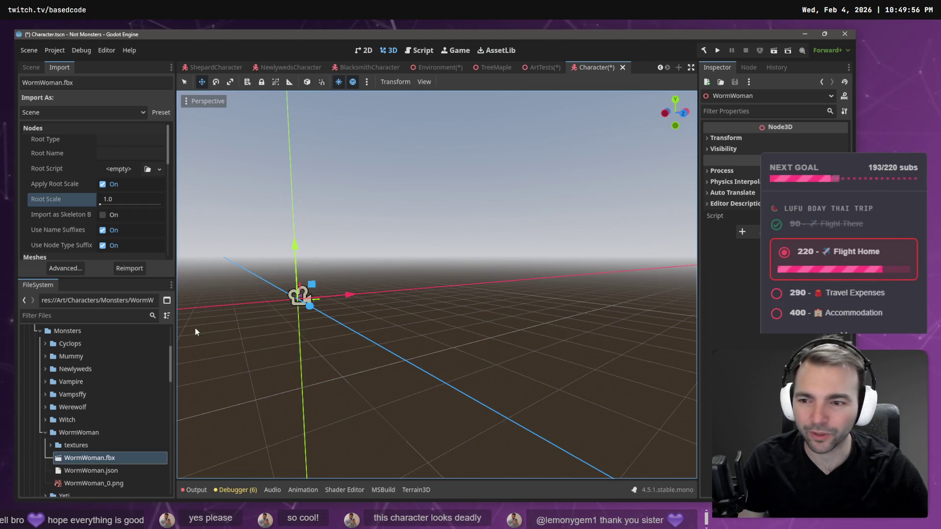
{"action": "left_click", "coordinate": [39, 66]}
{"action": "left_click", "coordinate": [69, 148]}
{"action": "key", "text": "Delete"}
{"action": "key", "text": "Return"}
Add a fresh WormWoman.fbx instance to the scene, frame it, and show its import settings
{"action": "mouse_move", "coordinate": [90, 457]}
{"action": "left_mouse_down"}
{"action": "mouse_move", "coordinate": [111, 388]}
{"action": "mouse_move", "coordinate": [79, 147]}
{"action": "left_mouse_up"}
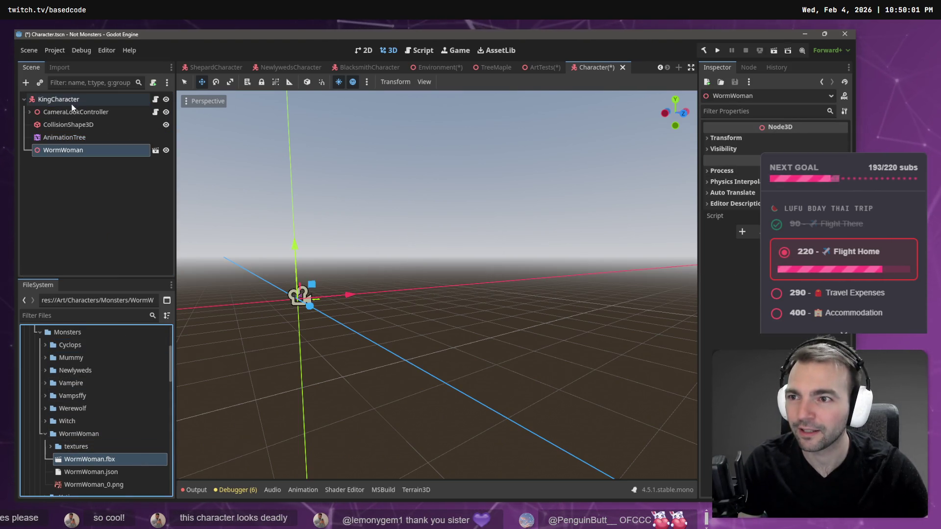
{"action": "key", "text": "f"}
{"action": "right_click", "coordinate": [399, 287]}
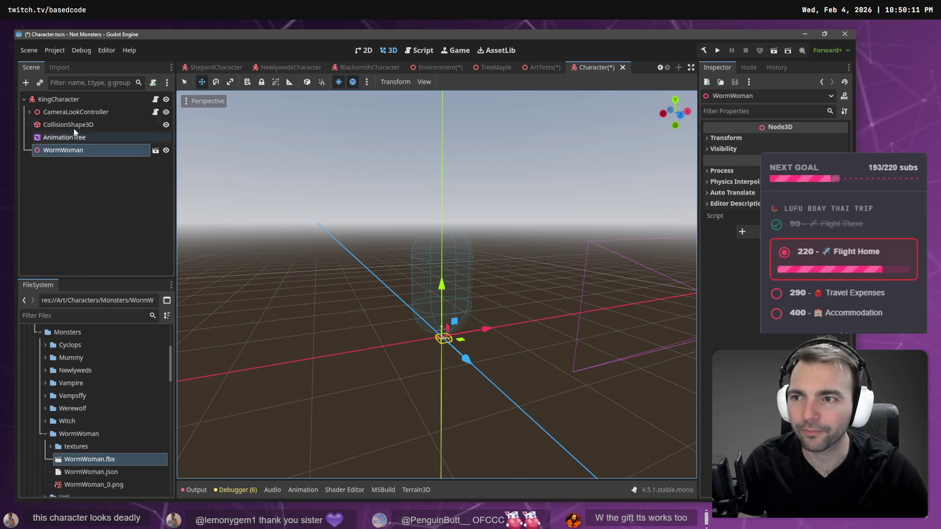
{"action": "left_click", "coordinate": [61, 67]}
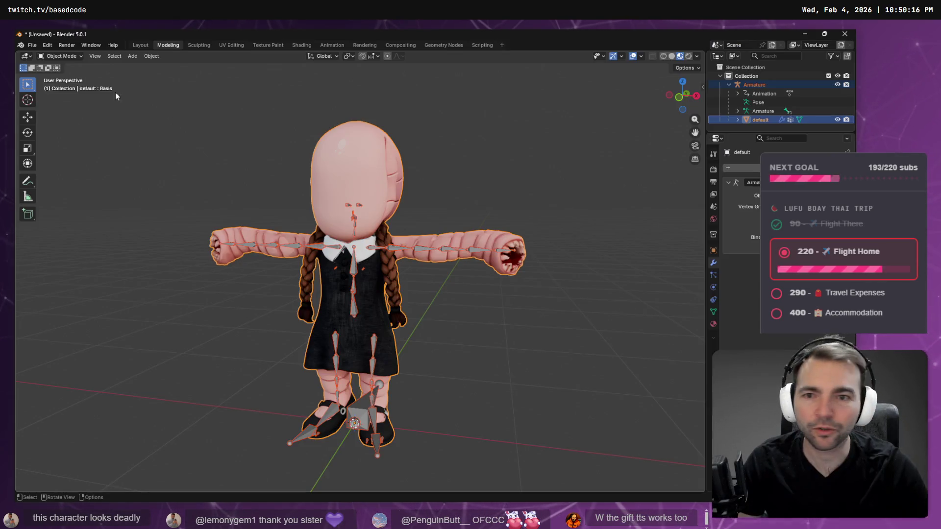
Re-export the character as FBX over WormWoman.fbx and return to Godot to reimport it
{"action": "left_click", "coordinate": [32, 45]}
{"action": "mouse_move", "coordinate": [56, 177]}
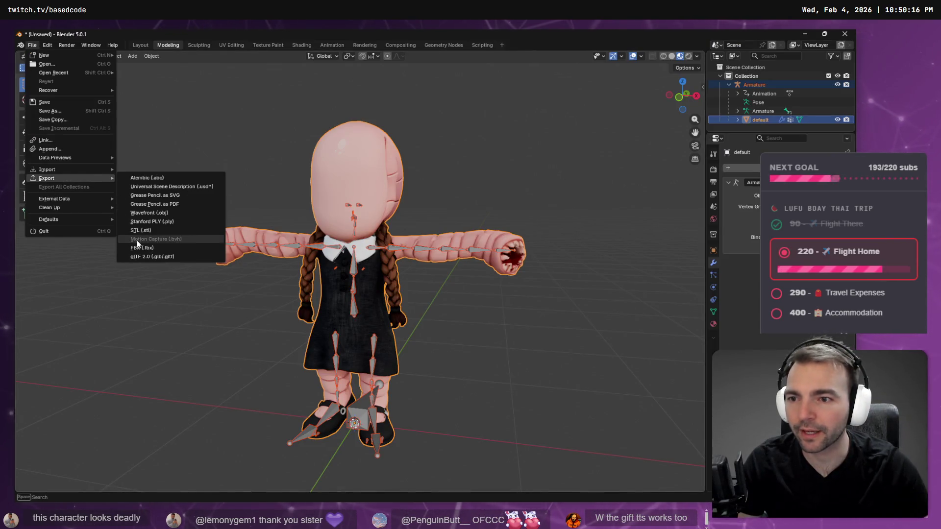
{"action": "left_click", "coordinate": [149, 248]}
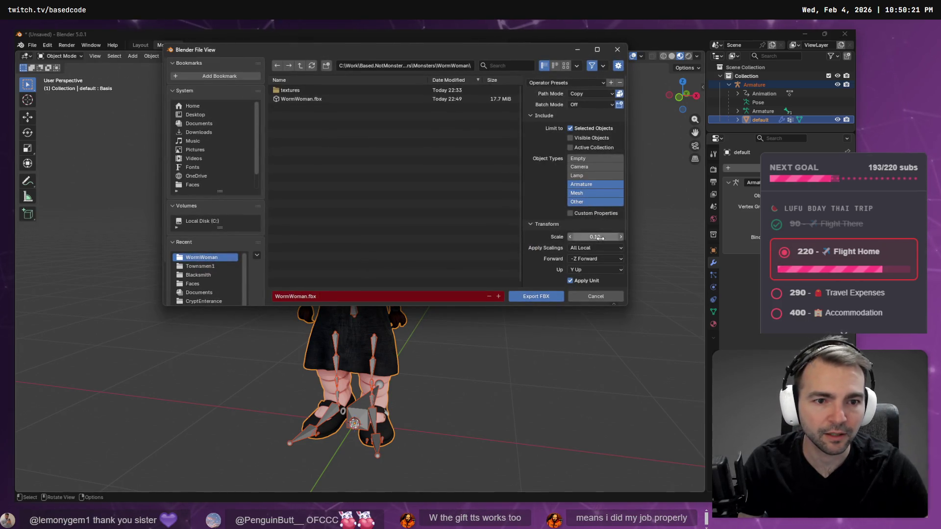
{"action": "double_click", "coordinate": [301, 99]}
{"action": "key", "text": "alt+Tab"}
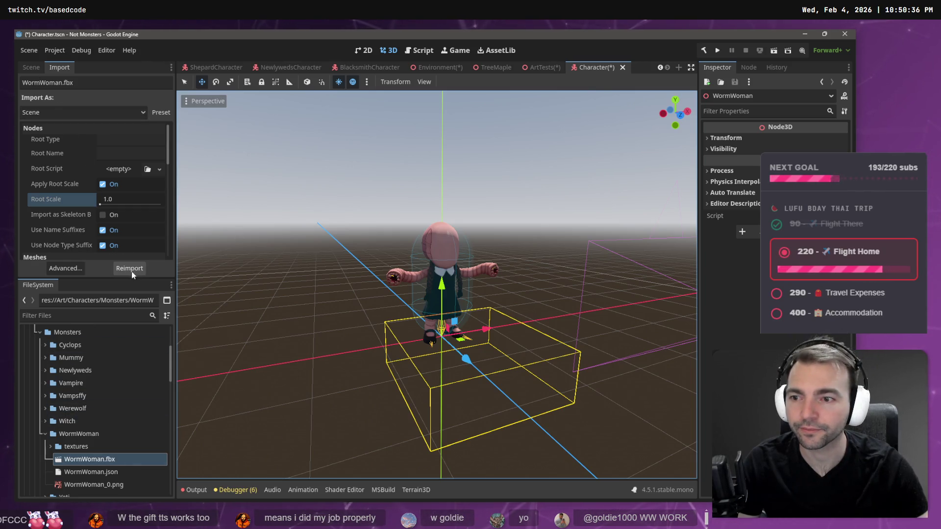
Give the Skeleton3D a new BoneMap with a SkeletonProfileHumanoid profile and reimport WormWoman.fbx
{"action": "left_click", "coordinate": [65, 269]}
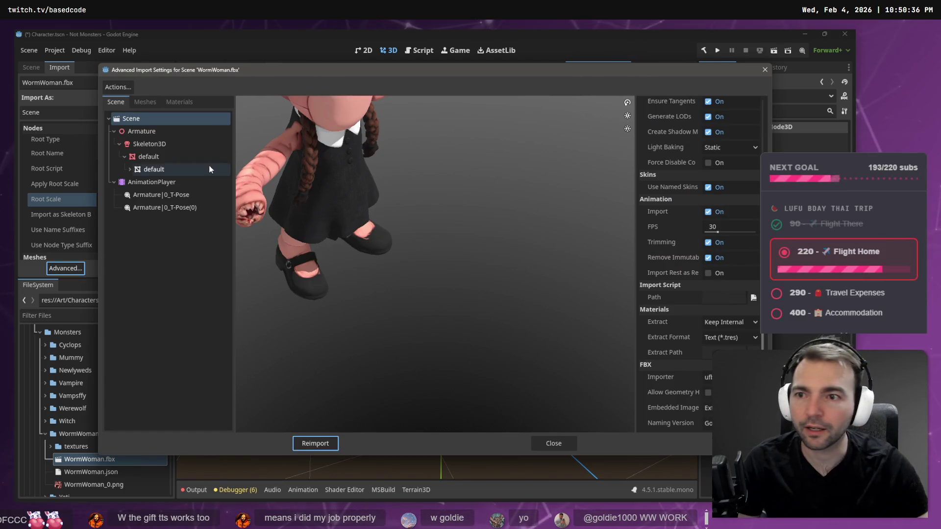
{"action": "left_click", "coordinate": [172, 144]}
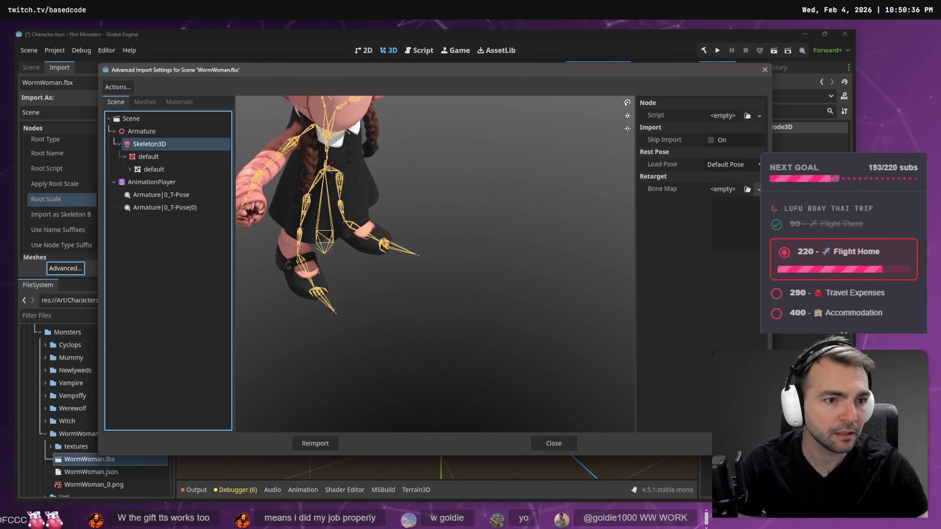
{"action": "left_click", "coordinate": [758, 189]}
{"action": "left_click", "coordinate": [730, 199]}
{"action": "left_click", "coordinate": [732, 191]}
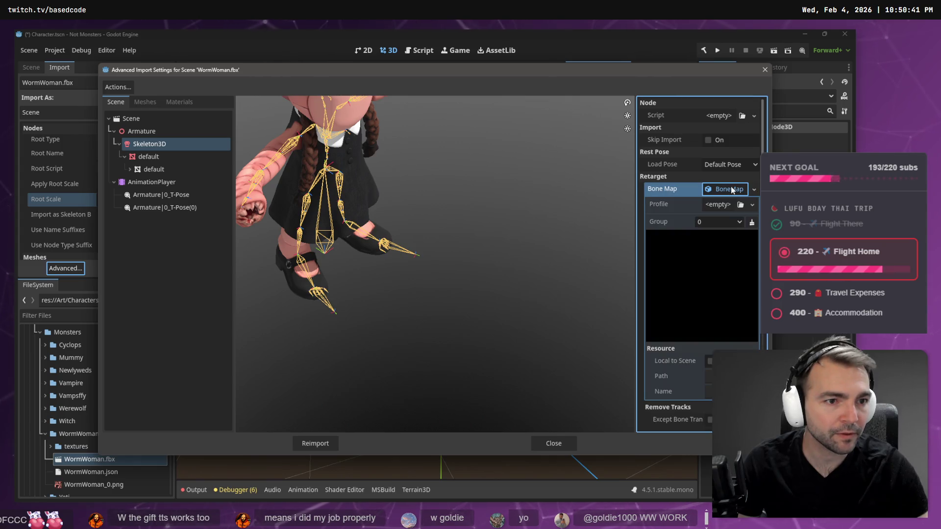
{"action": "left_click", "coordinate": [752, 205]}
{"action": "left_click", "coordinate": [748, 243]}
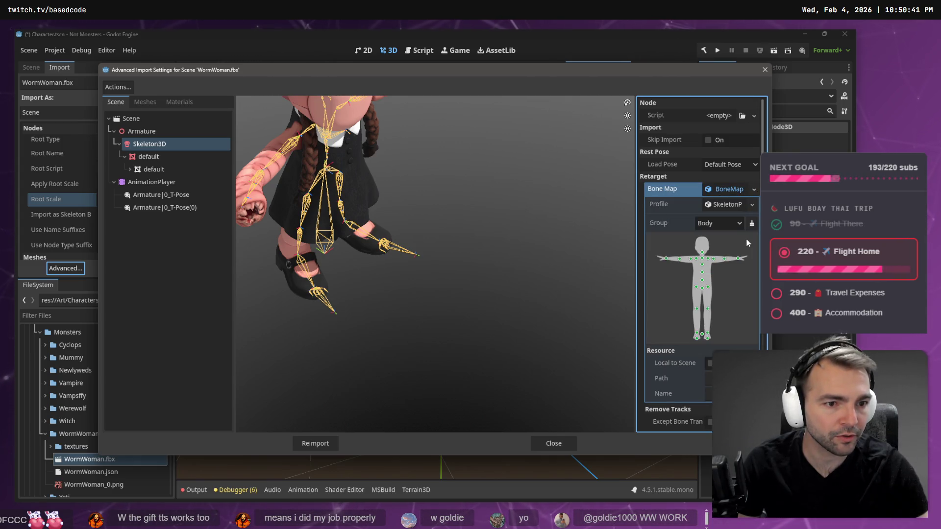
{"action": "scroll", "coordinate": [747, 243], "scroll_direction": "down", "scroll_amount": 5}
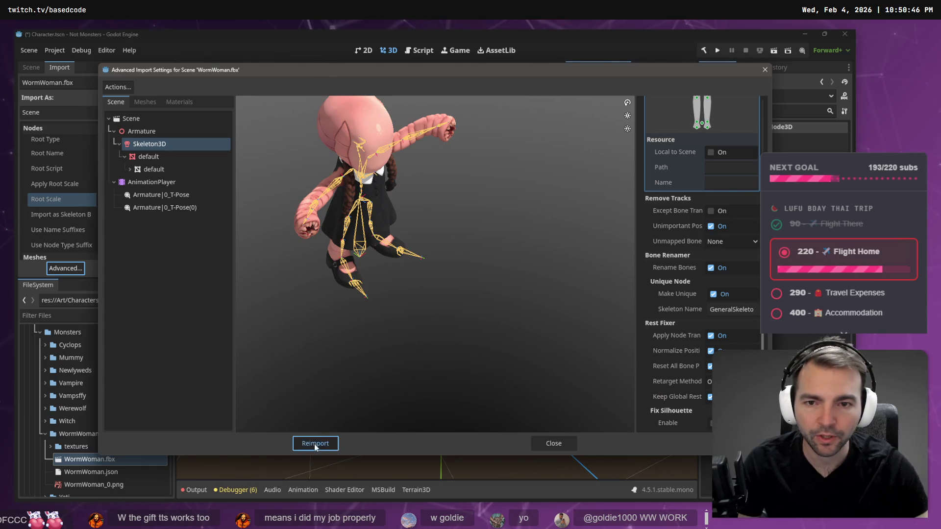
{"action": "left_click", "coordinate": [315, 444]}
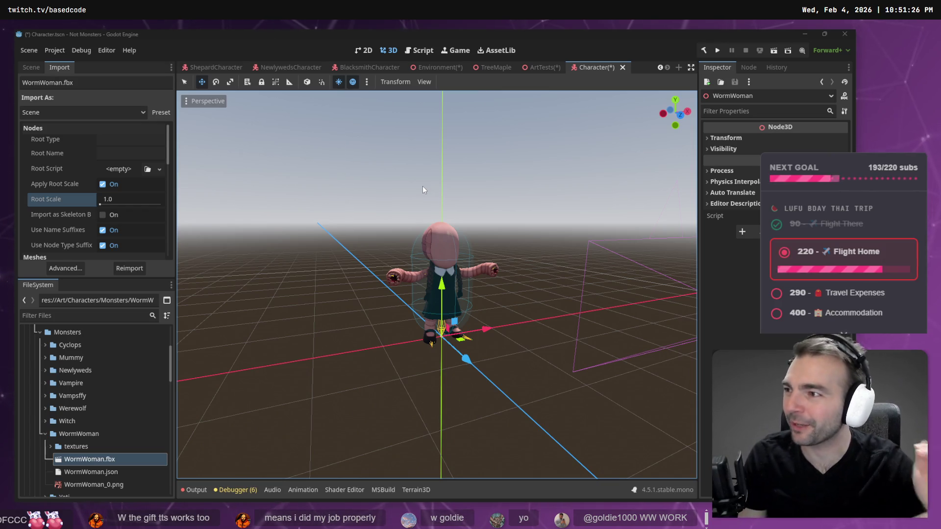
Enable Editable Children on WormWoman and move GeneralSkeleton directly under it
{"action": "left_click_drag", "start_coordinate": [616, 224], "coordinate": [615, 225]}
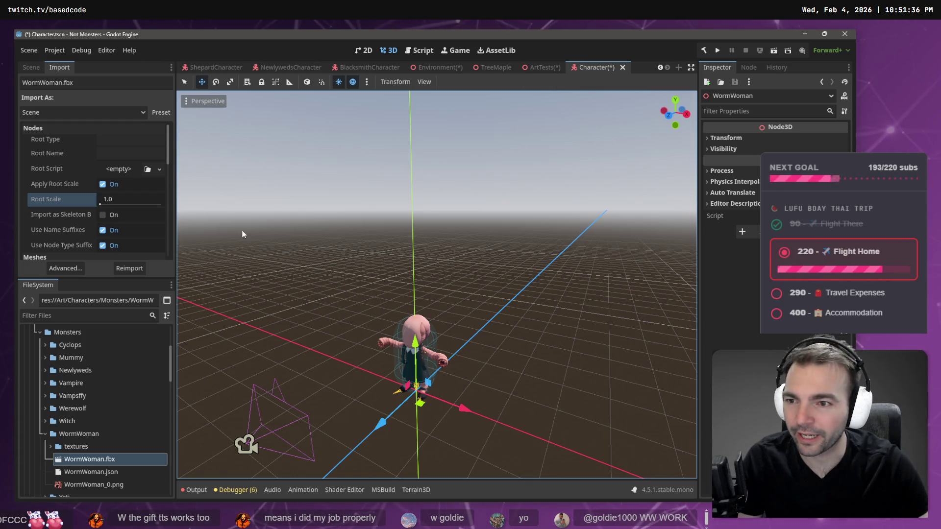
{"action": "left_click", "coordinate": [38, 68]}
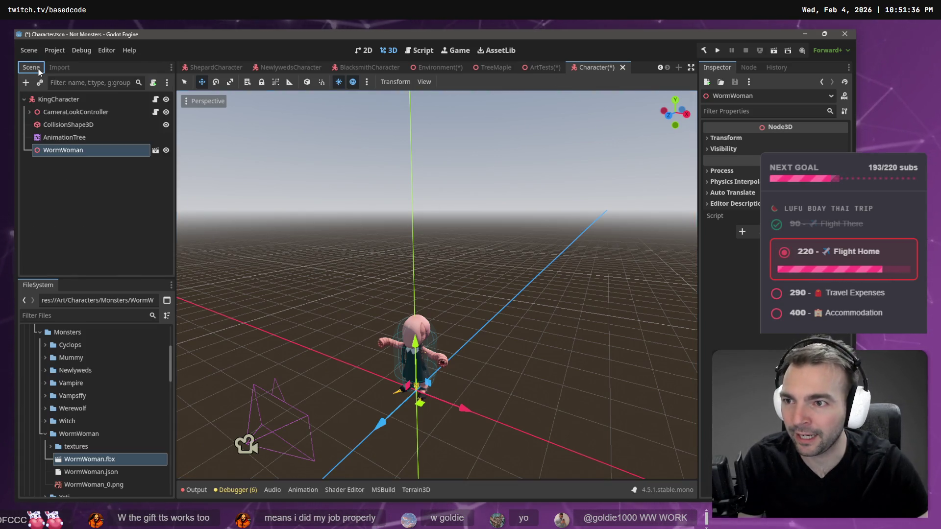
{"action": "right_click", "coordinate": [93, 154]}
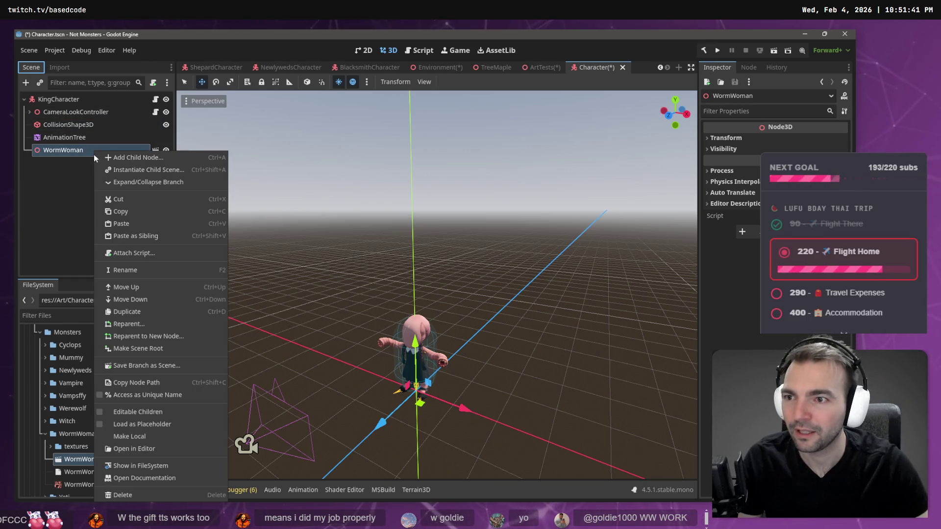
{"action": "left_click", "coordinate": [152, 437]}
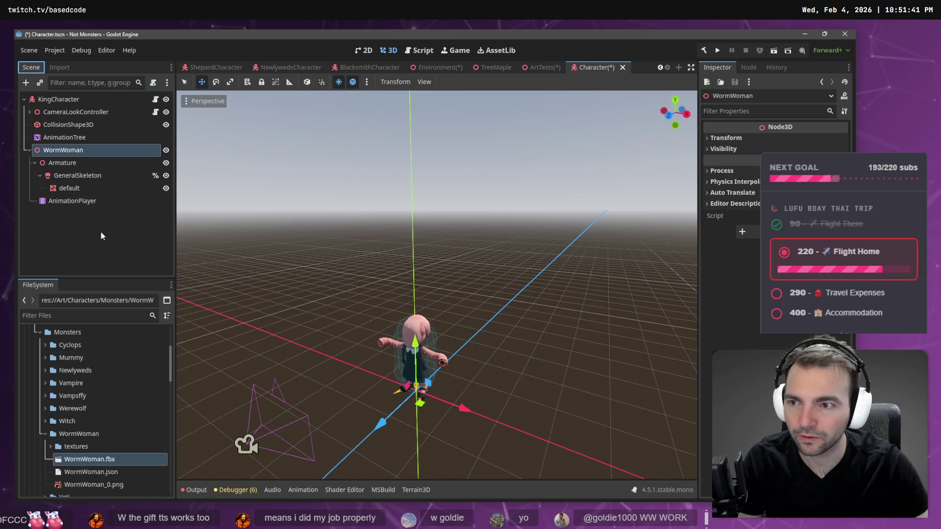
{"action": "left_click", "coordinate": [65, 177]}
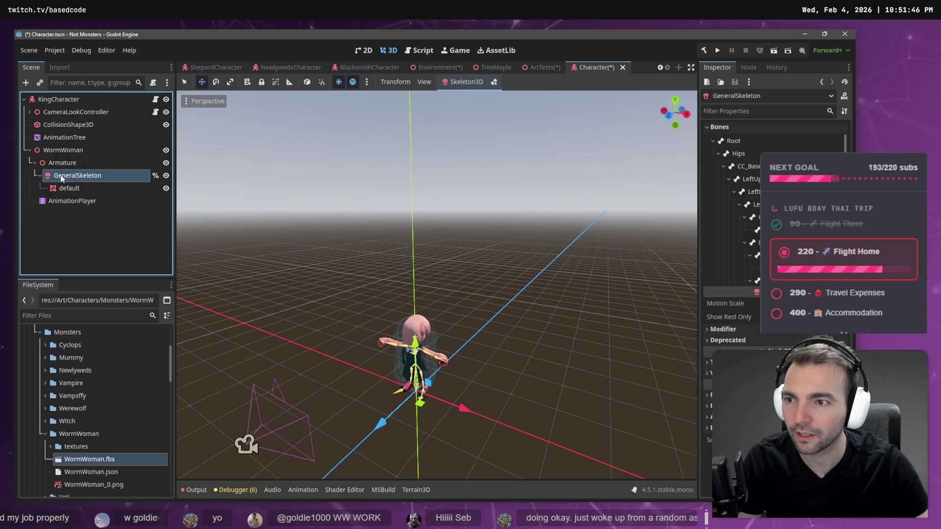
{"action": "left_click_drag", "start_coordinate": [69, 158], "coordinate": [70, 155]}
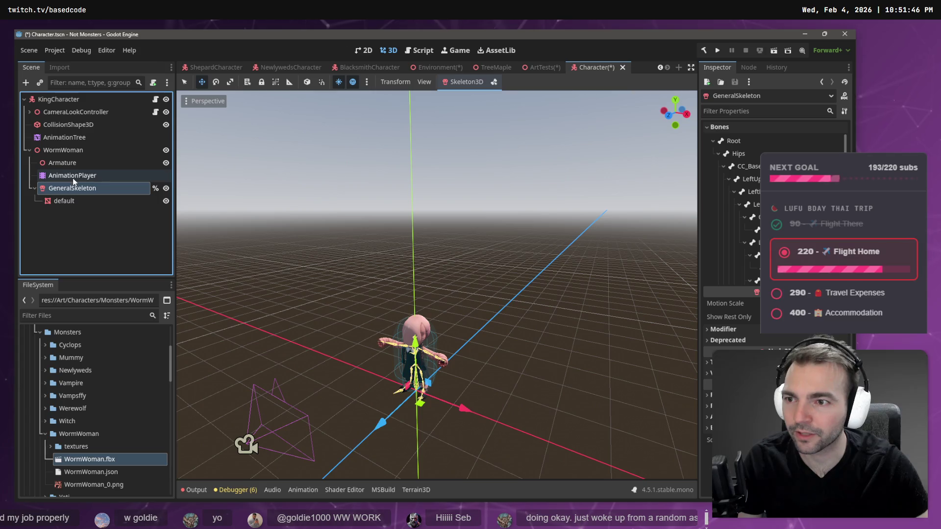
Rename the WormWoman node to CharacterNode3D, matching the BlacksmithCharacter scene
{"action": "double_click", "coordinate": [70, 153]}
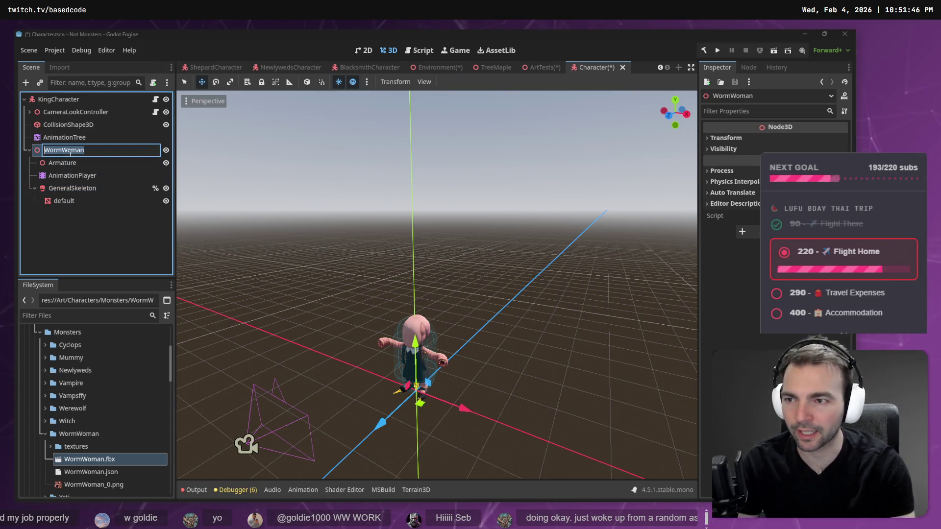
{"action": "key", "text": "Return"}
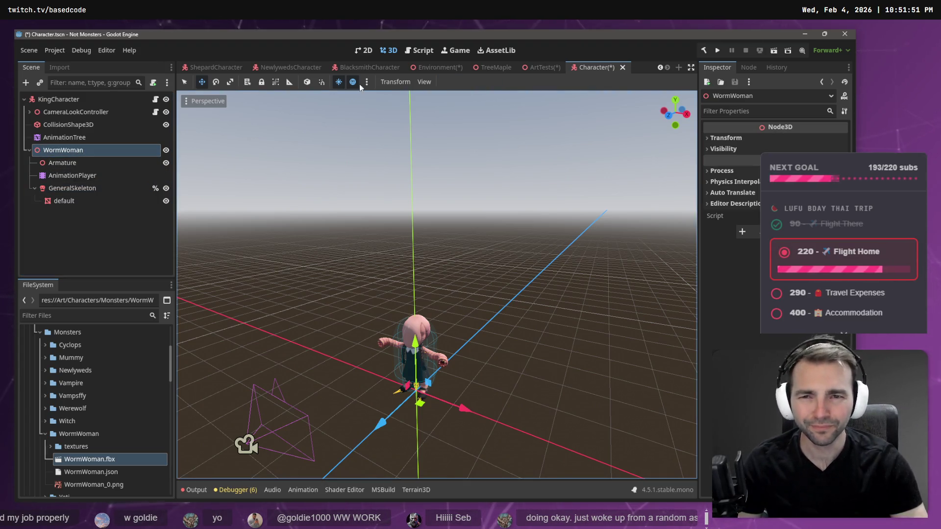
{"action": "left_click", "coordinate": [370, 67]}
{"action": "left_click", "coordinate": [70, 137]}
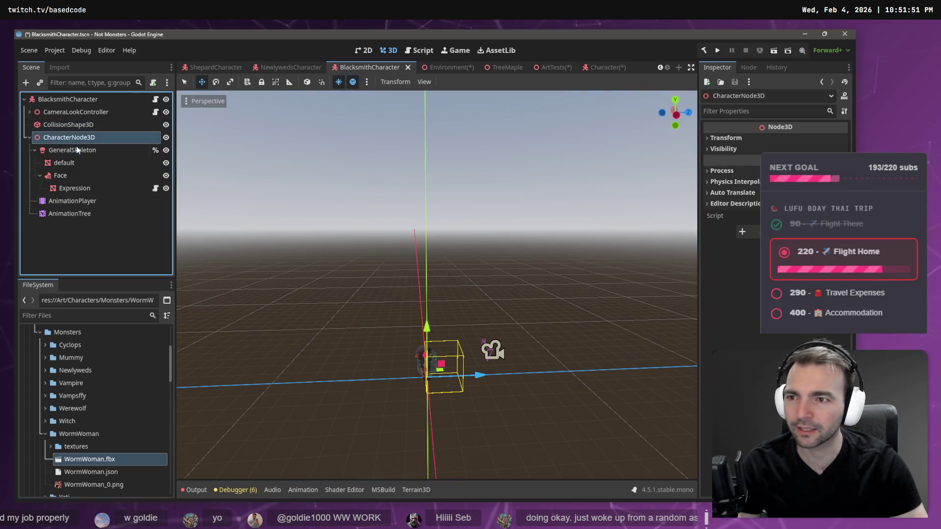
{"action": "left_click", "coordinate": [605, 67]}
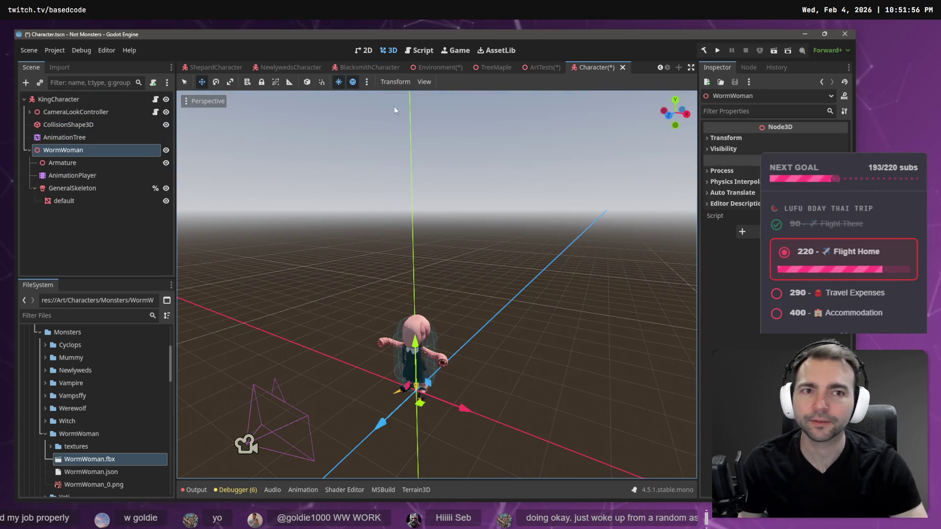
{"action": "left_click", "coordinate": [61, 156]}
{"action": "key", "text": "F2"}
{"action": "type", "text": "CharacterNode3D"}
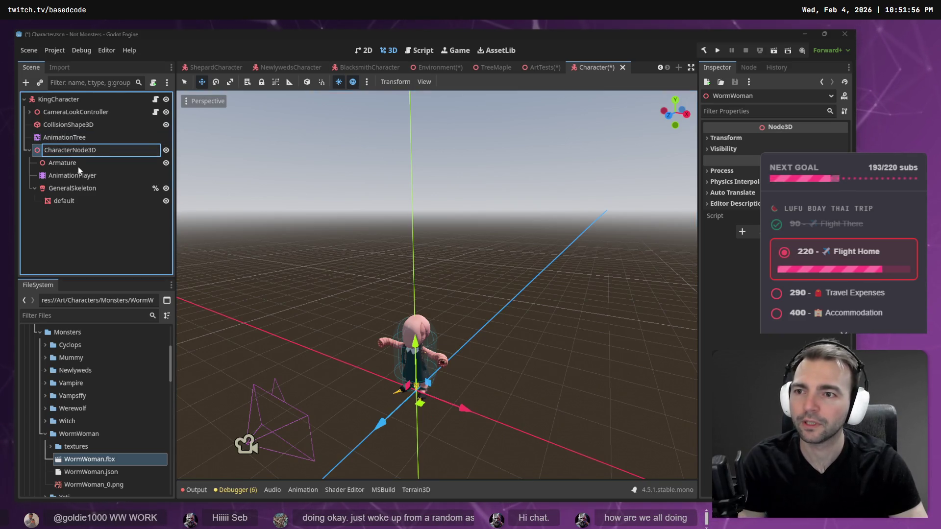
{"action": "key", "text": "Return"}
Rename the root node from KingCharacter to WormWomanCharacter
{"action": "left_click", "coordinate": [70, 101]}
{"action": "key", "text": "F2"}
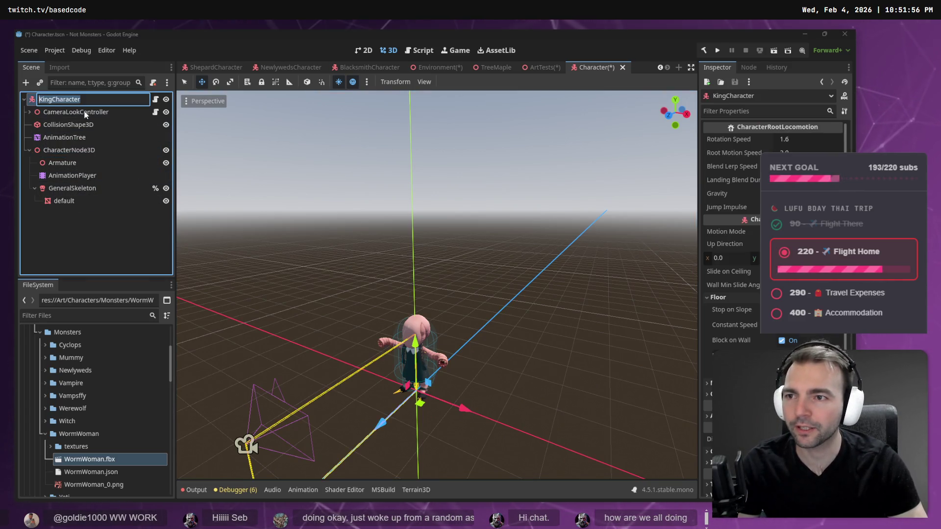
{"action": "type", "text": "Worm"}
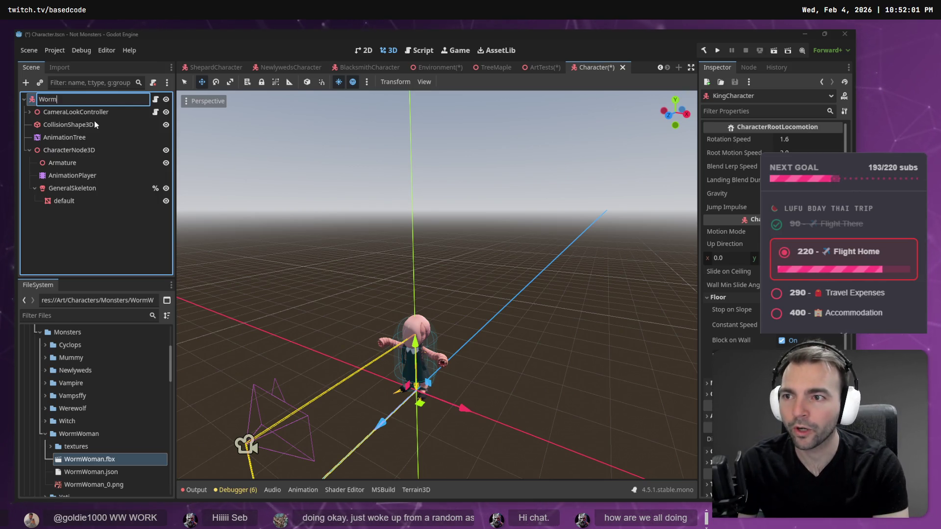
{"action": "type", "text": "WomanCharacter"}
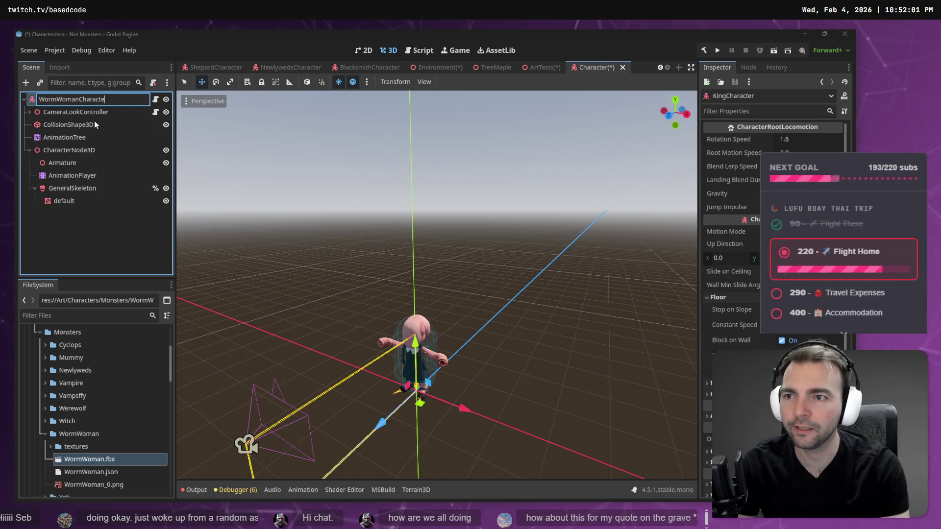
{"action": "key", "text": "Return"}
Delete the Armature node from the scene tree
{"action": "left_click", "coordinate": [77, 163]}
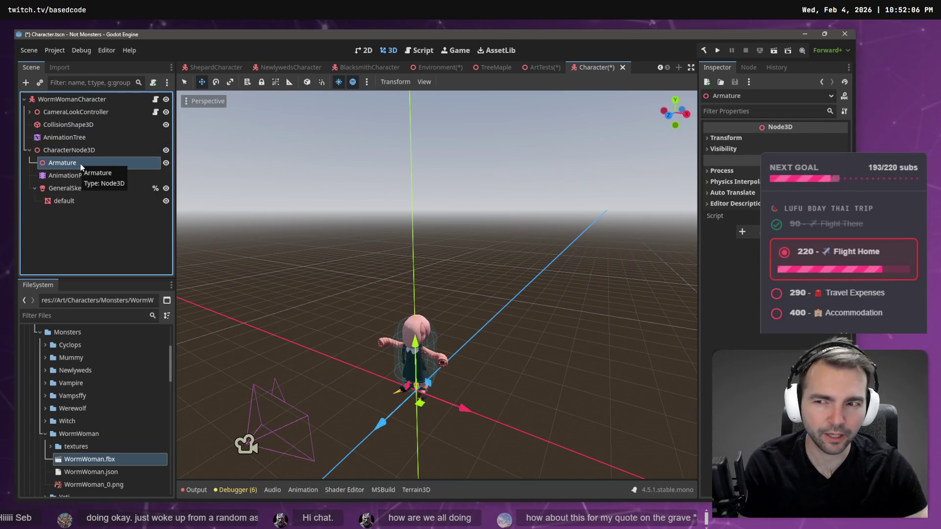
{"action": "key", "text": "Delete"}
{"action": "key", "text": "Return"}
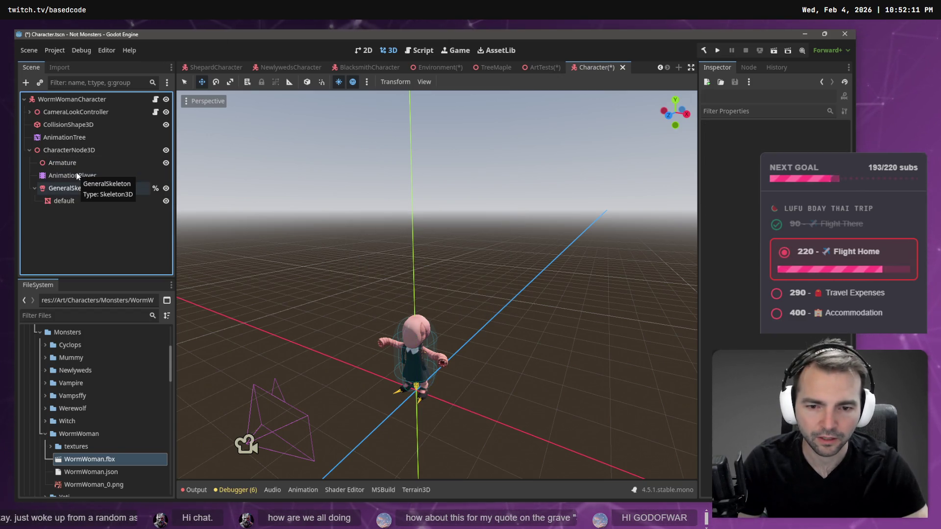
{"action": "key", "text": "ctrl+z"}
{"action": "key", "text": "Delete"}
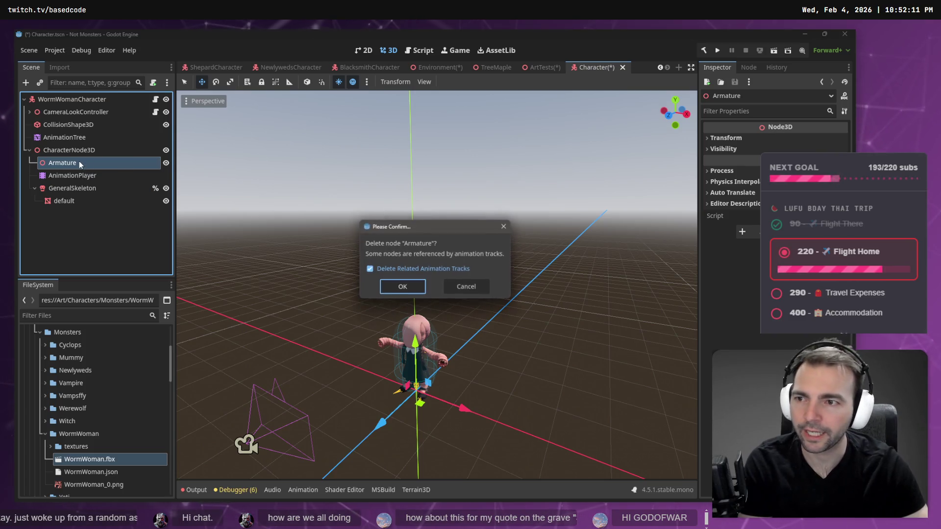
Confirm the Armature deletion and move AnimationTree under CharacterNode3D
{"action": "key", "text": "Return"}
{"action": "left_click", "coordinate": [69, 139]}
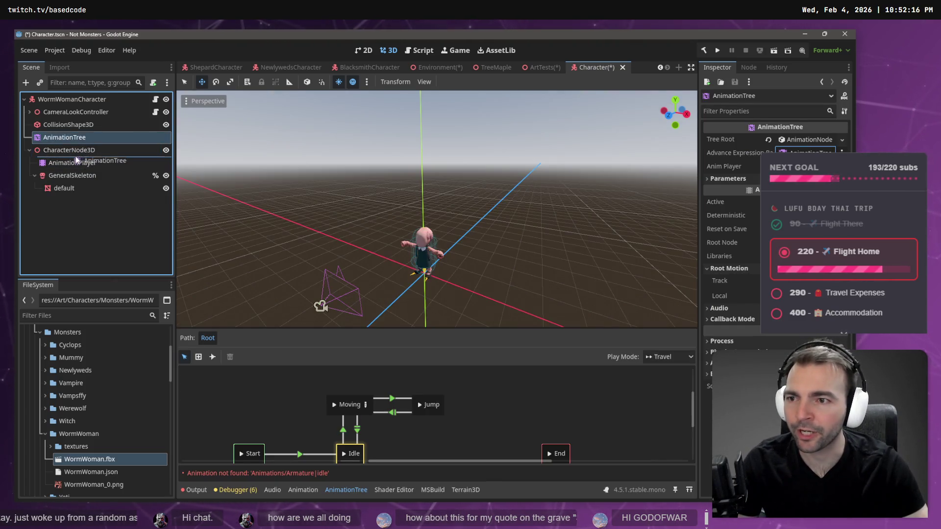
{"action": "left_click_drag", "start_coordinate": [76, 159], "coordinate": [76, 157]}
{"action": "left_click", "coordinate": [57, 174]}
{"action": "left_click", "coordinate": [64, 163]}
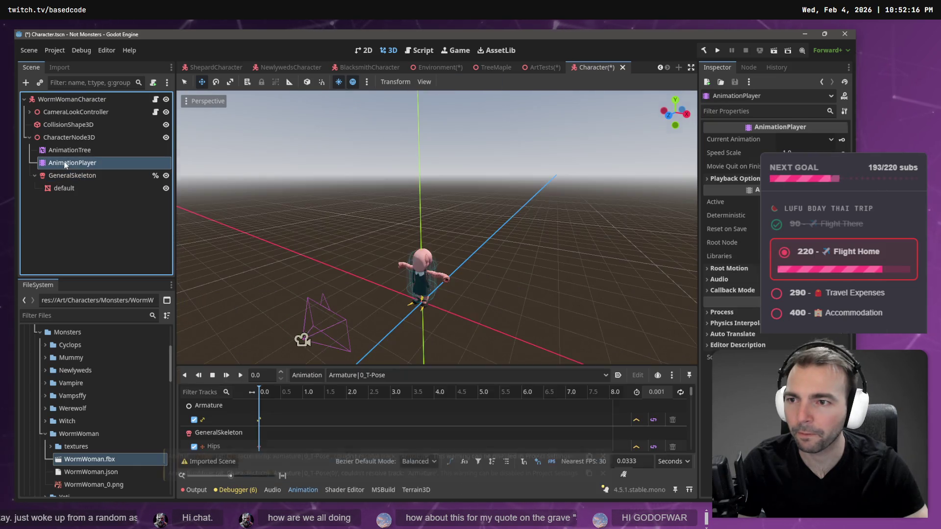
{"action": "left_click", "coordinate": [77, 151]}
{"action": "left_click", "coordinate": [69, 162]}
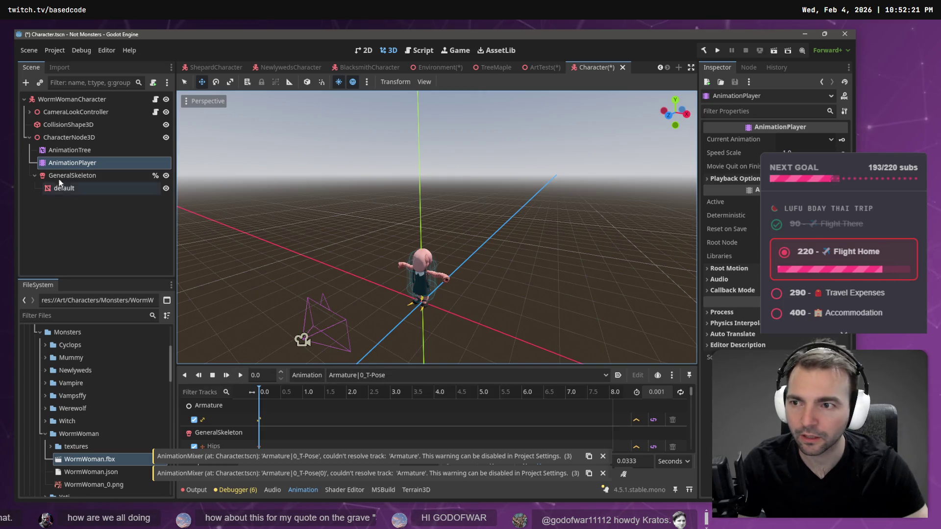
Load the Animations library into the AnimationPlayer and make Armature|walking current
{"action": "left_click", "coordinate": [308, 377]}
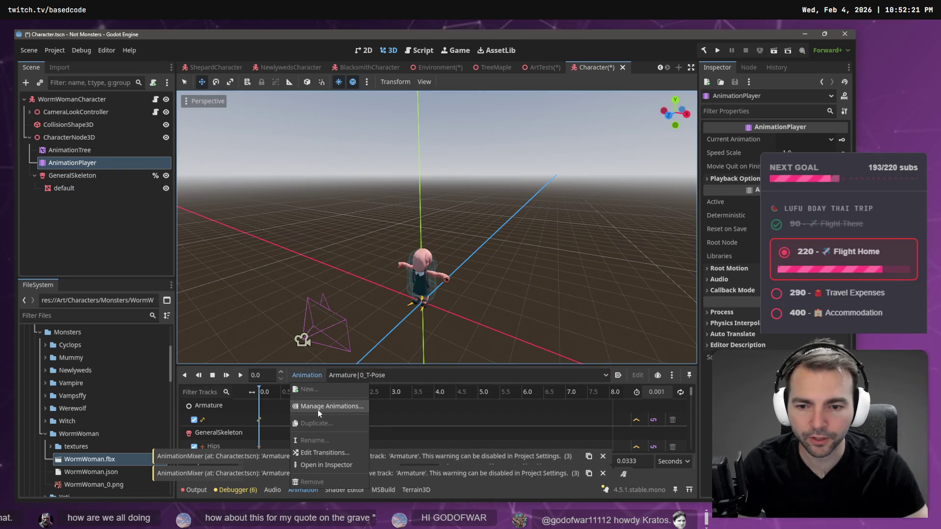
{"action": "left_click", "coordinate": [318, 408]}
{"action": "left_click", "coordinate": [628, 163]}
{"action": "double_click", "coordinate": [201, 126]}
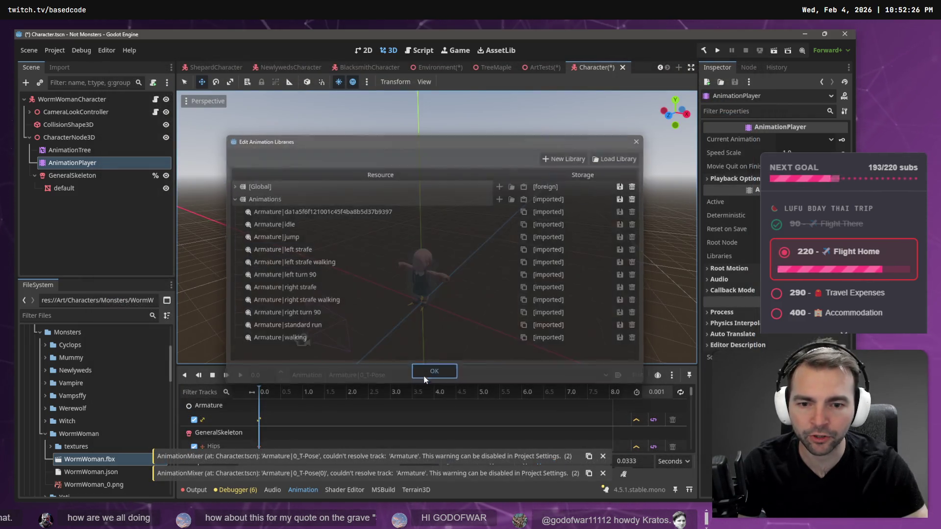
{"action": "left_click", "coordinate": [432, 373]}
{"action": "left_click", "coordinate": [360, 376]}
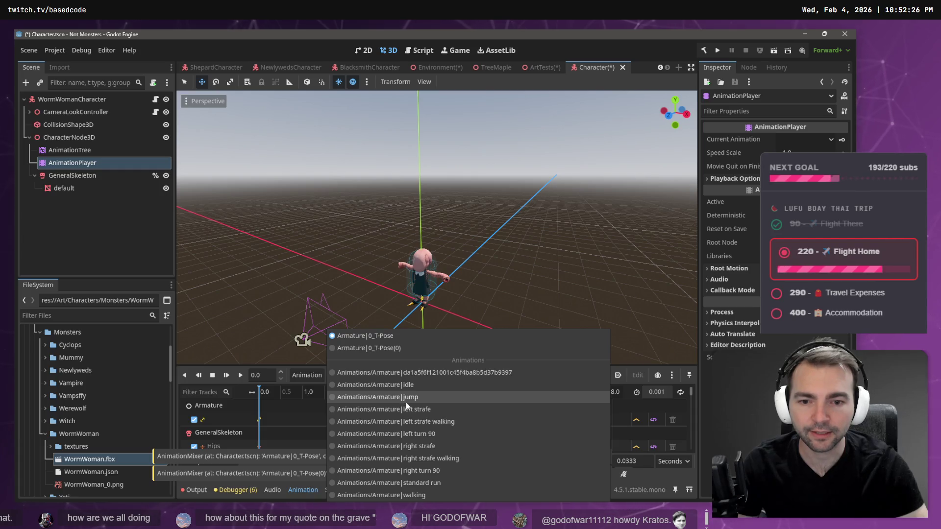
{"action": "left_click", "coordinate": [428, 496]}
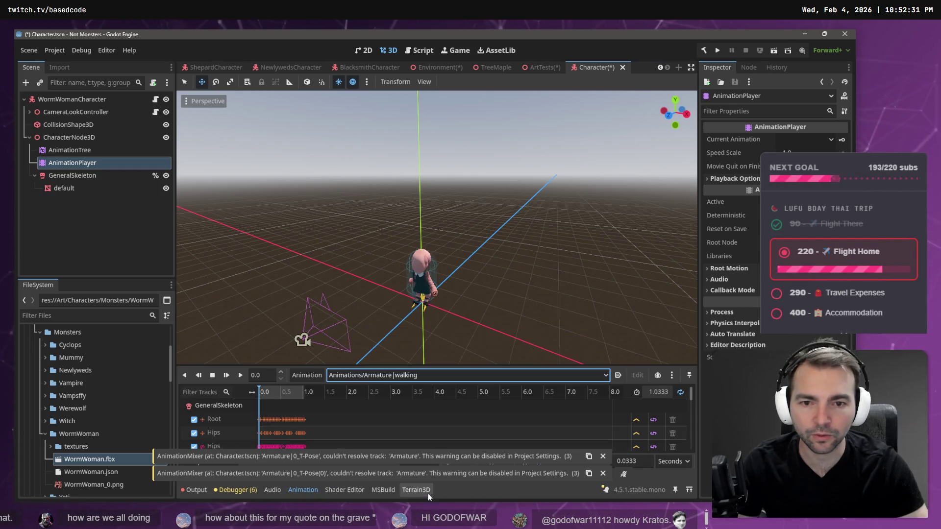
Orbit and zoom around the walking character to inspect it from several angles
{"action": "left_click_drag", "start_coordinate": [449, 234], "coordinate": [432, 196]}
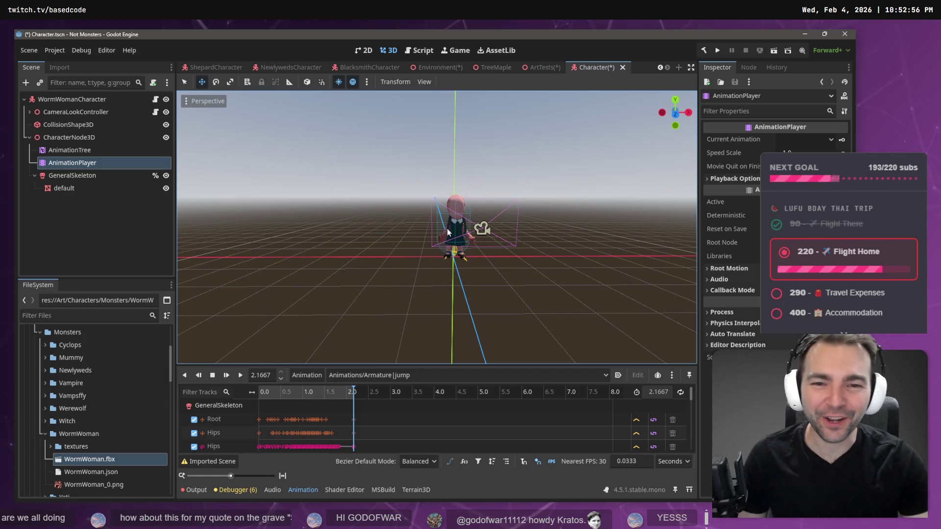
{"action": "left_click", "coordinate": [552, 164]}
{"action": "scroll", "coordinate": [552, 163], "scroll_direction": "up", "scroll_amount": 5}
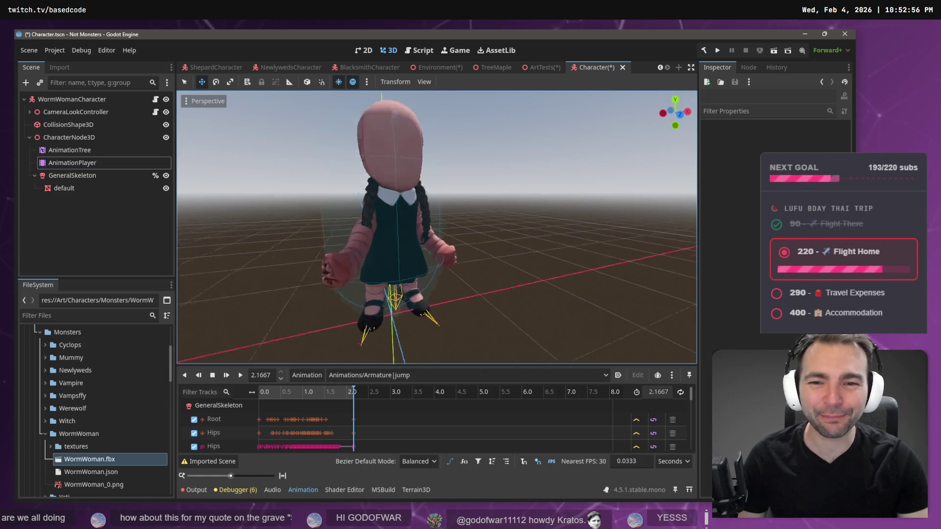
{"action": "scroll", "coordinate": [552, 164], "scroll_direction": "down", "scroll_amount": 5}
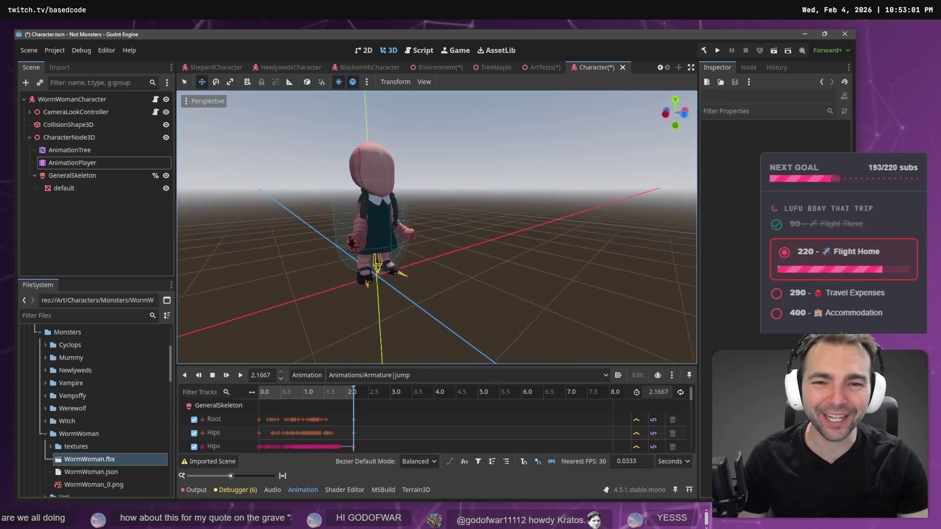
{"action": "scroll", "coordinate": [437, 227], "scroll_direction": "up", "scroll_amount": 5}
{"action": "scroll", "coordinate": [436, 227], "scroll_direction": "down", "scroll_amount": 5}
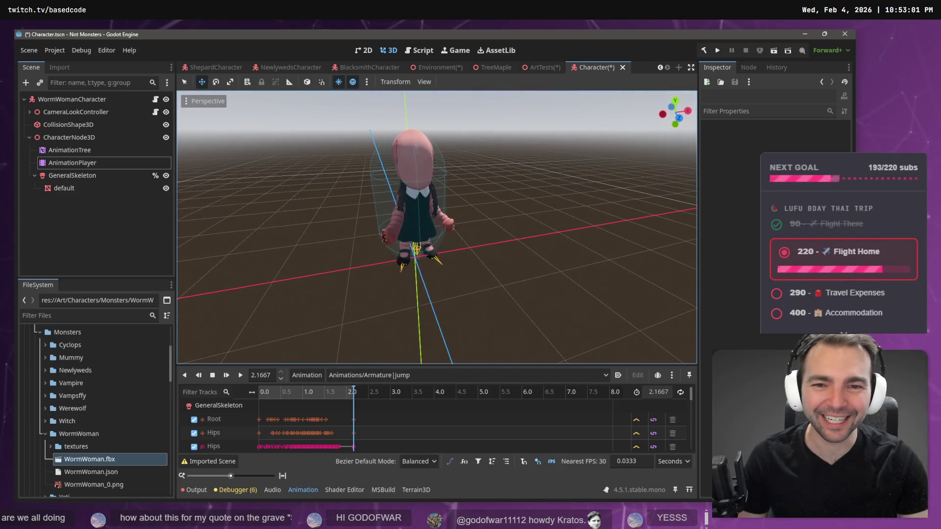
{"action": "scroll", "coordinate": [436, 227], "scroll_direction": "up", "scroll_amount": 5}
{"action": "scroll", "coordinate": [437, 227], "scroll_direction": "down", "scroll_amount": 5}
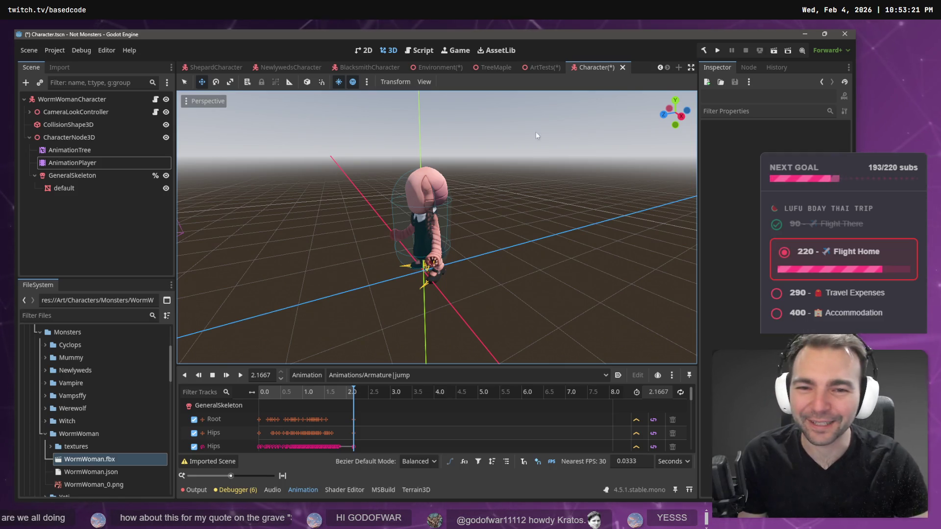
{"action": "left_click_drag", "start_coordinate": [537, 135], "coordinate": [567, 203]}
{"action": "scroll", "coordinate": [567, 203], "scroll_direction": "down", "scroll_amount": 5}
{"action": "scroll", "coordinate": [567, 204], "scroll_direction": "up", "scroll_amount": 8}
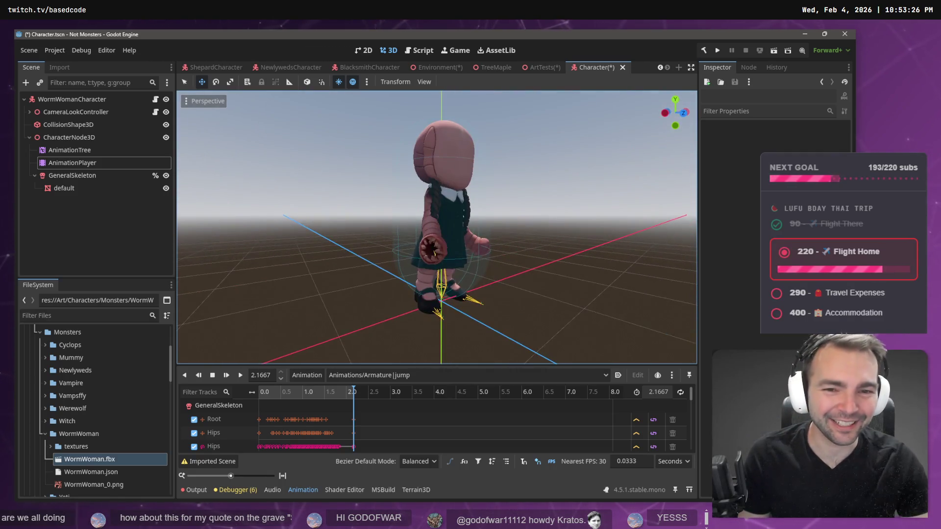
Switch to the Armature|standard run animation, play and scrub it, then save the scene
{"action": "left_click", "coordinate": [400, 375]}
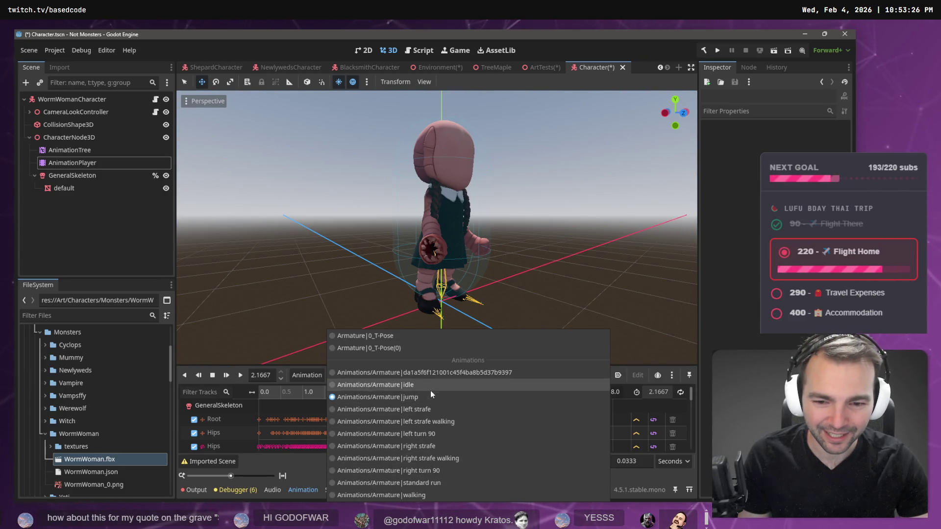
{"action": "left_click", "coordinate": [425, 483]}
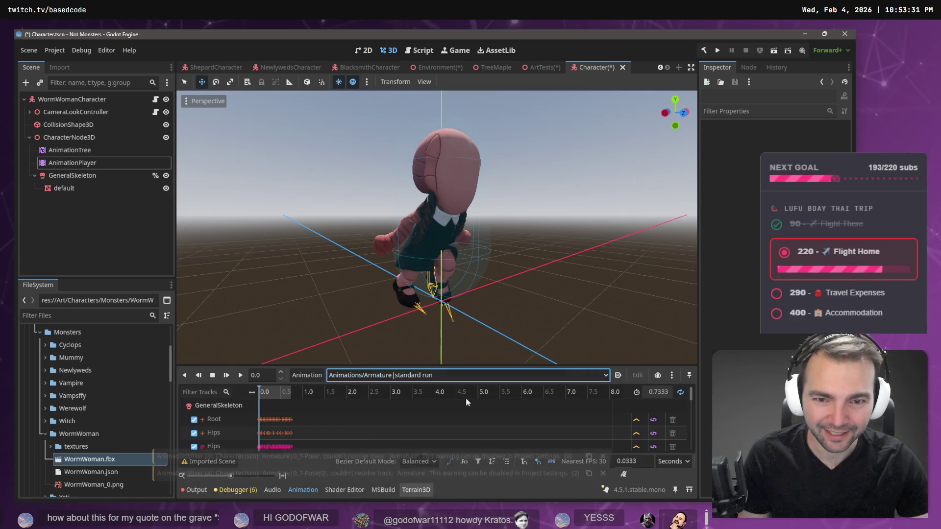
{"action": "scroll", "coordinate": [545, 228], "scroll_direction": "down", "scroll_amount": 5}
{"action": "mouse_move", "coordinate": [484, 210]}
{"action": "left_mouse_down"}
{"action": "mouse_move", "coordinate": [384, 273]}
{"action": "mouse_move", "coordinate": [336, 204]}
{"action": "mouse_move", "coordinate": [392, 204]}
{"action": "left_mouse_up"}
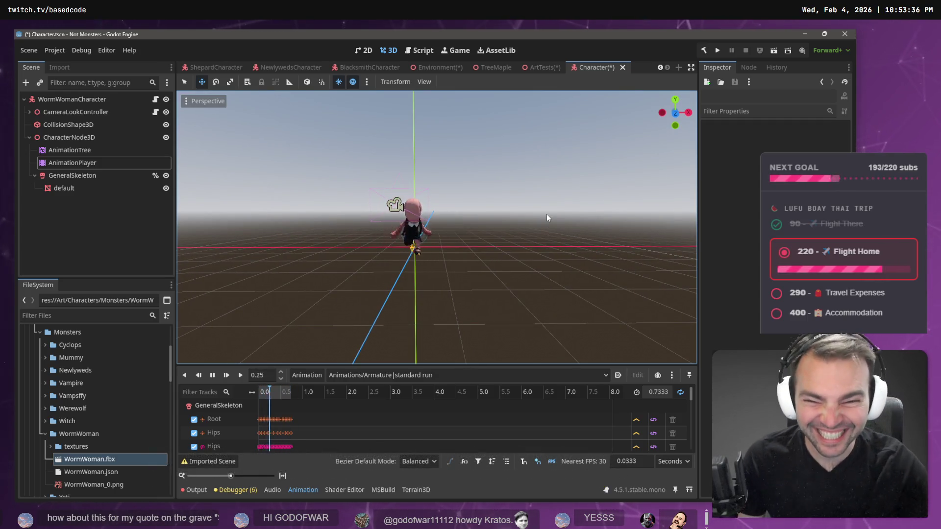
{"action": "scroll", "coordinate": [546, 213], "scroll_direction": "up", "scroll_amount": 4}
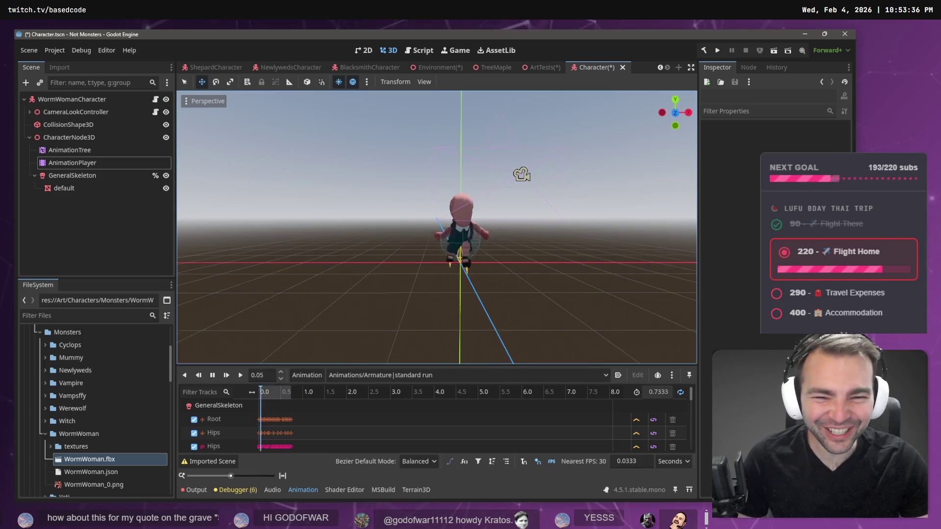
{"action": "scroll", "coordinate": [436, 228], "scroll_direction": "down", "scroll_amount": 2}
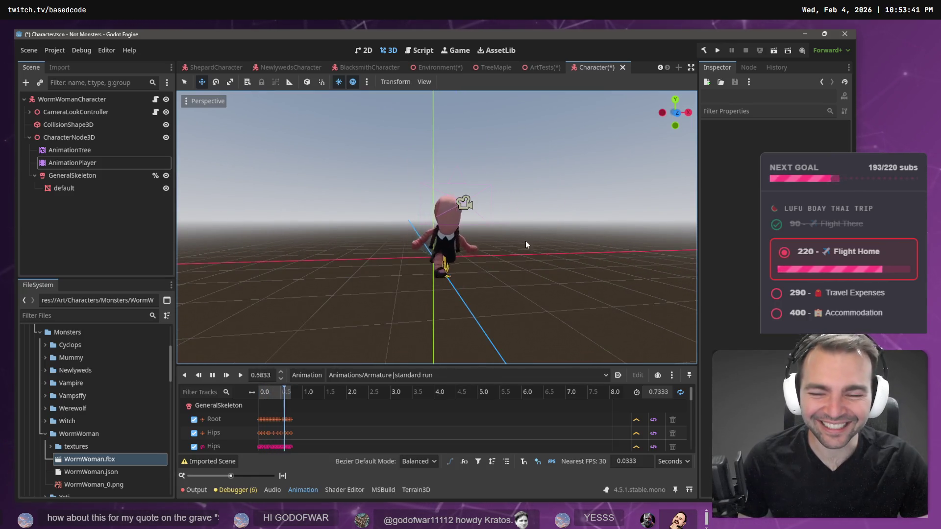
{"action": "left_click", "coordinate": [83, 234]}
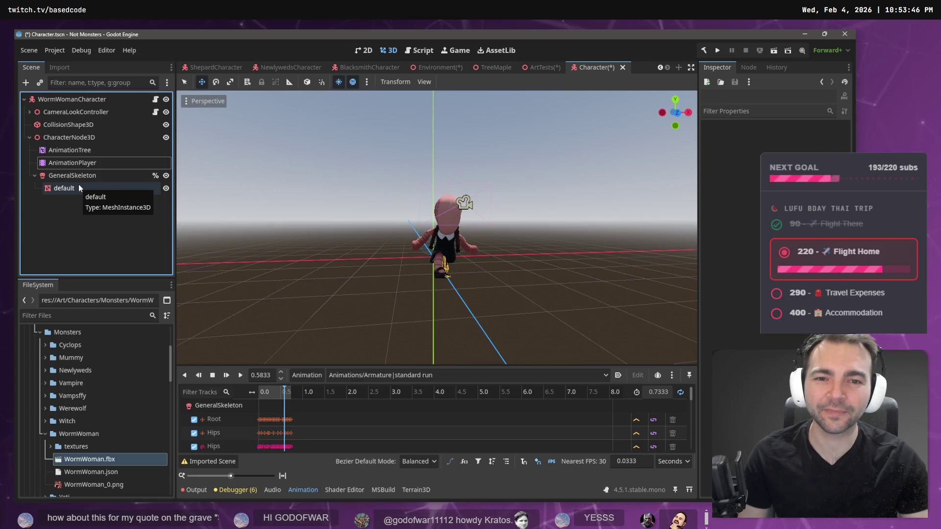
{"action": "key", "text": "d"}
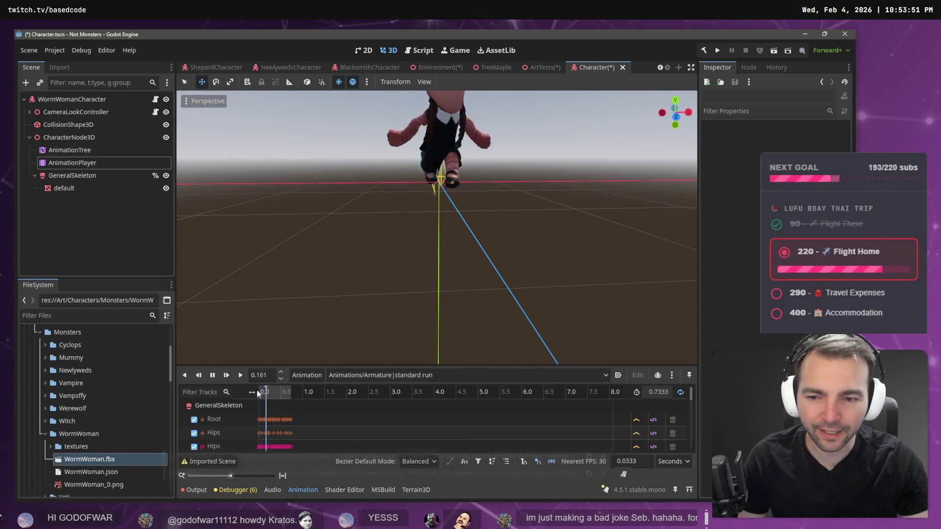
{"action": "mouse_move", "coordinate": [266, 391]}
{"action": "left_mouse_down"}
{"action": "mouse_move", "coordinate": [295, 395]}
{"action": "mouse_move", "coordinate": [266, 393]}
{"action": "left_mouse_up"}
{"action": "scroll", "coordinate": [436, 226], "scroll_direction": "down", "scroll_amount": 5}
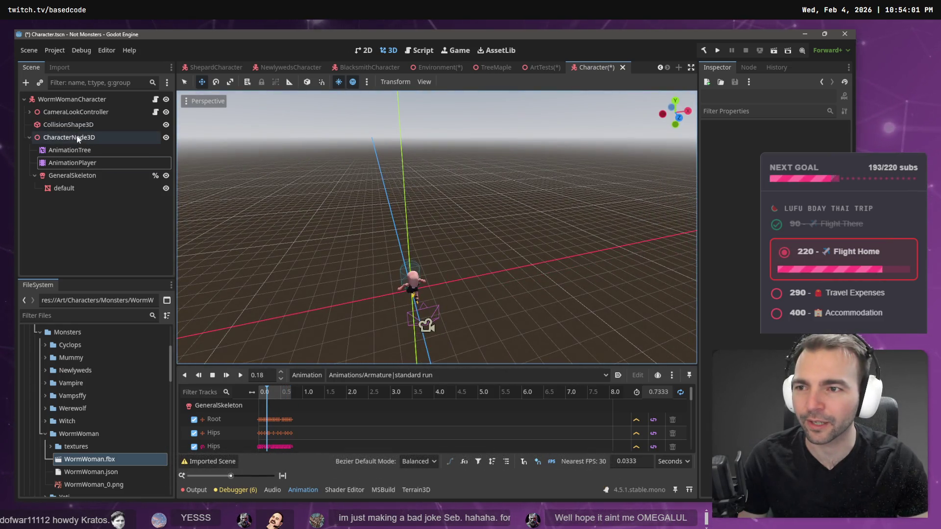
{"action": "left_click", "coordinate": [78, 138]}
{"action": "key", "text": "ctrl+s"}
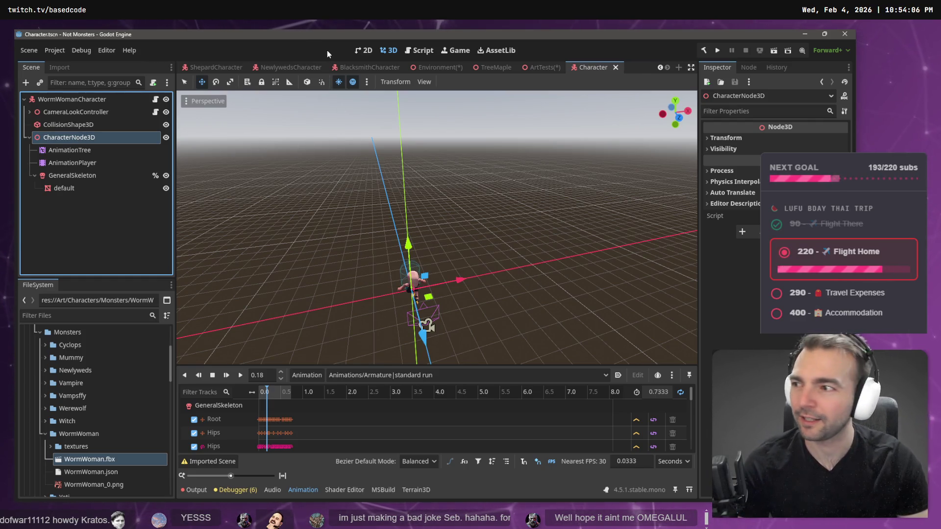
Set the AnimationTree's Anim Player to the character's AnimationPlayer after a quick test run
{"action": "key", "text": "F5"}
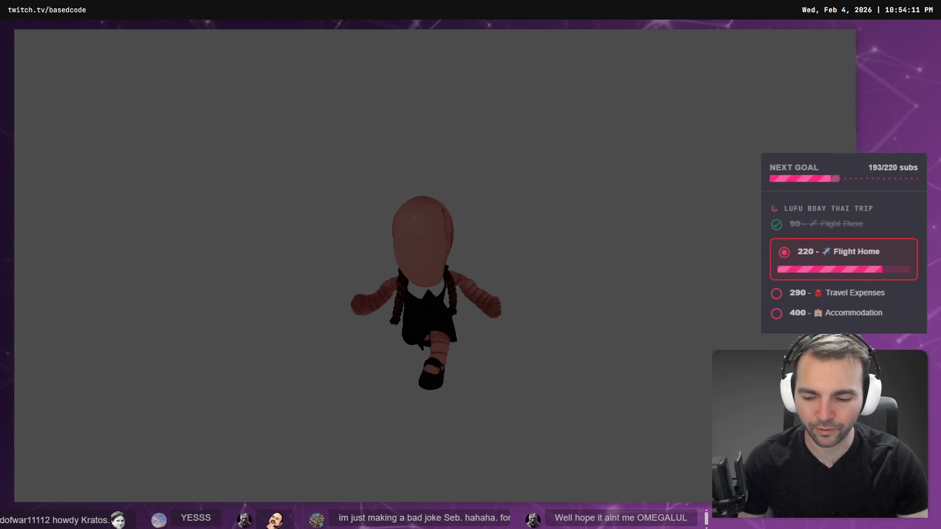
{"action": "key", "text": "F8"}
{"action": "left_click", "coordinate": [79, 163]}
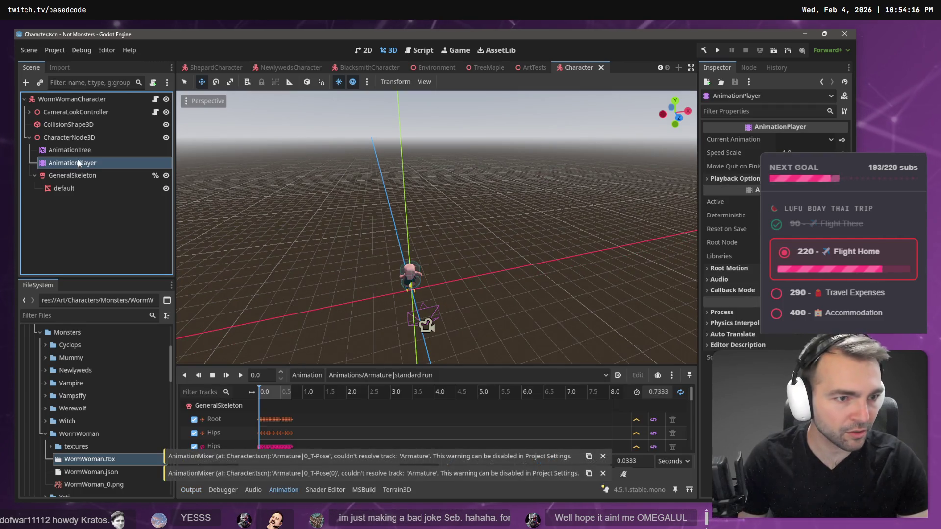
{"action": "left_click", "coordinate": [78, 151]}
{"action": "mouse_move", "coordinate": [72, 163]}
{"action": "left_mouse_down"}
{"action": "mouse_move", "coordinate": [93, 174]}
{"action": "mouse_move", "coordinate": [582, 203]}
{"action": "left_mouse_up"}
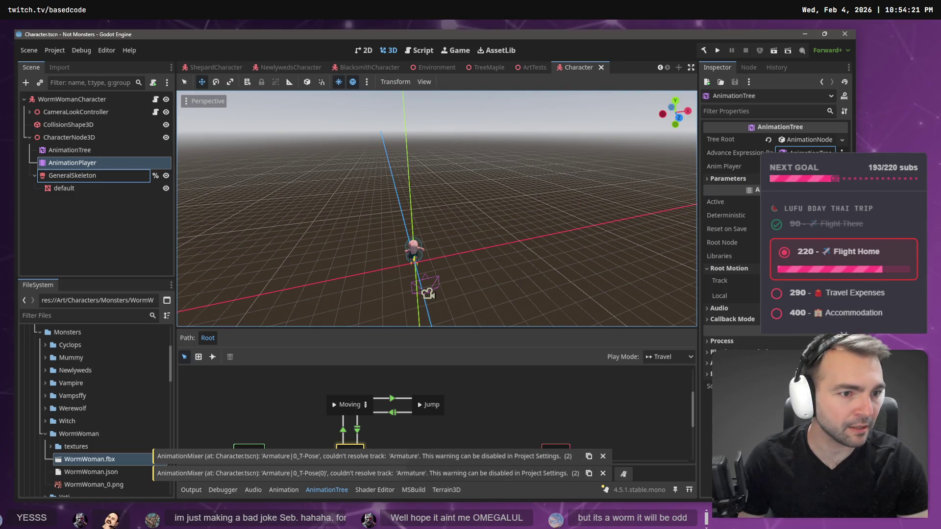
{"action": "left_click_drag", "start_coordinate": [794, 162], "coordinate": [808, 167]}
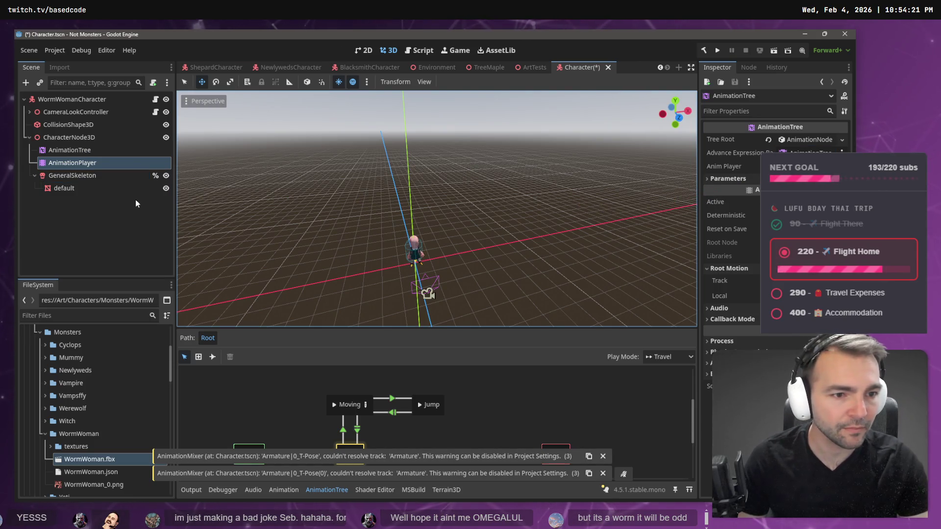
{"action": "left_click", "coordinate": [91, 152]}
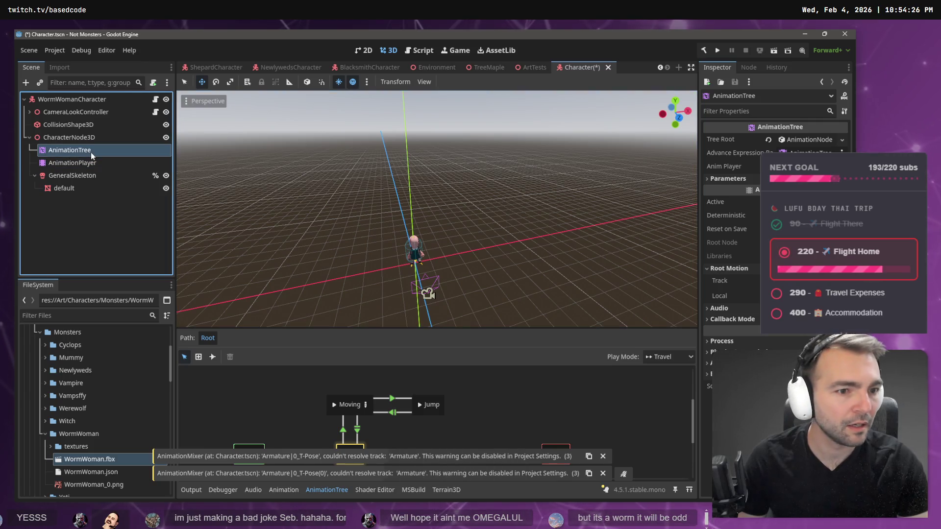
{"action": "key", "text": "Down"}
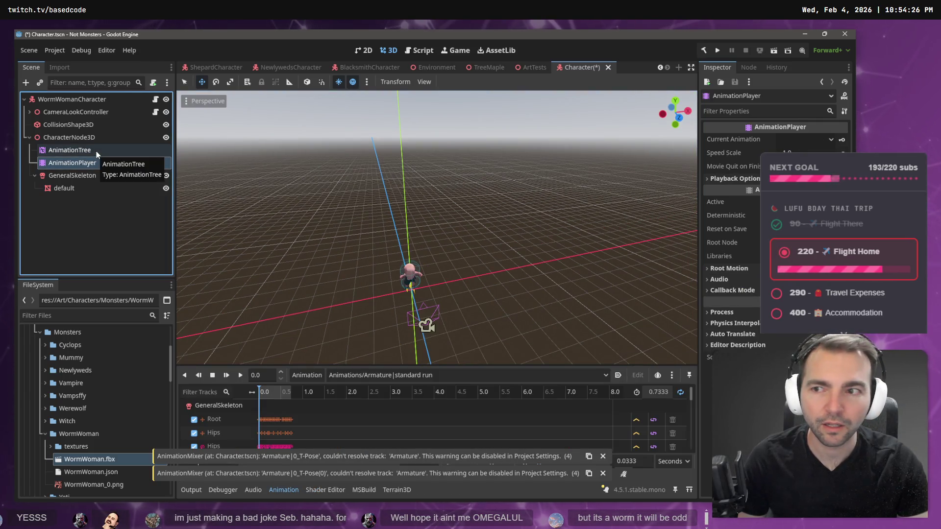
{"action": "left_click", "coordinate": [96, 149]}
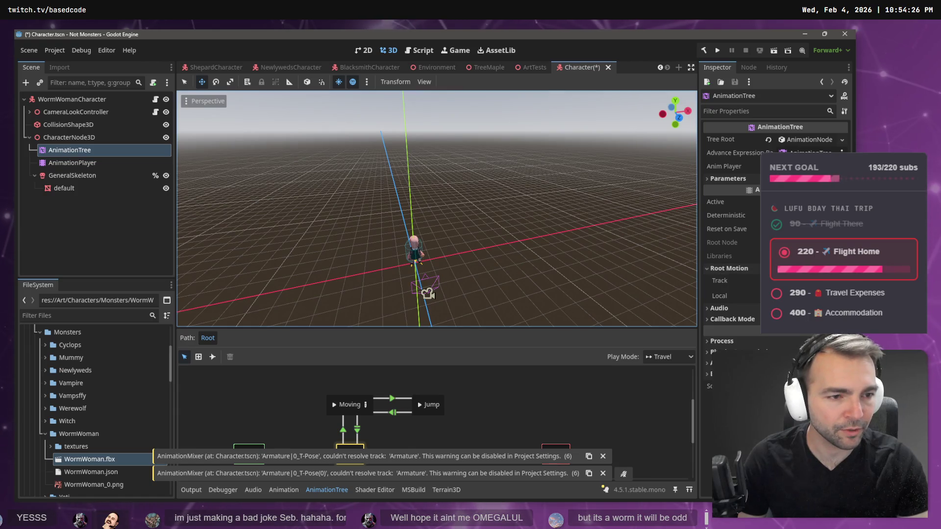
{"action": "double_click", "coordinate": [377, 189]}
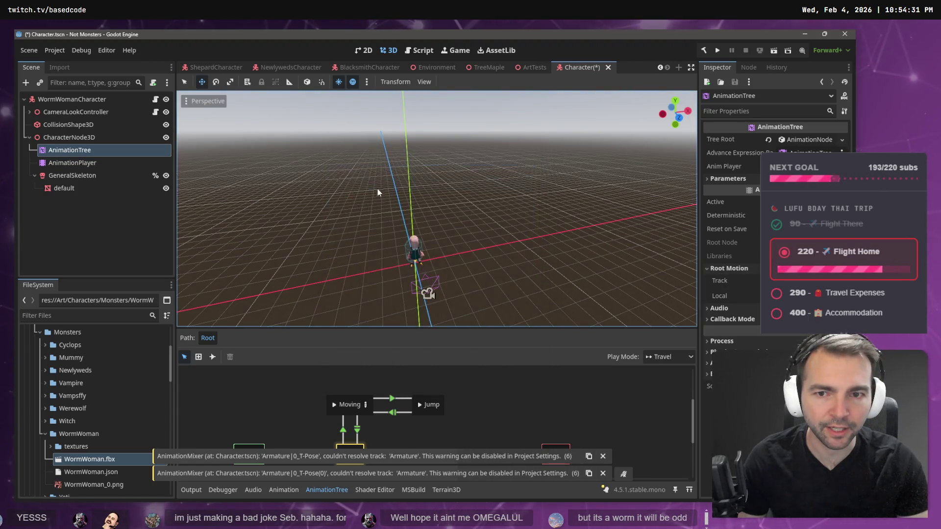
Save and run the game, walk the character forward, then stop it
{"action": "key", "text": "F5"}
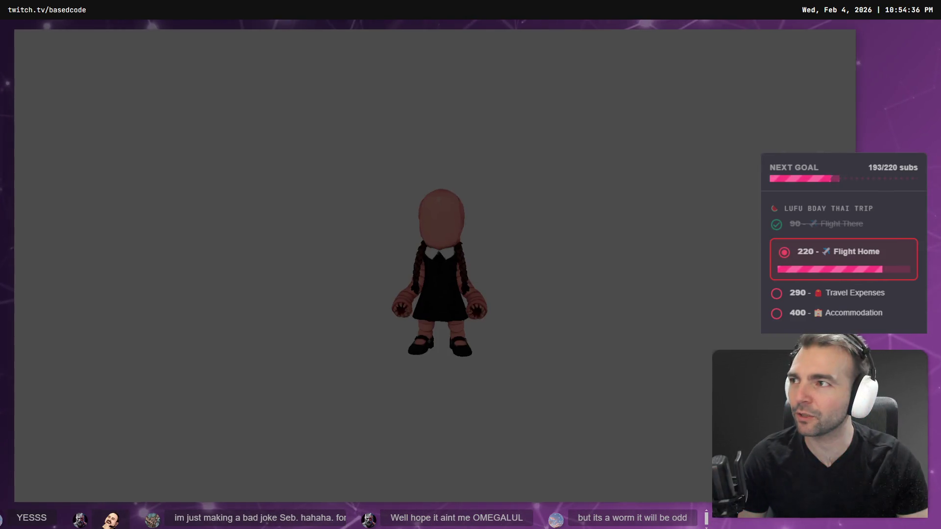
{"action": "key", "text": "w"}
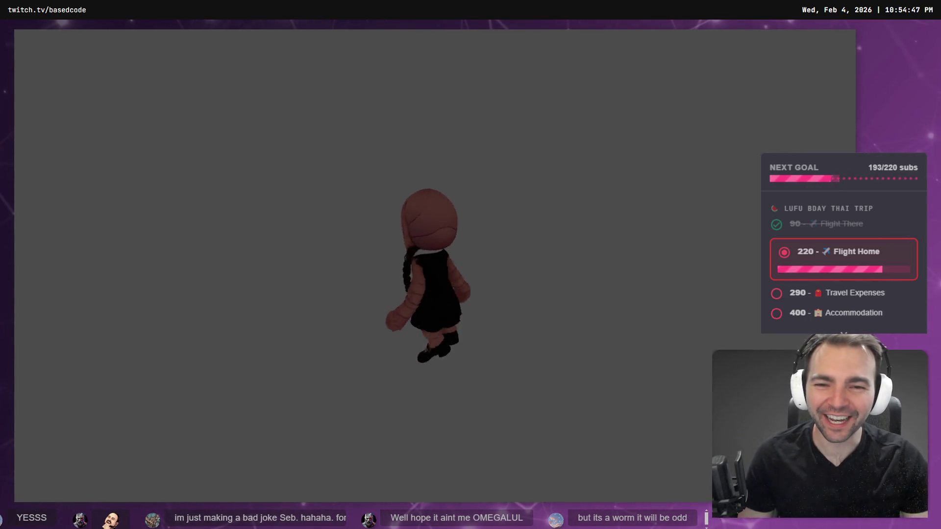
{"action": "key", "text": "F8"}
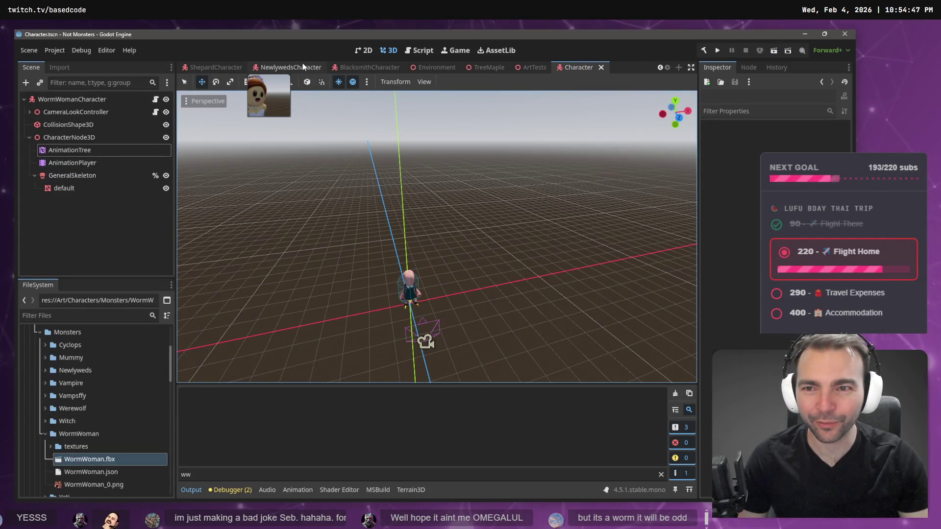
Paste the Blacksmith's Face and Expression nodes under GeneralSkeleton and adjust Face's X position
{"action": "left_click", "coordinate": [351, 68]}
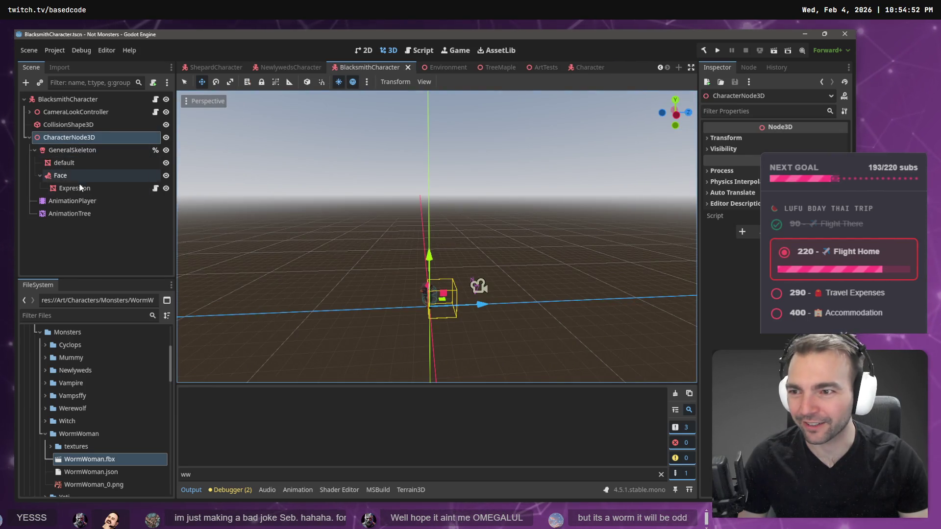
{"action": "left_click", "coordinate": [560, 69]}
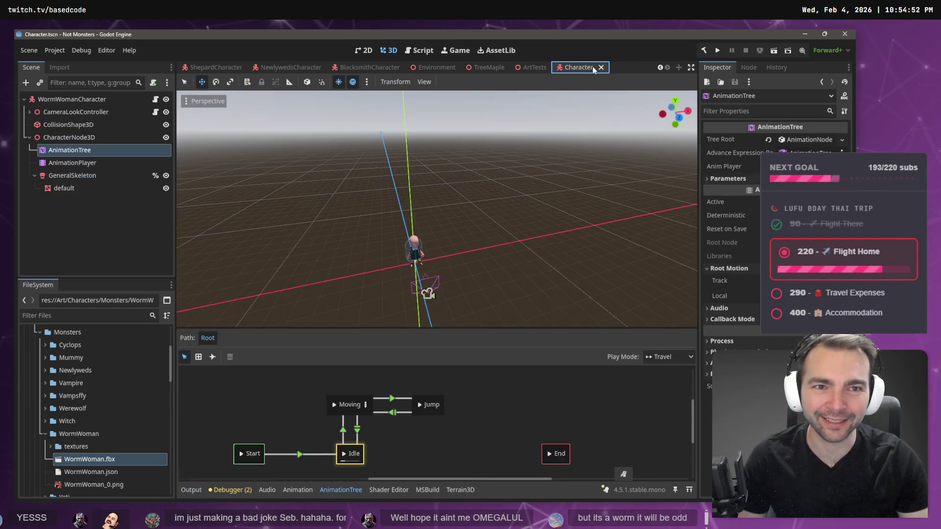
{"action": "left_click", "coordinate": [81, 177]}
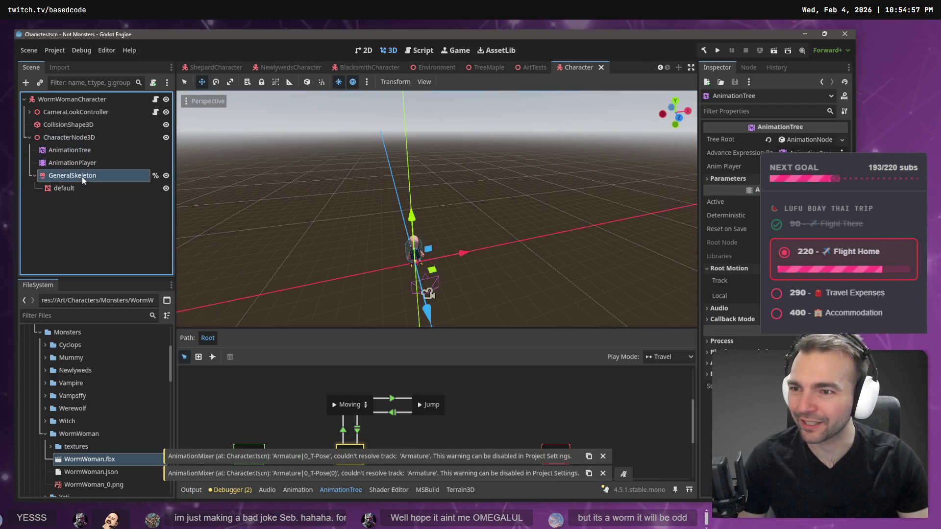
{"action": "key", "text": "ctrl+v"}
{"action": "scroll", "coordinate": [415, 343], "scroll_direction": "up", "scroll_amount": 3}
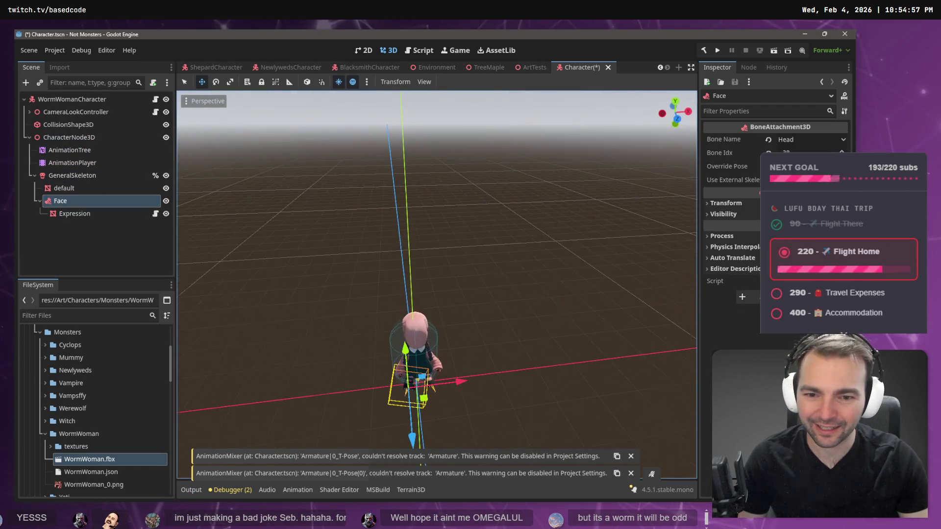
{"action": "key", "text": "f"}
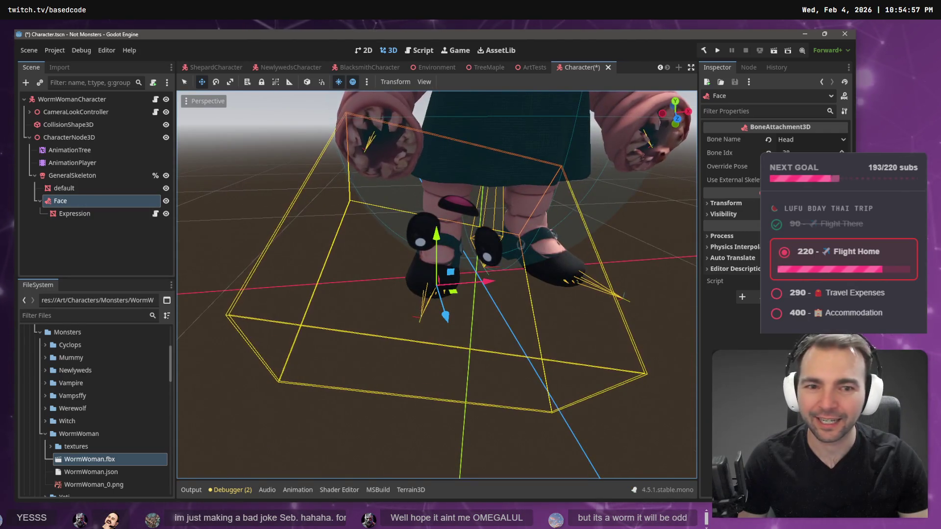
{"action": "left_click", "coordinate": [746, 203]}
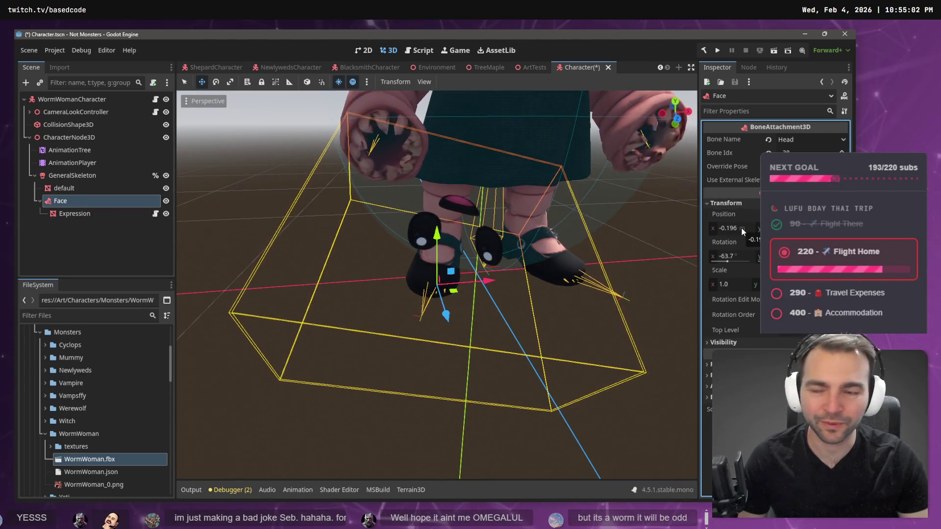
{"action": "left_click", "coordinate": [742, 229]}
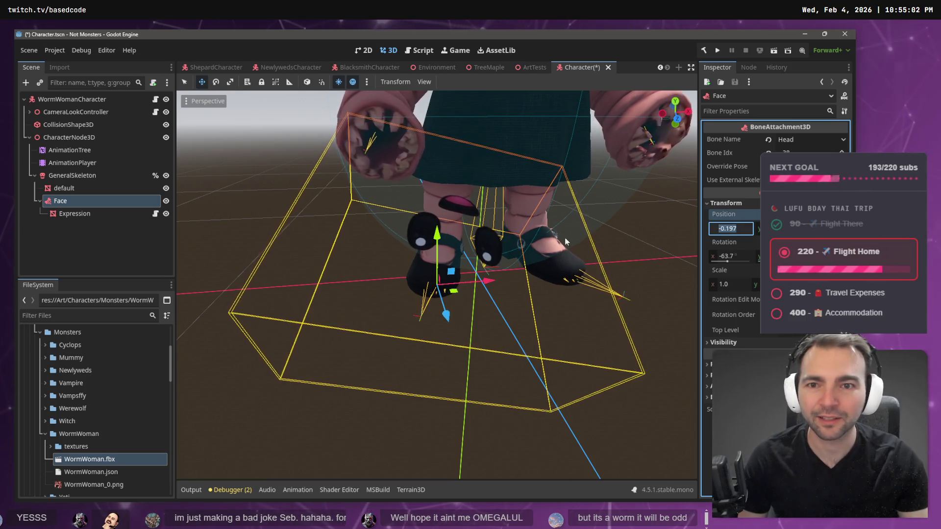
{"action": "key", "text": "Return"}
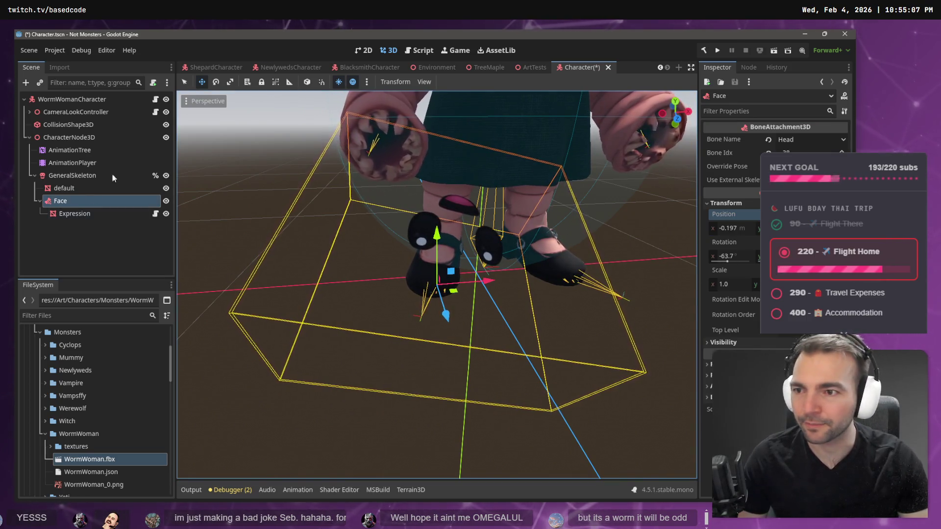
Preview the WormWoman in Armature|0_T-Pose, zoom out to see her whole body, and select the Expression mesh
{"action": "left_click", "coordinate": [72, 163]}
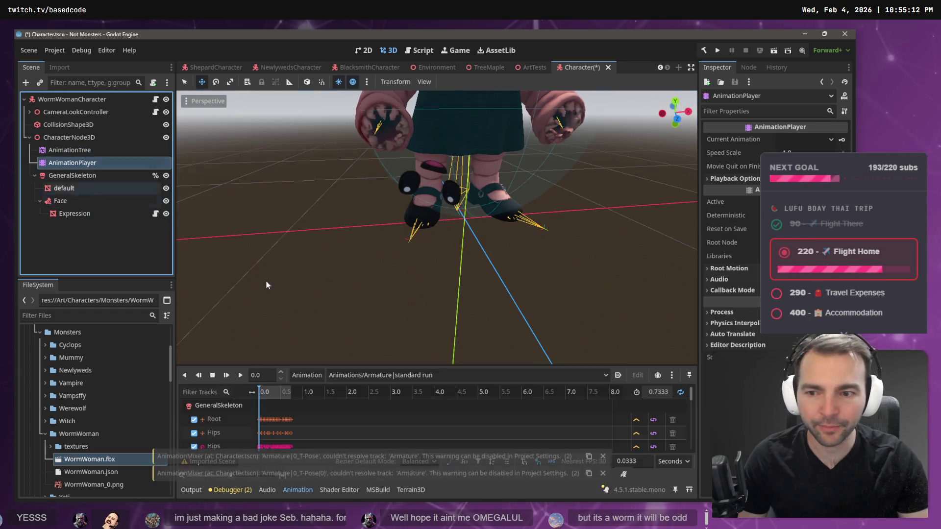
{"action": "left_click", "coordinate": [383, 375]}
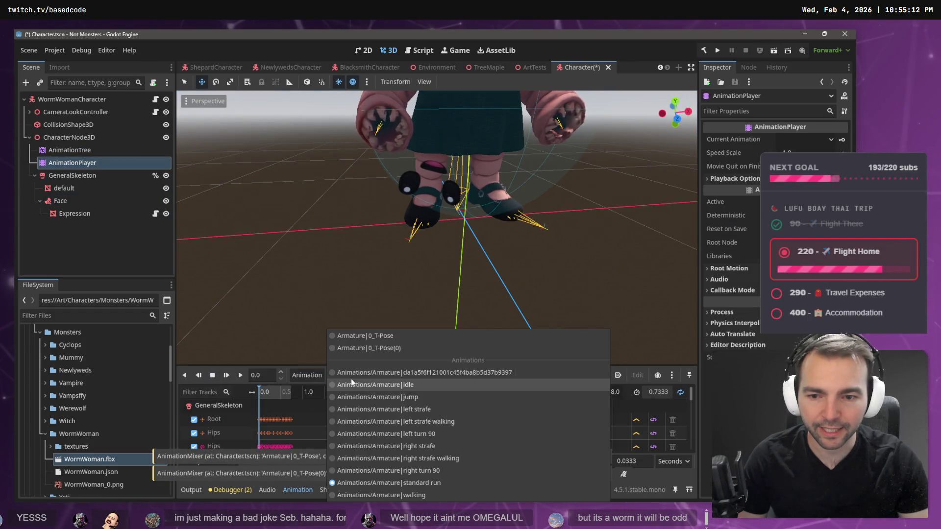
{"action": "left_click", "coordinate": [385, 337]}
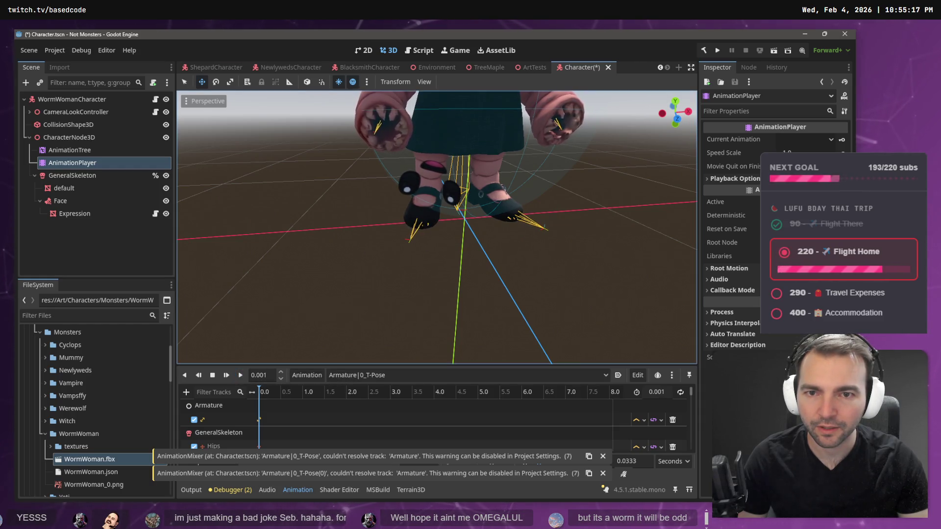
{"action": "scroll", "coordinate": [437, 226], "scroll_direction": "down", "scroll_amount": 5}
{"action": "scroll", "coordinate": [441, 236], "scroll_direction": "down", "scroll_amount": 2}
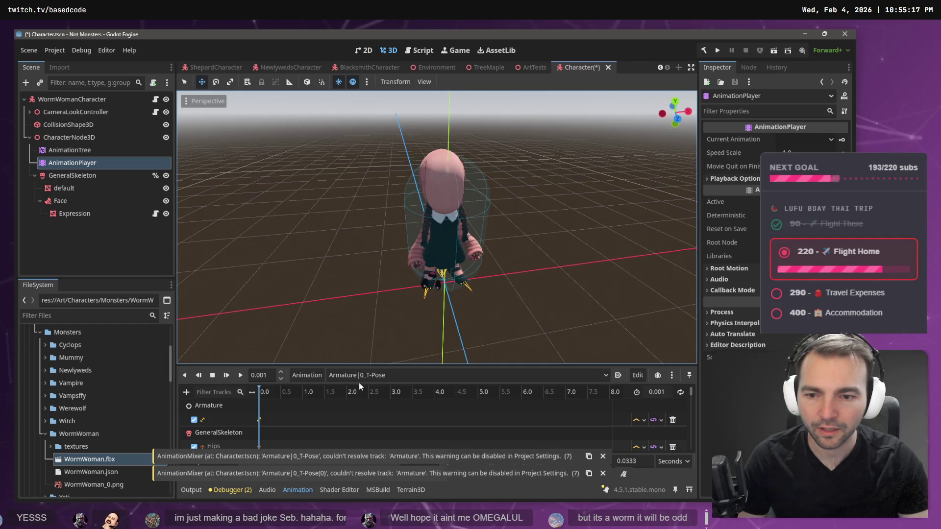
{"action": "left_click", "coordinate": [76, 213]}
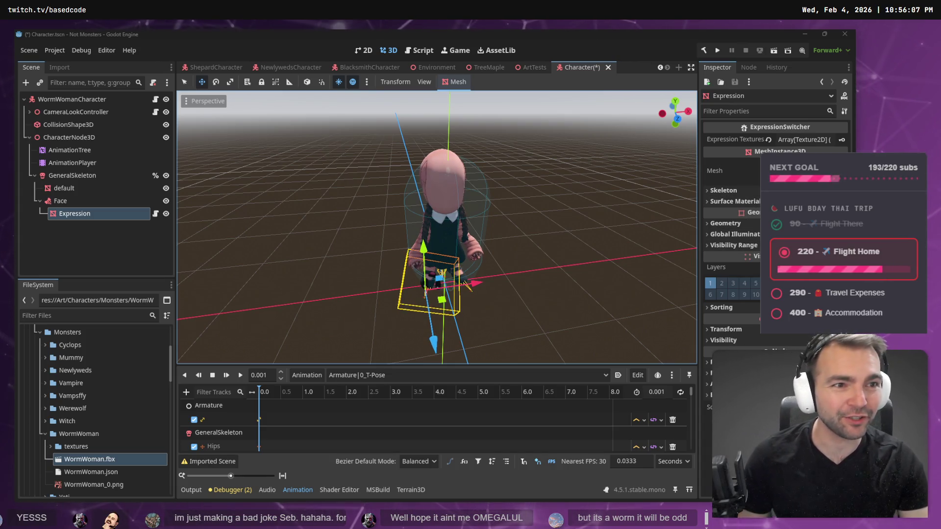
Zero the Face attachment's X rotation and X position, and move it under GeneralSkeleton
{"action": "left_click", "coordinate": [77, 199]}
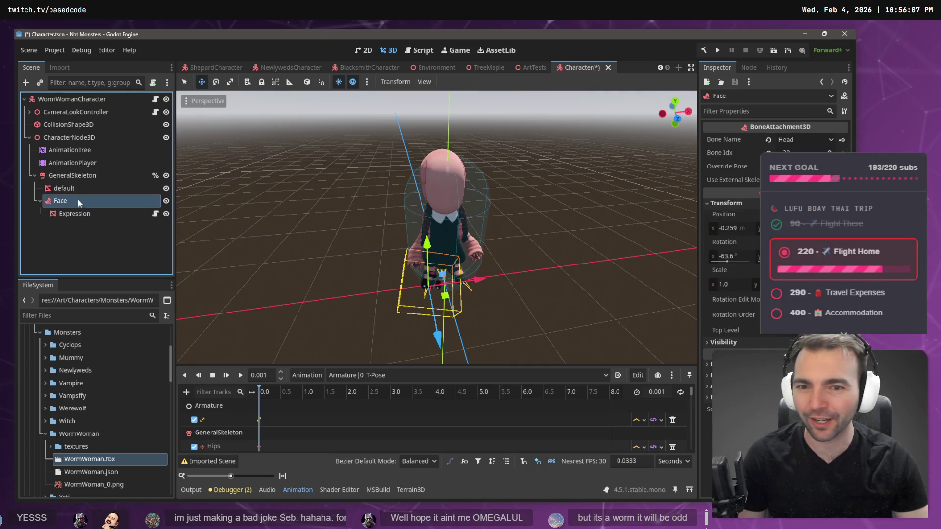
{"action": "left_click", "coordinate": [731, 259]}
{"action": "key", "text": "Return"}
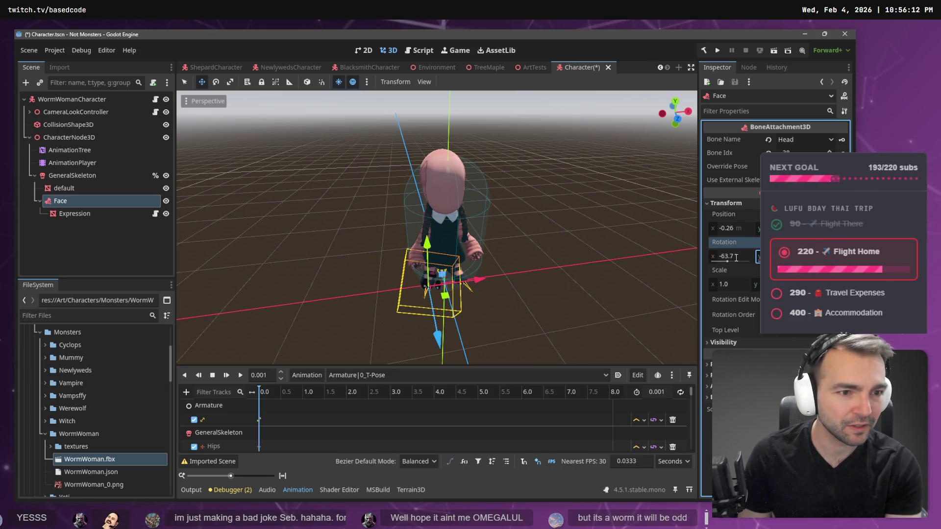
{"action": "left_click_drag", "start_coordinate": [62, 201], "coordinate": [70, 149]}
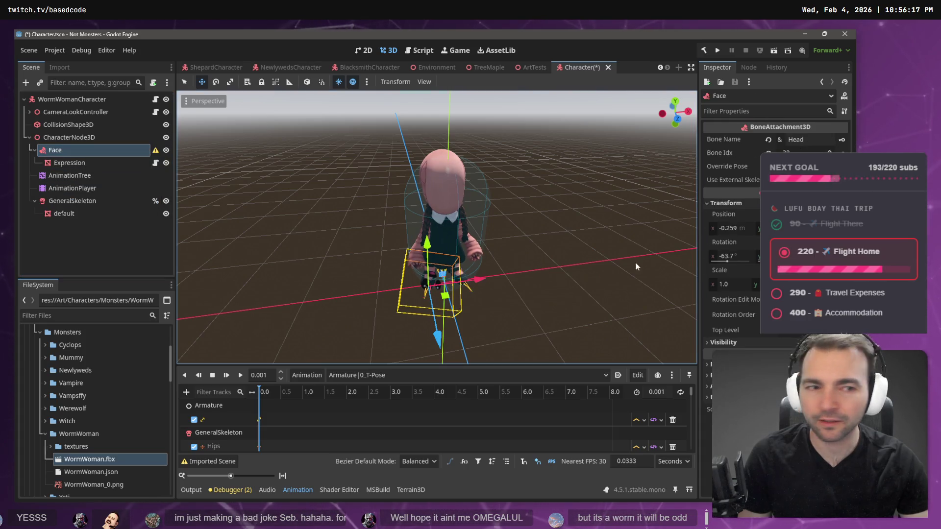
{"action": "left_click", "coordinate": [750, 264]}
{"action": "type", "text": "0"}
{"action": "key", "text": "Return"}
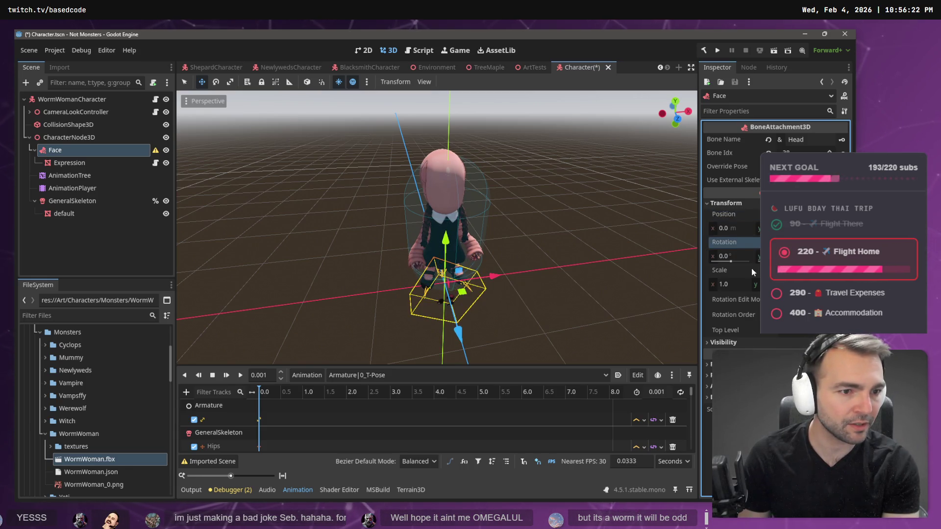
{"action": "left_click_drag", "start_coordinate": [54, 149], "coordinate": [73, 201]}
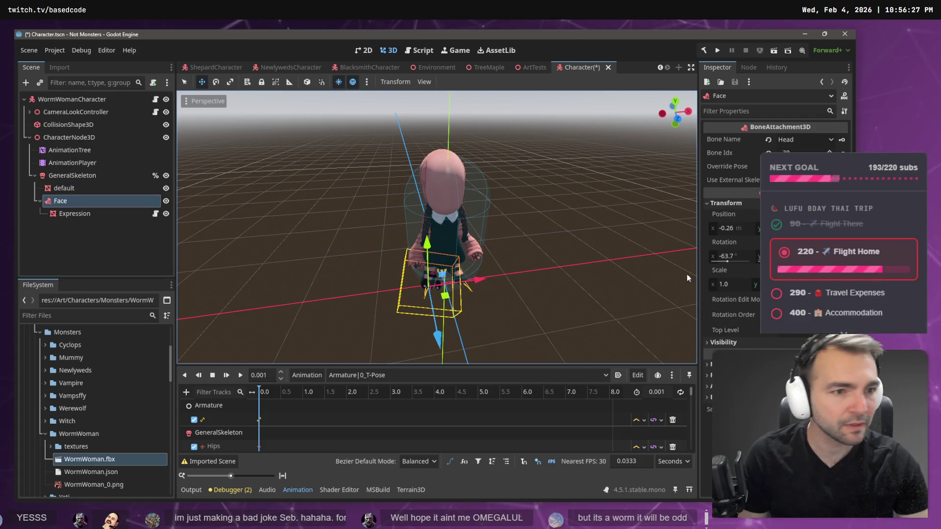
Set the Face attachment's Bone Name to Head, then select the Expression mesh
{"action": "left_click", "coordinate": [799, 140]}
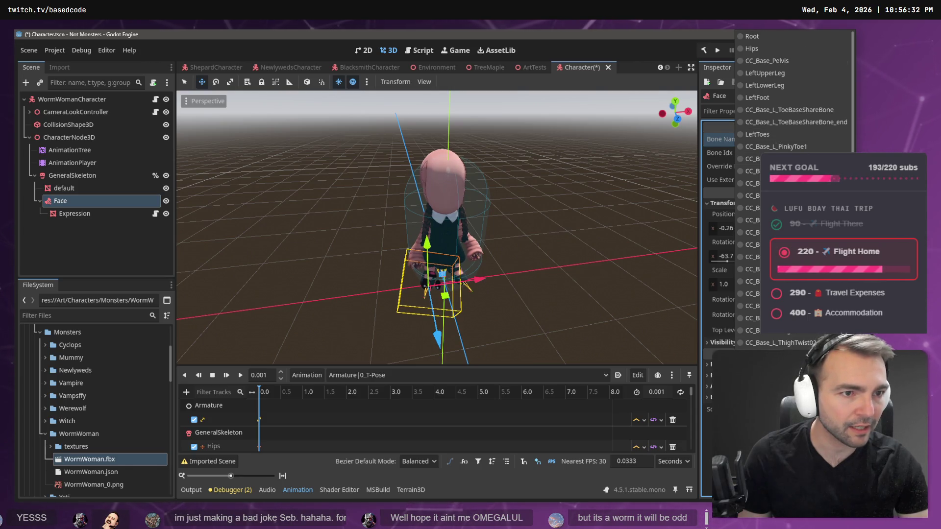
{"action": "scroll", "coordinate": [789, 147], "scroll_direction": "down", "scroll_amount": 10}
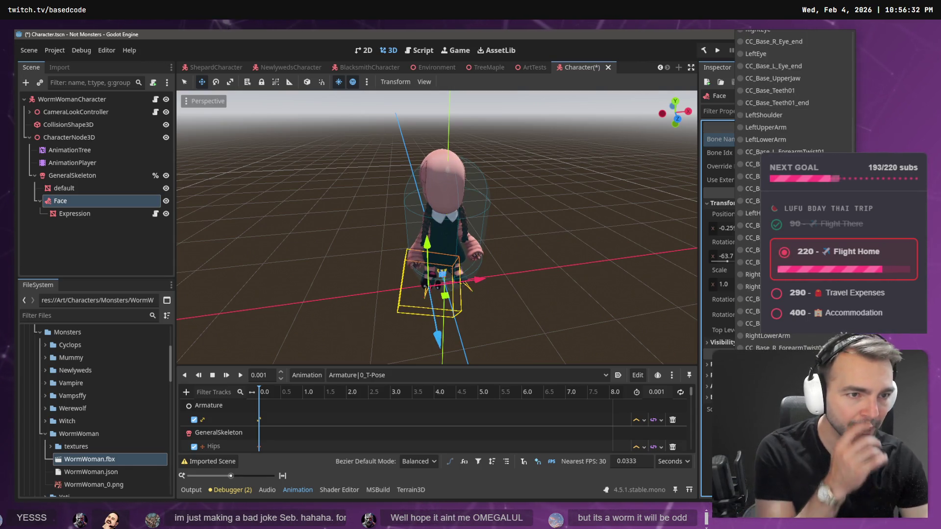
{"action": "scroll", "coordinate": [789, 147], "scroll_direction": "up", "scroll_amount": 8}
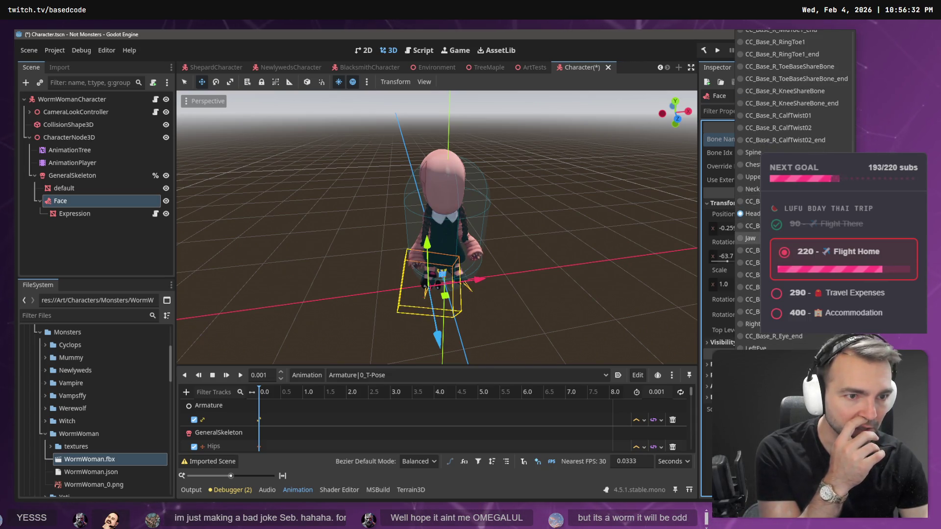
{"action": "left_click", "coordinate": [753, 190]}
{"action": "left_click", "coordinate": [720, 139]}
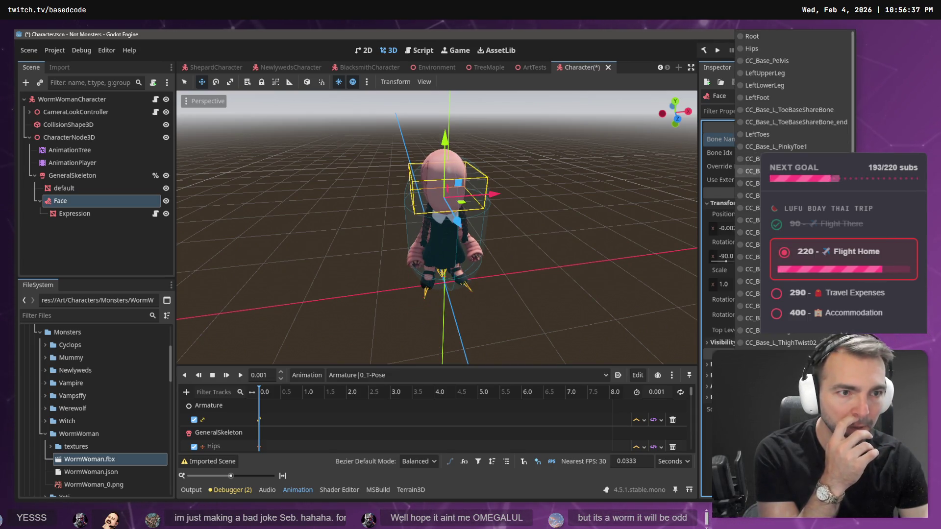
{"action": "scroll", "coordinate": [783, 339], "scroll_direction": "down", "scroll_amount": 10}
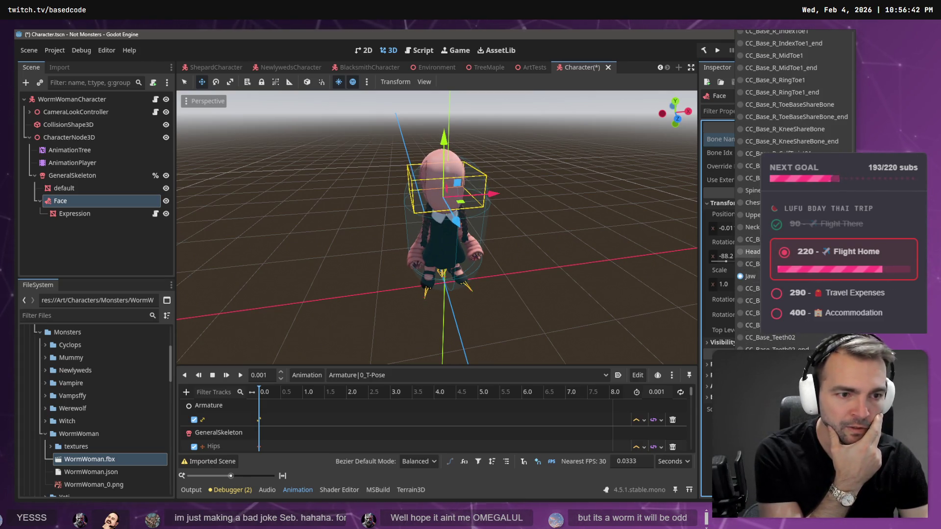
{"action": "left_click", "coordinate": [753, 251]}
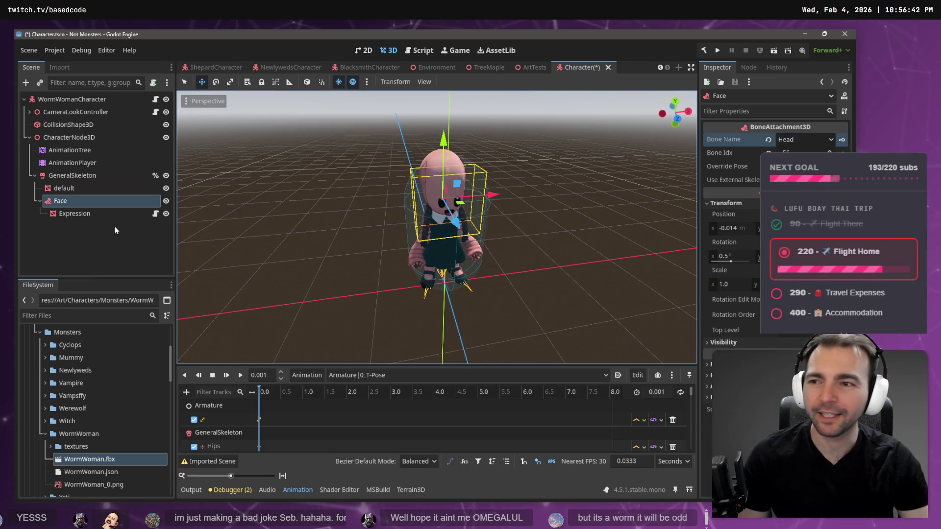
{"action": "left_click", "coordinate": [74, 214]}
Push the Expression face back along Z, turn it slightly, and raise it on the head
{"action": "left_click_drag", "start_coordinate": [456, 220], "coordinate": [666, 177]}
{"action": "scroll", "coordinate": [501, 214], "scroll_direction": "up", "scroll_amount": 5}
{"action": "scroll", "coordinate": [666, 178], "scroll_direction": "down", "scroll_amount": 5}
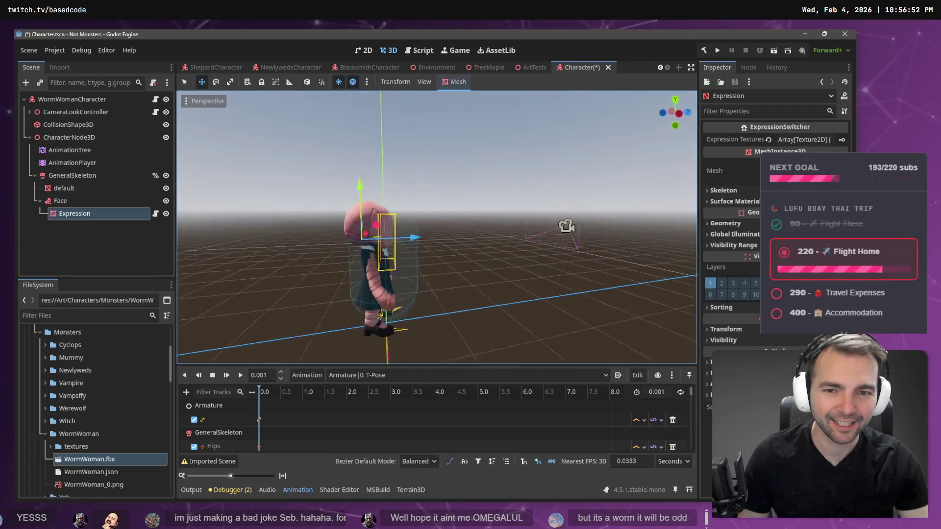
{"action": "key", "text": "f"}
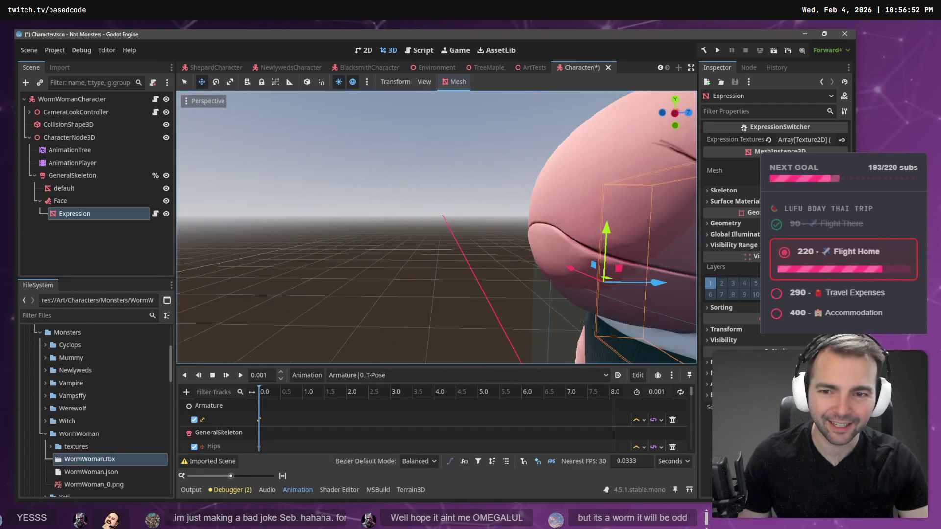
{"action": "scroll", "coordinate": [436, 227], "scroll_direction": "down", "scroll_amount": 5}
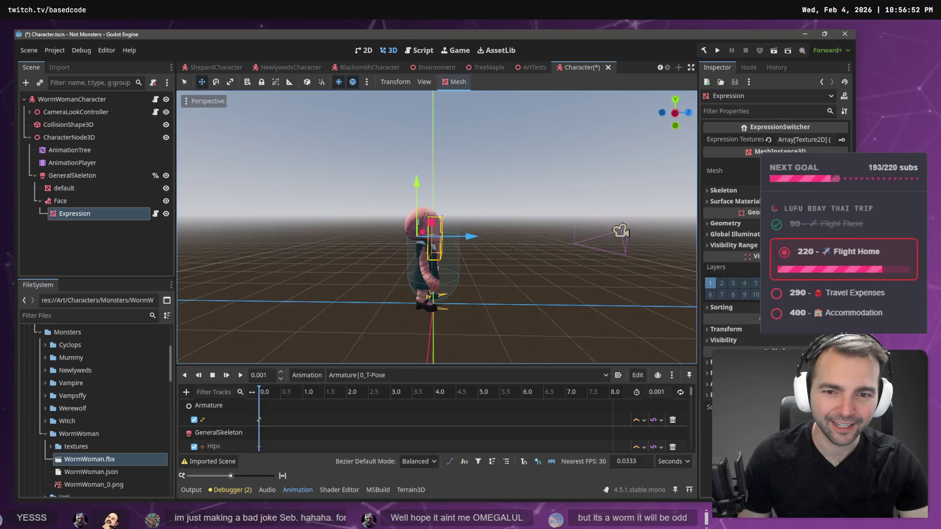
{"action": "scroll", "coordinate": [537, 236], "scroll_direction": "up", "scroll_amount": 3}
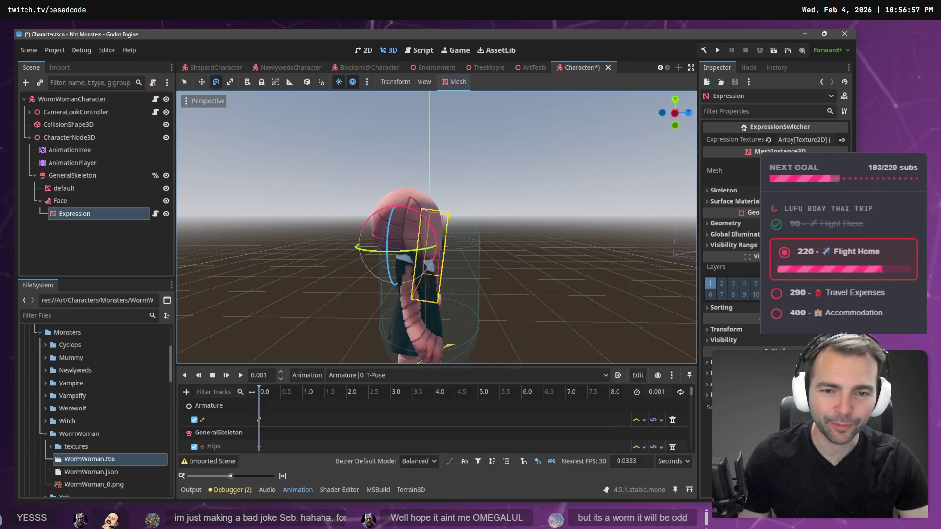
{"action": "scroll", "coordinate": [482, 255], "scroll_direction": "up", "scroll_amount": 5}
{"action": "left_click_drag", "start_coordinate": [459, 226], "coordinate": [449, 212]}
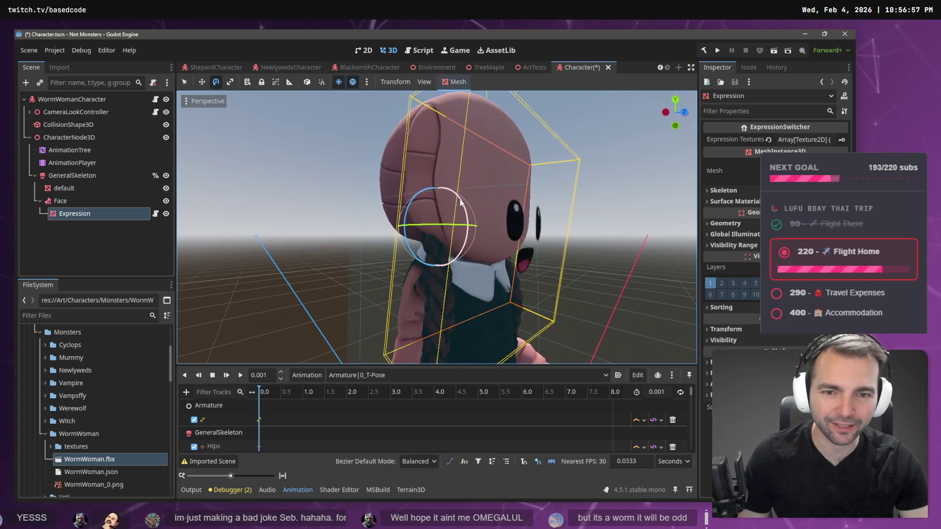
{"action": "key", "text": "w"}
{"action": "left_click_drag", "start_coordinate": [439, 172], "coordinate": [437, 161]}
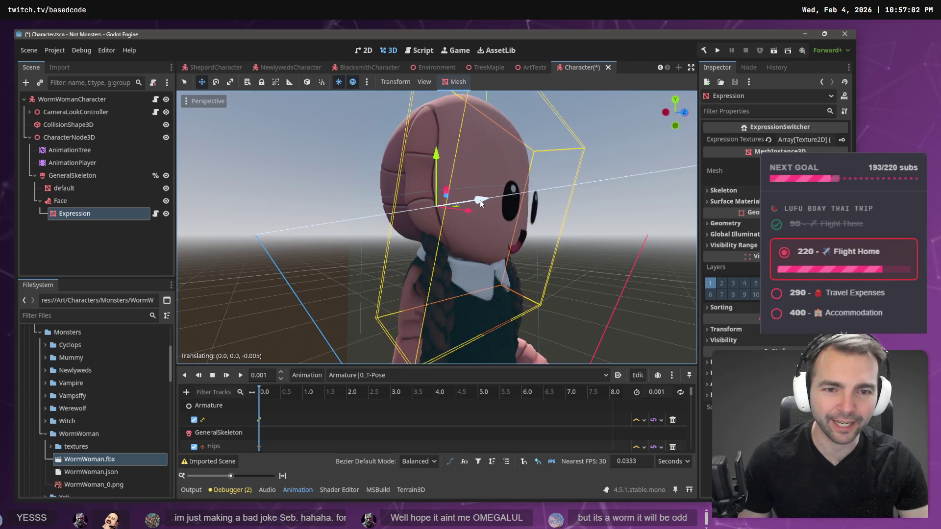
{"action": "mouse_move", "coordinate": [481, 202]}
{"action": "left_mouse_down"}
{"action": "mouse_move", "coordinate": [465, 187]}
{"action": "mouse_move", "coordinate": [466, 201]}
{"action": "mouse_move", "coordinate": [506, 206]}
{"action": "mouse_move", "coordinate": [422, 221]}
{"action": "mouse_move", "coordinate": [274, 225]}
{"action": "left_mouse_up"}
{"action": "key", "text": "w"}
Nudge the face sideways and give it a small extra rotation to sit on the head
{"action": "scroll", "coordinate": [506, 206], "scroll_direction": "down", "scroll_amount": 5}
{"action": "left_click", "coordinate": [401, 221]}
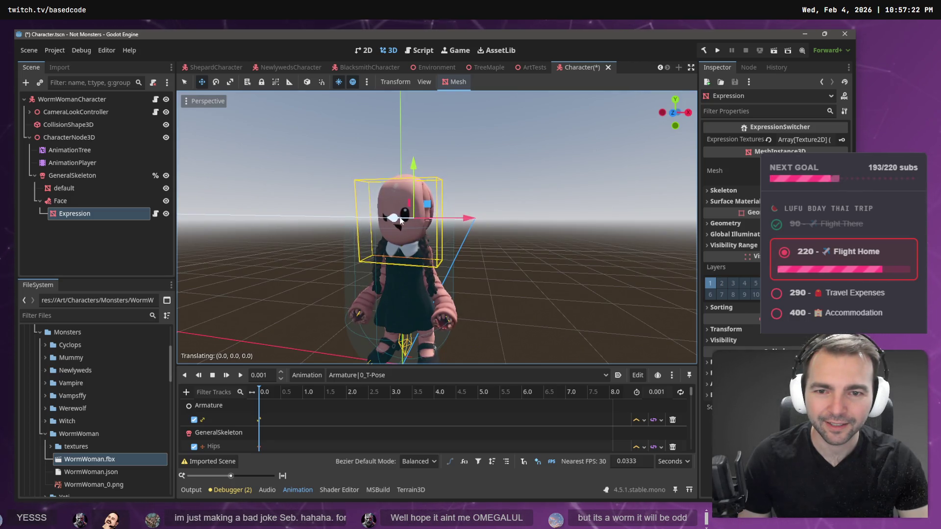
{"action": "left_click_drag", "start_coordinate": [401, 220], "coordinate": [416, 223]}
{"action": "key", "text": "r"}
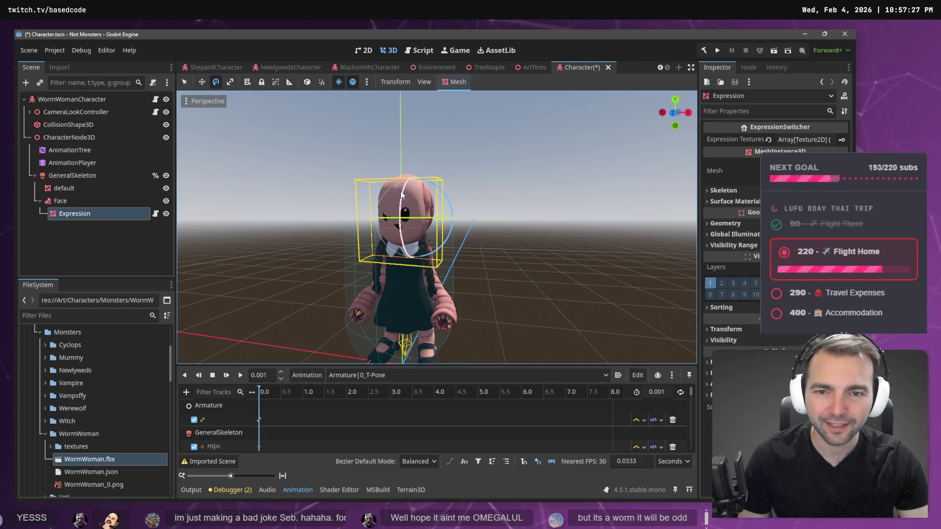
{"action": "left_click", "coordinate": [416, 223]}
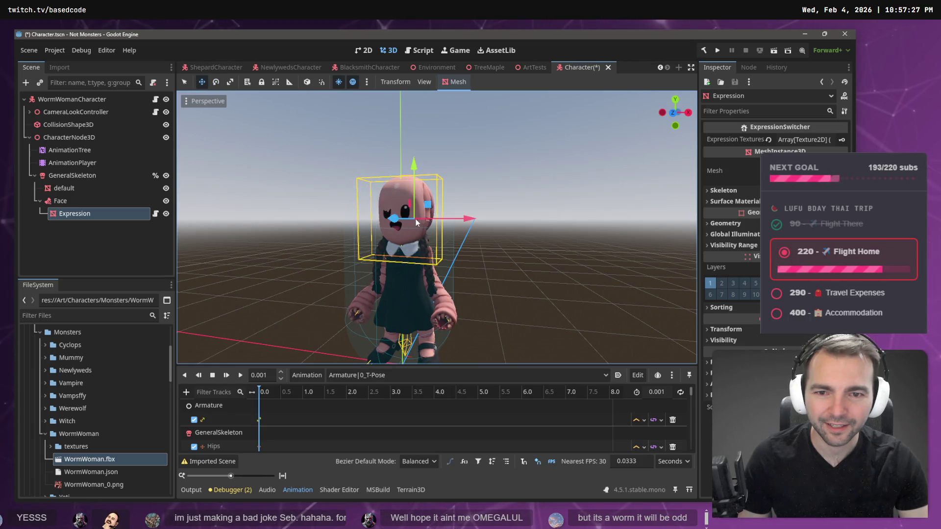
{"action": "key", "text": "g"}
{"action": "left_click", "coordinate": [463, 220]}
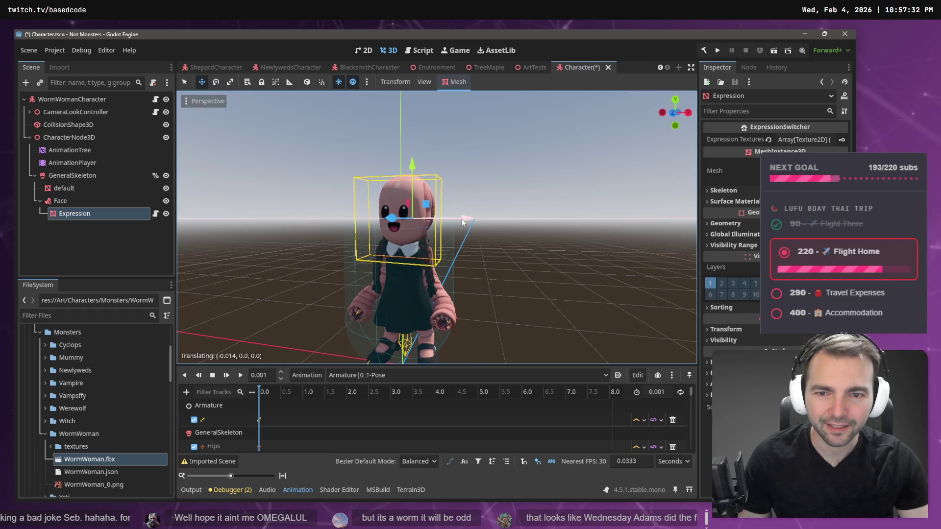
Deselect the face and save the Character scene
{"action": "left_click", "coordinate": [484, 199]}
{"action": "left_click_drag", "start_coordinate": [498, 198], "coordinate": [470, 216]}
{"action": "key", "text": "ctrl+s"}
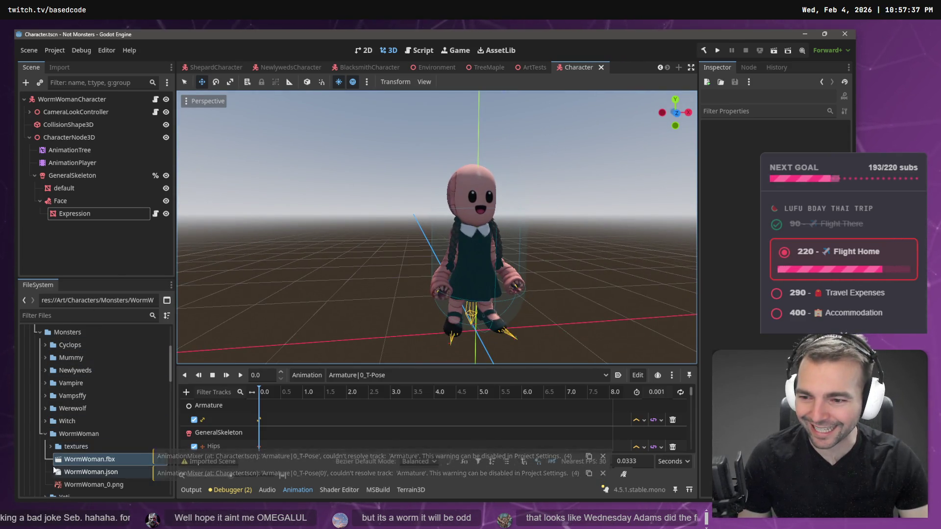
Save the scene as WormWomanCharacter.tscn in Monsters/WormWoman, then launch the game
{"action": "scroll", "coordinate": [92, 437], "scroll_direction": "down", "scroll_amount": 1}
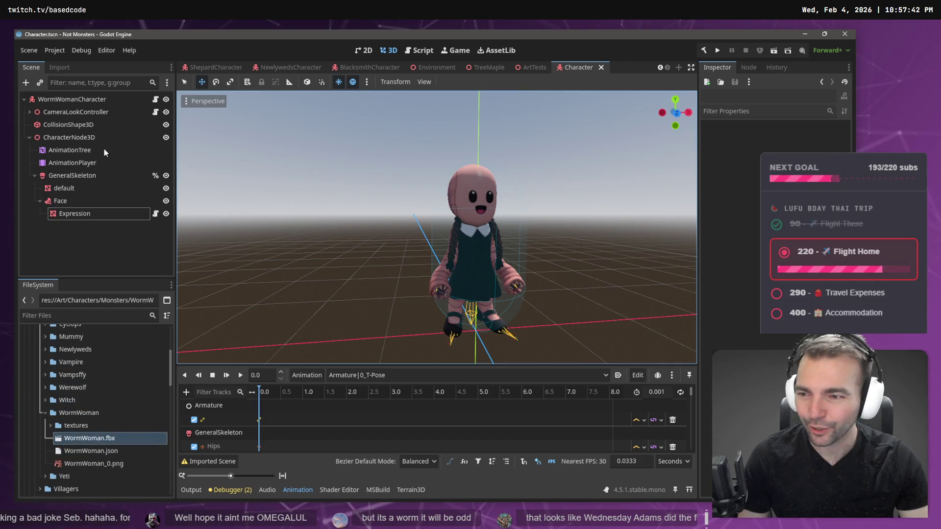
{"action": "left_click", "coordinate": [30, 50]}
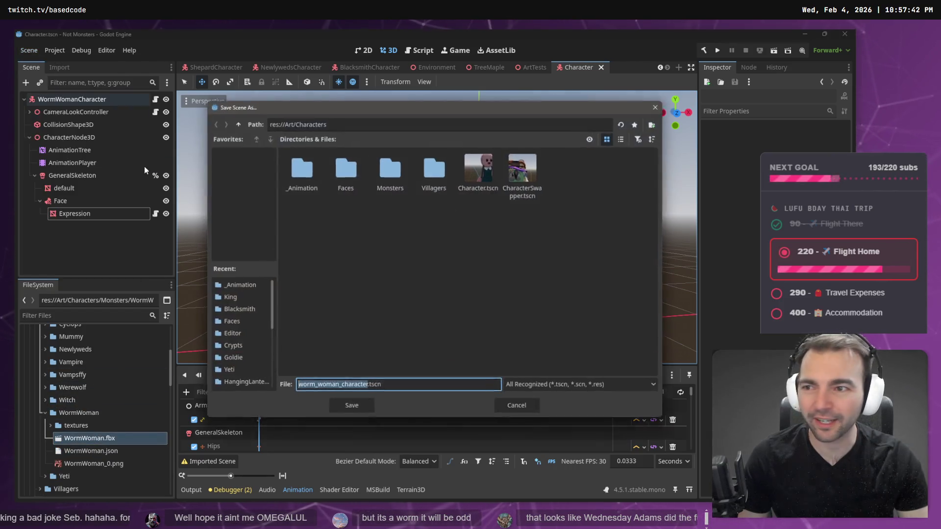
{"action": "left_click", "coordinate": [54, 141]}
{"action": "double_click", "coordinate": [400, 176]}
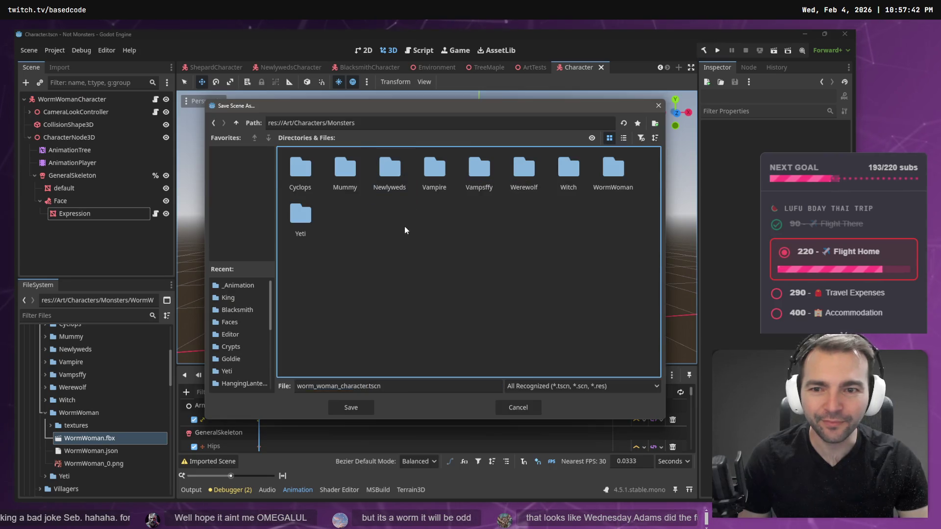
{"action": "double_click", "coordinate": [613, 170]}
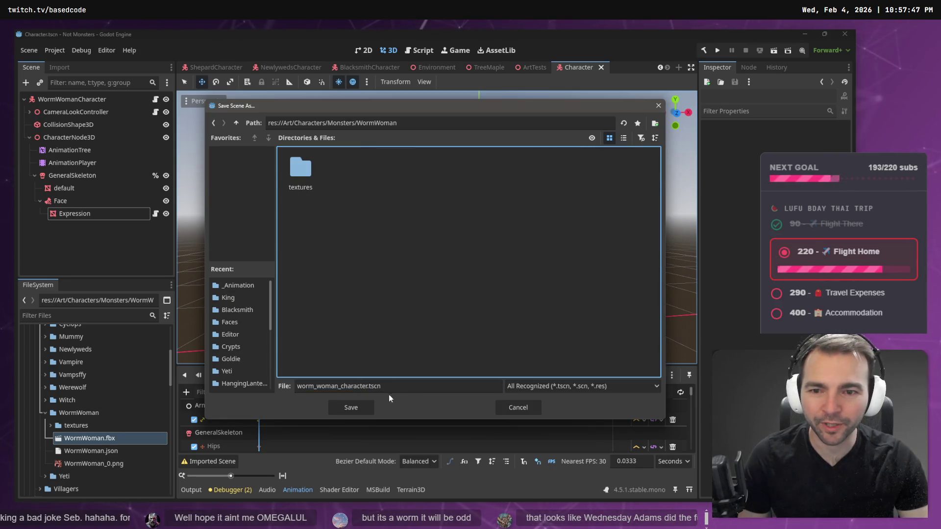
{"action": "left_click", "coordinate": [340, 386]}
{"action": "type", "text": "WormWoma"}
{"action": "type", "text": "nC"}
{"action": "key", "text": "Delete"}
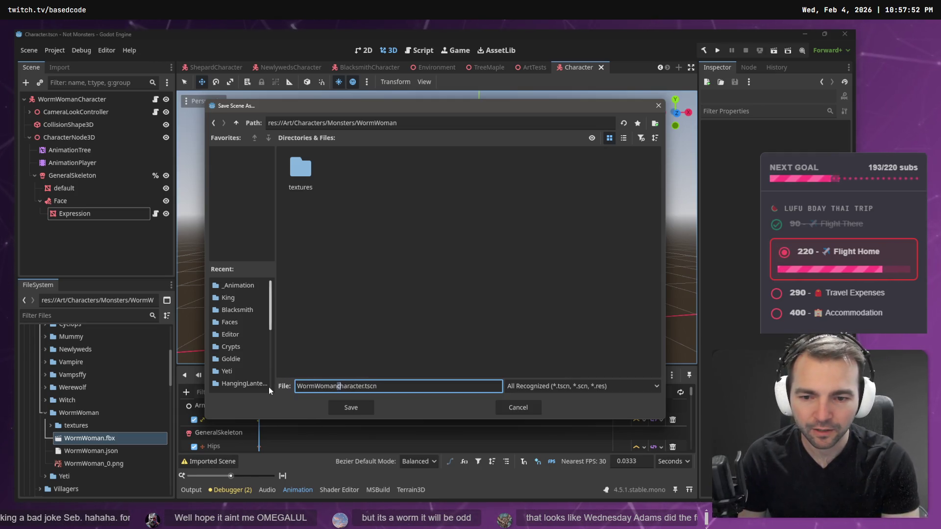
{"action": "left_click", "coordinate": [348, 410]}
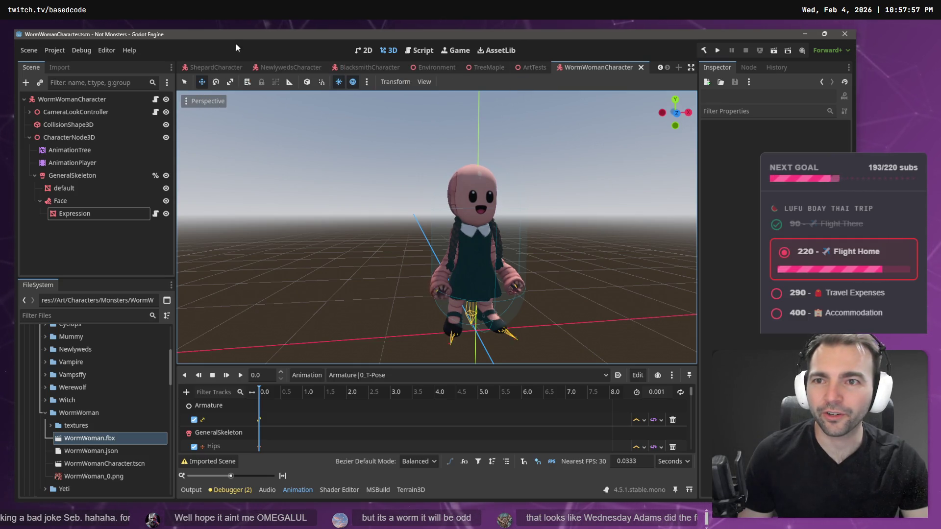
{"action": "key", "text": "F5"}
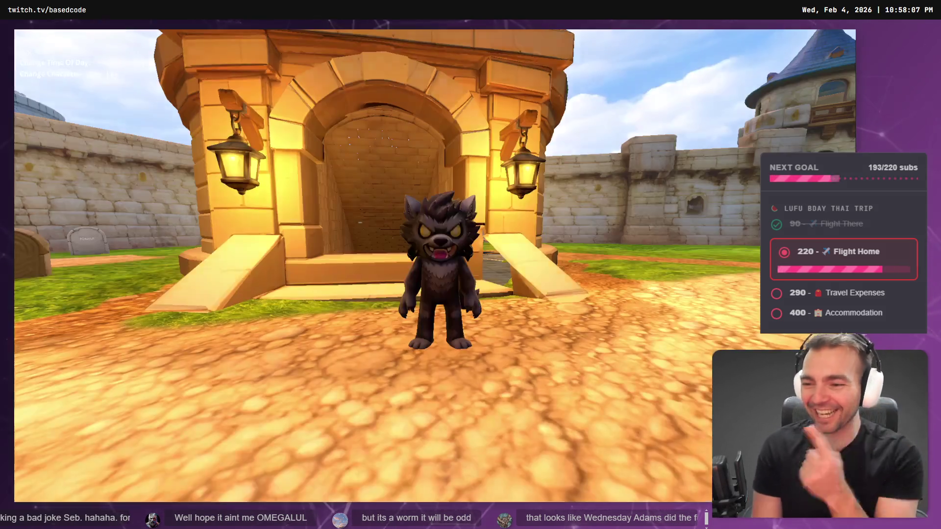
{"action": "key", "text": "s"}
{"action": "key", "text": "Tab"}
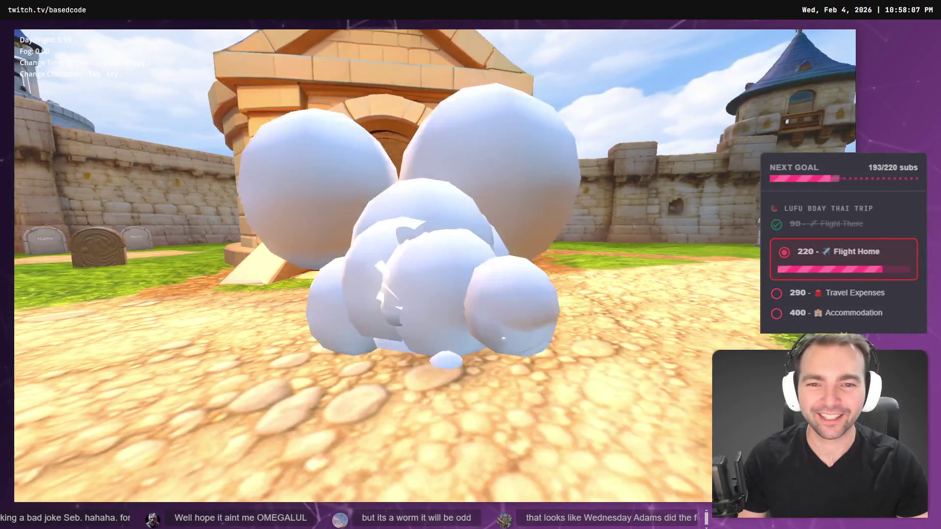
{"action": "key", "text": "Tab"}
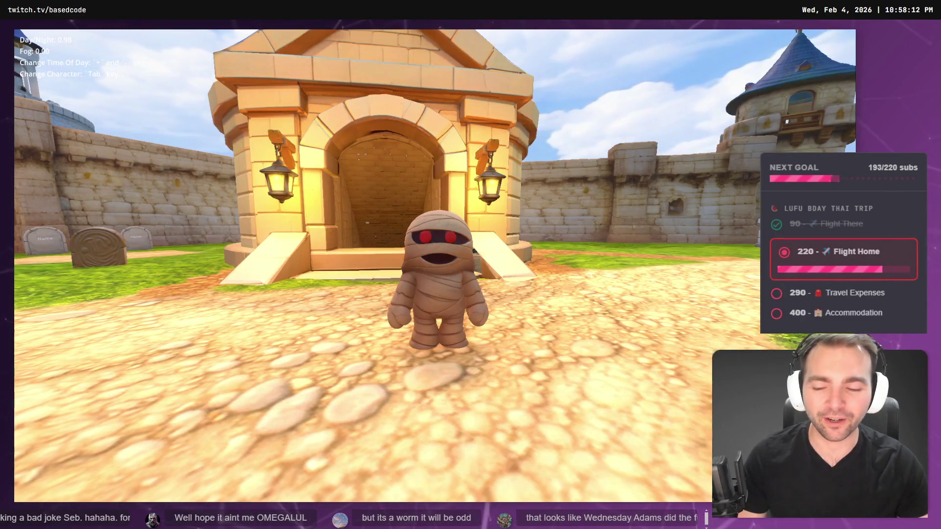
{"action": "key", "text": "F8"}
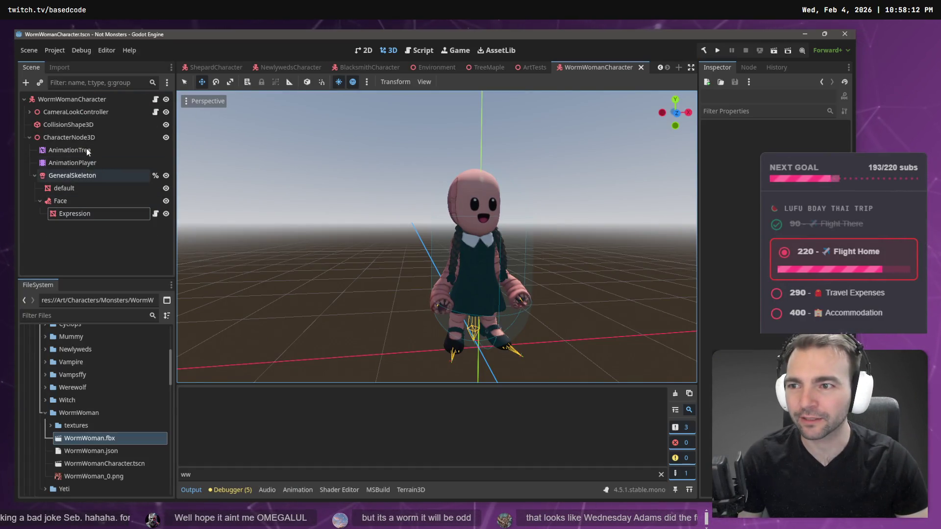
Close the ShepardCharacter, BlacksmithCharacter and NewlywedsCharacter scene tabs
{"action": "middle_click", "coordinate": [216, 67]}
{"action": "middle_click", "coordinate": [378, 67]}
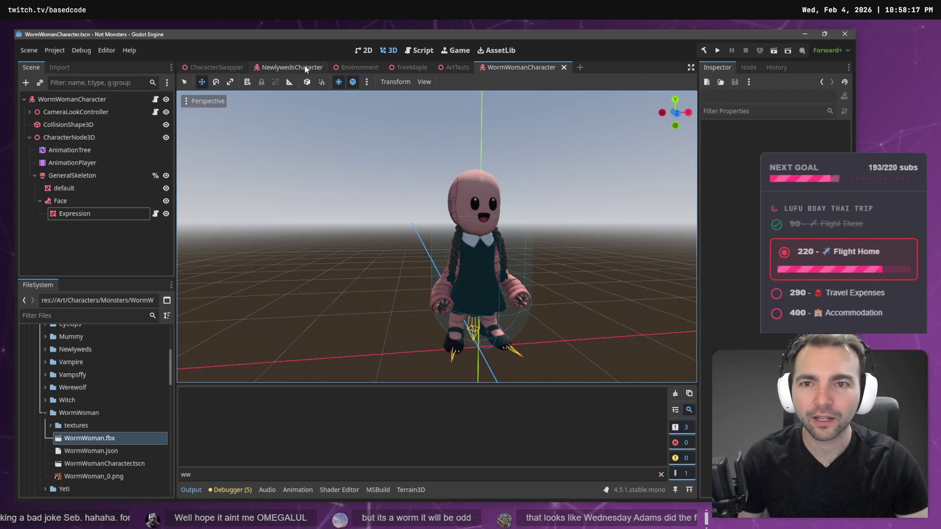
{"action": "middle_click", "coordinate": [304, 68]}
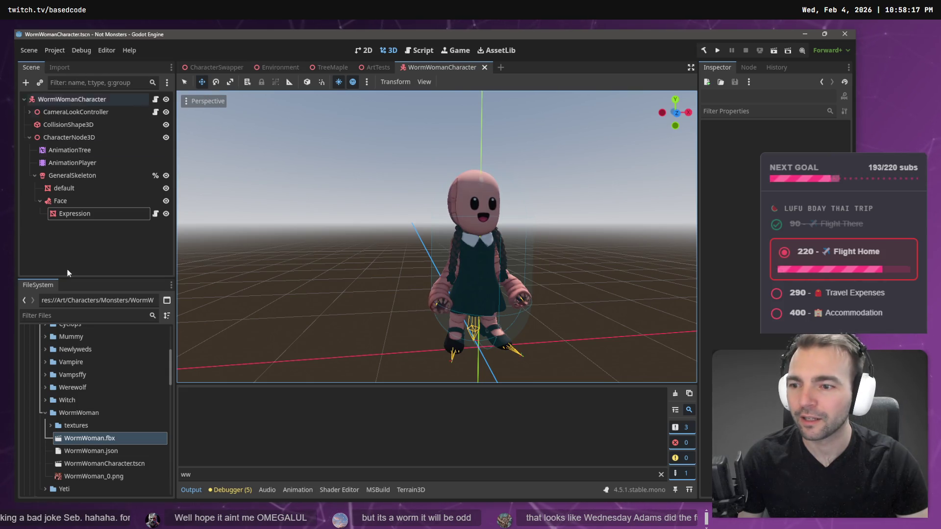
{"action": "left_click", "coordinate": [59, 67]}
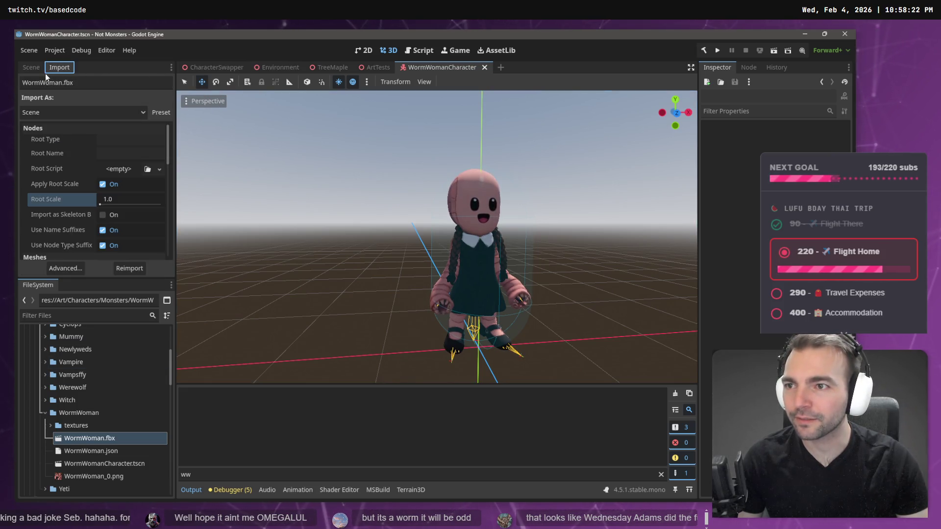
{"action": "left_click", "coordinate": [31, 68]}
Add WormWomanCharacter.tscn under Monsters in the CharacterSwapper scene and save it
{"action": "left_click", "coordinate": [219, 67]}
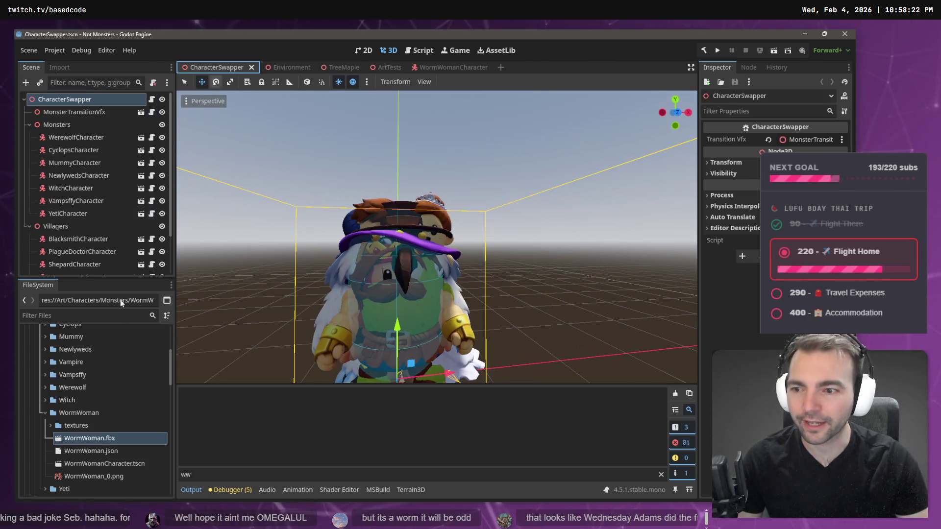
{"action": "mouse_move", "coordinate": [99, 486]}
{"action": "left_mouse_down"}
{"action": "mouse_move", "coordinate": [73, 103]}
{"action": "mouse_move", "coordinate": [72, 219]}
{"action": "mouse_move", "coordinate": [93, 128]}
{"action": "mouse_move", "coordinate": [83, 201]}
{"action": "left_mouse_up"}
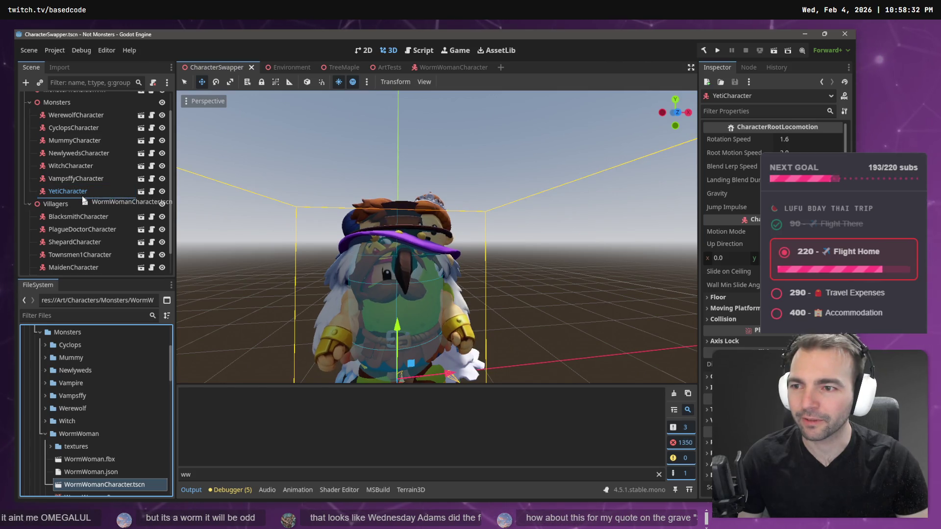
{"action": "key", "text": "ctrl+s"}
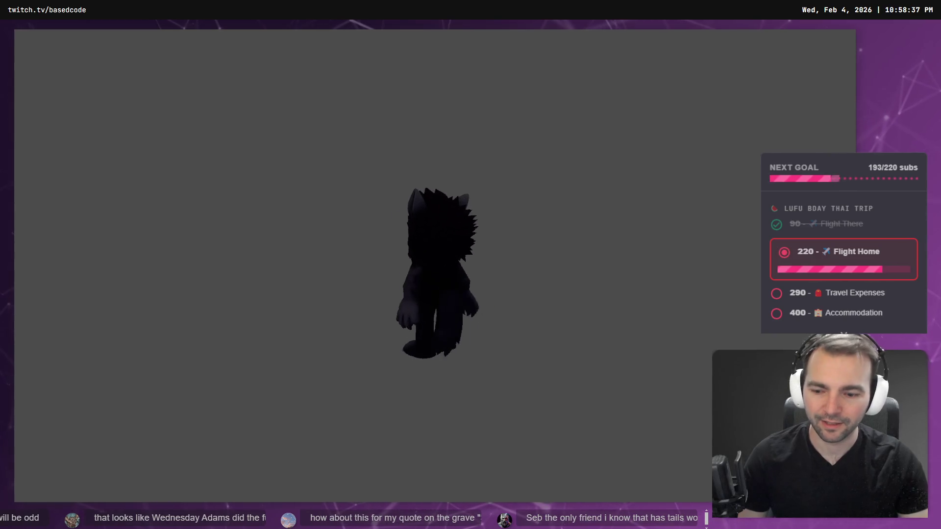
Run the game, walk the werewolf around, and Tab through the cyclops and witch to the yeti
{"action": "key", "text": "F5"}
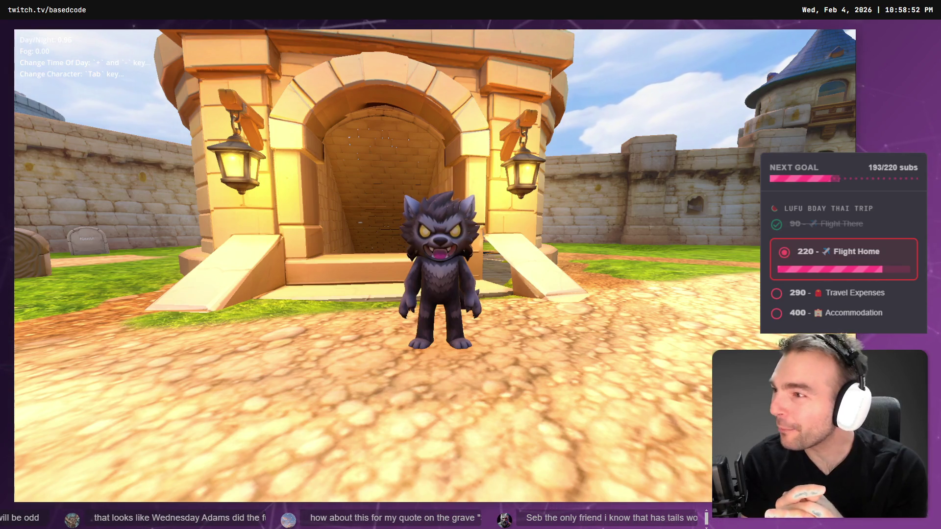
{"action": "key", "text": "s"}
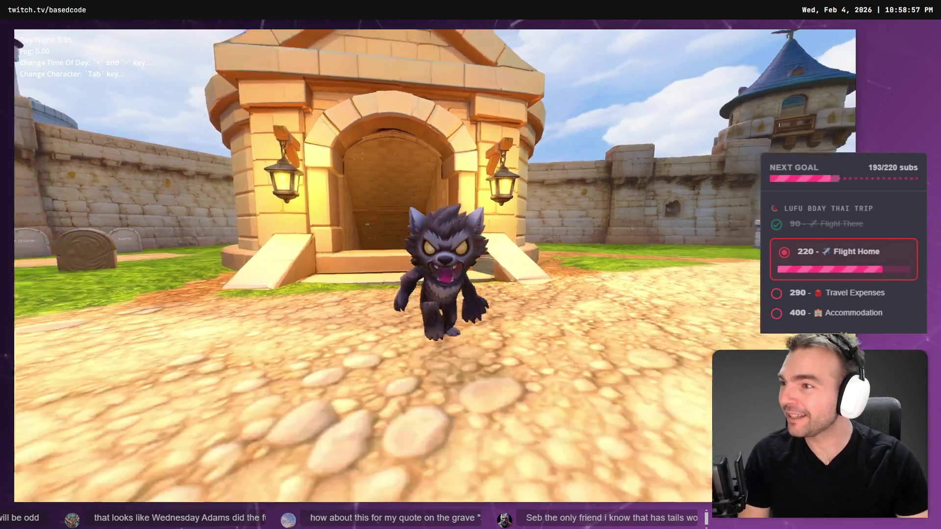
{"action": "key", "text": "a"}
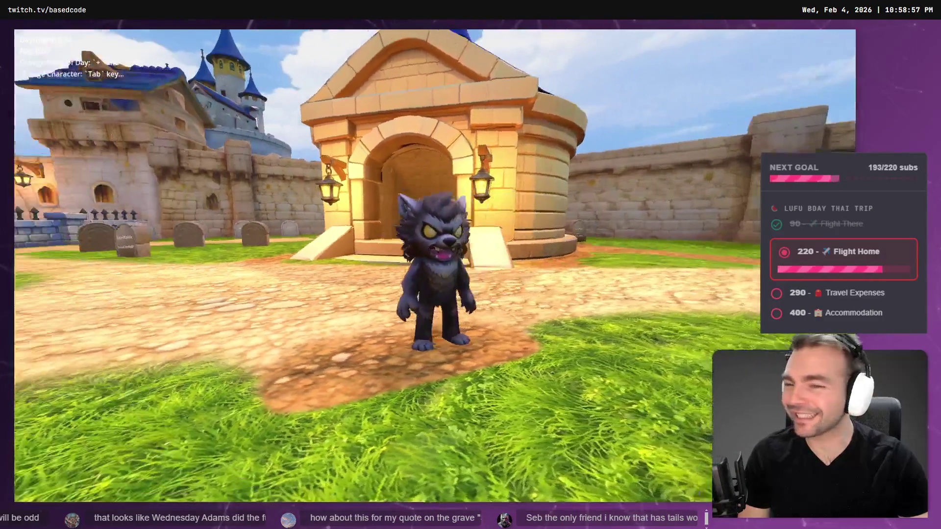
{"action": "key", "text": "d"}
{"action": "key", "text": "Tab"}
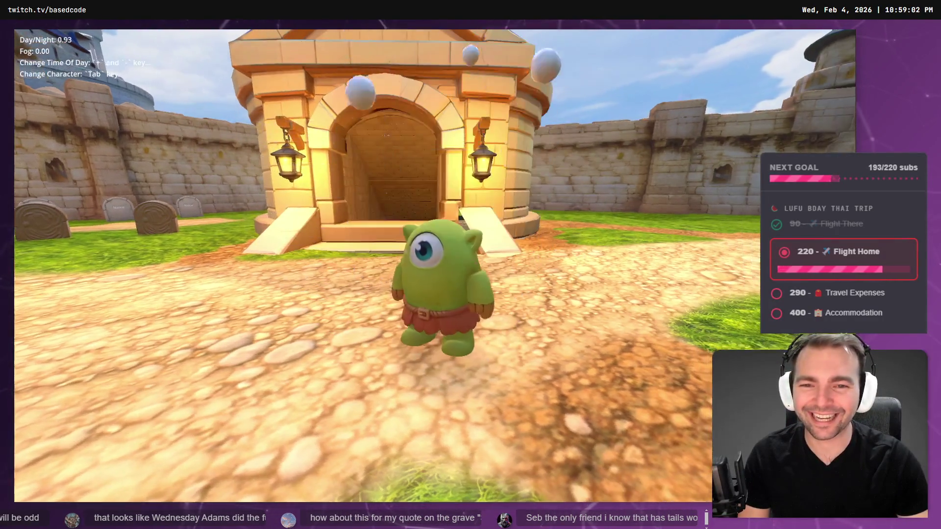
{"action": "key", "text": "Tab"}
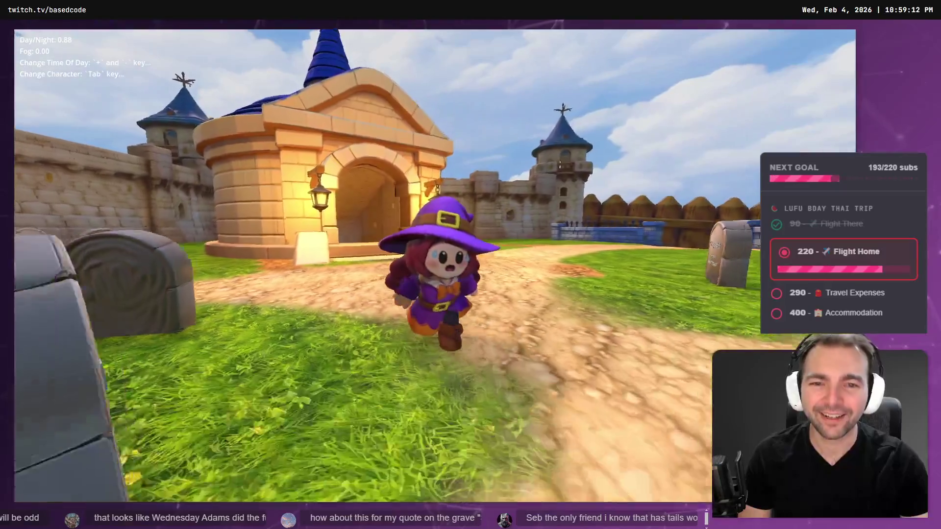
{"action": "key", "text": "Tab"}
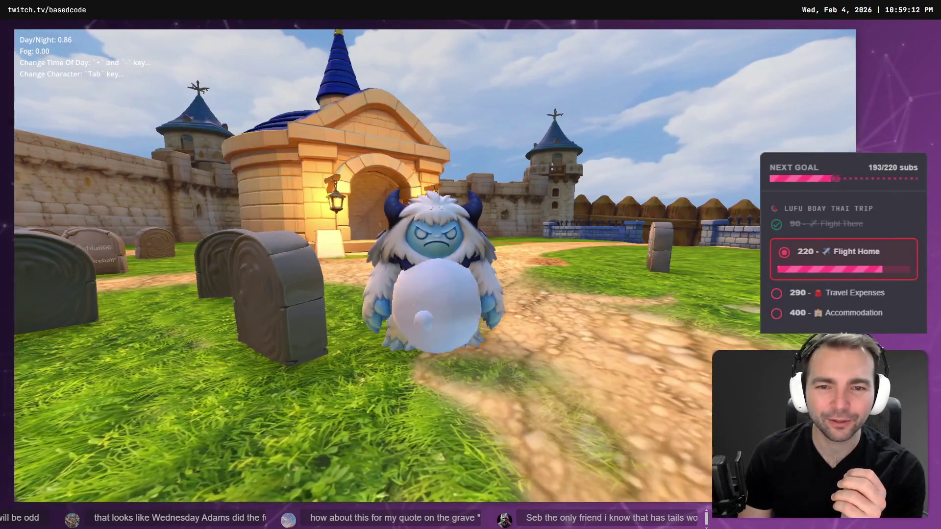
{"action": "key", "text": "Tab"}
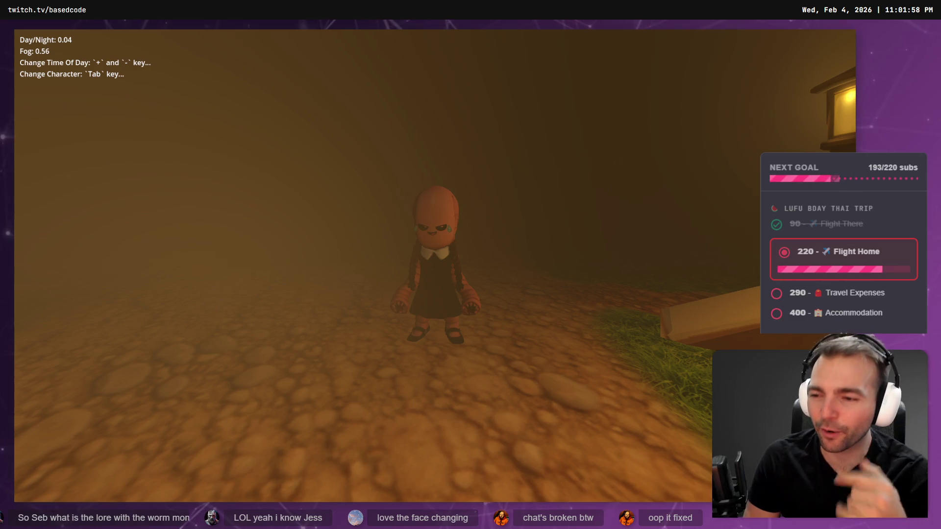
Walk the worm woman past the tombstones, jump, and cross the wooden platform, then stop the game with F8
{"action": "key", "text": "w"}
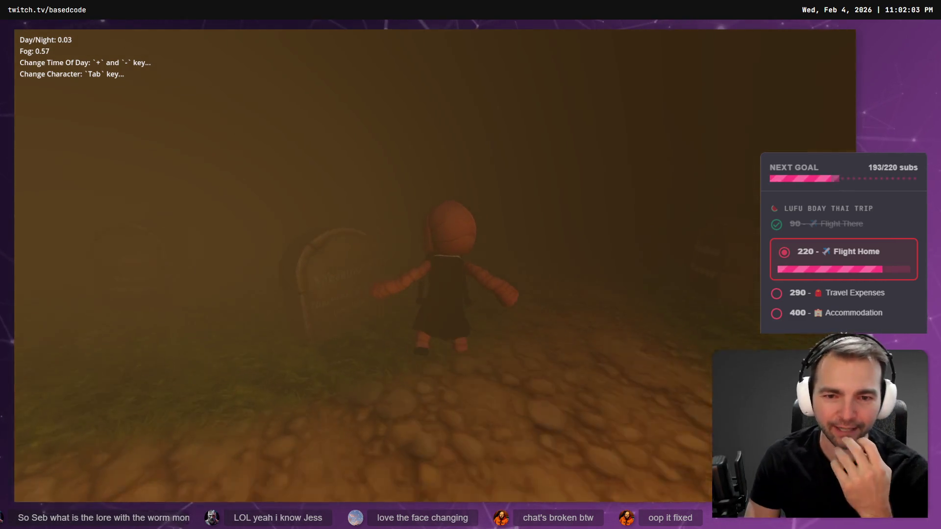
{"action": "key", "text": "w"}
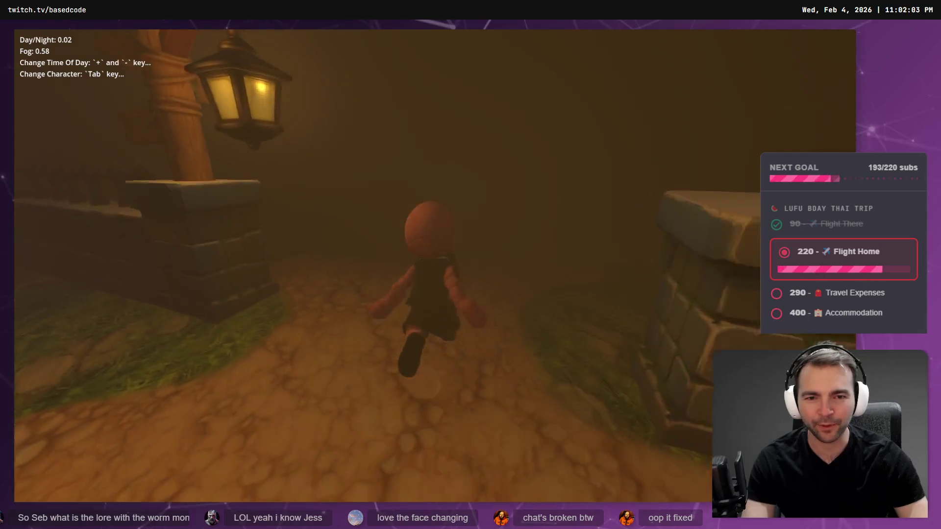
{"action": "key", "text": "w"}
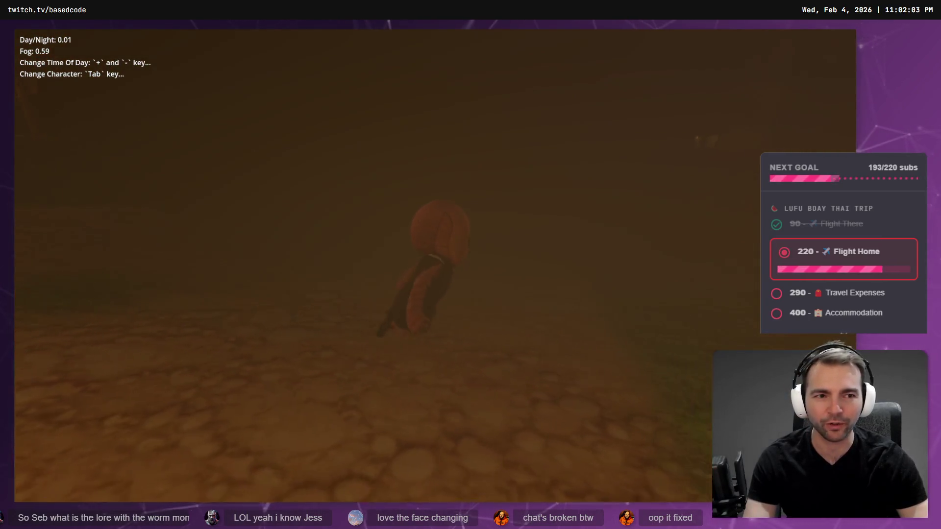
{"action": "key", "text": "s"}
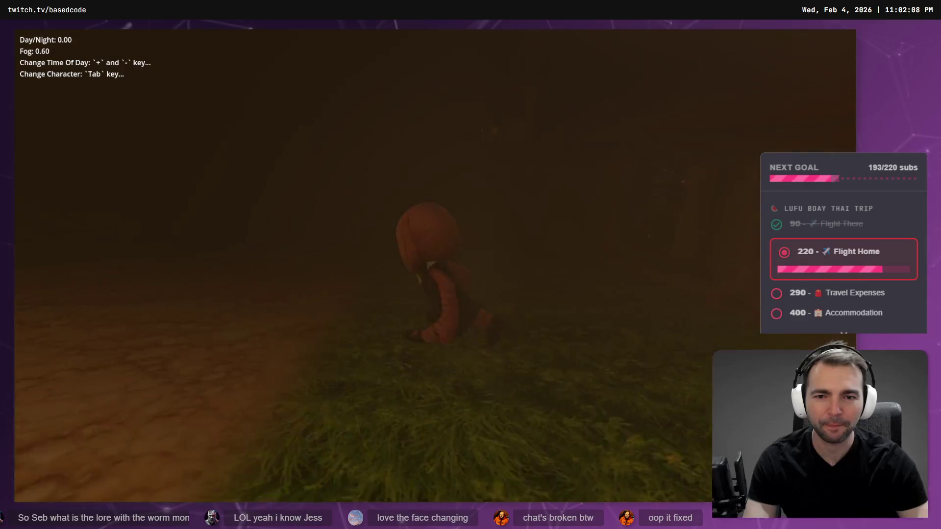
{"action": "key", "text": "s"}
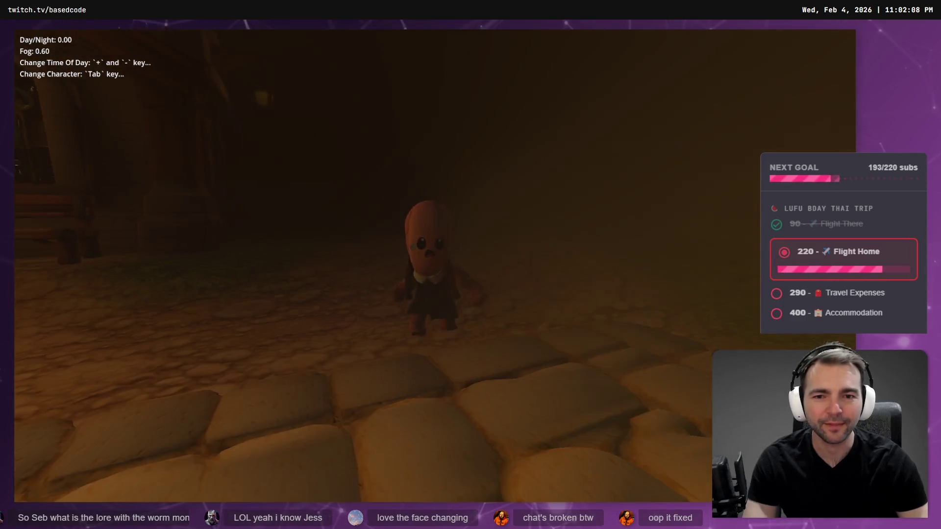
{"action": "key", "text": "space"}
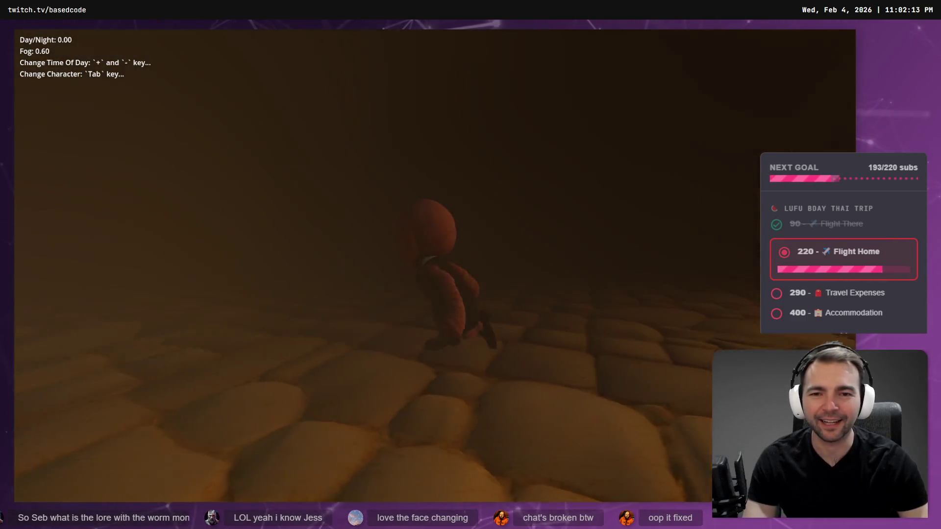
{"action": "key", "text": "w"}
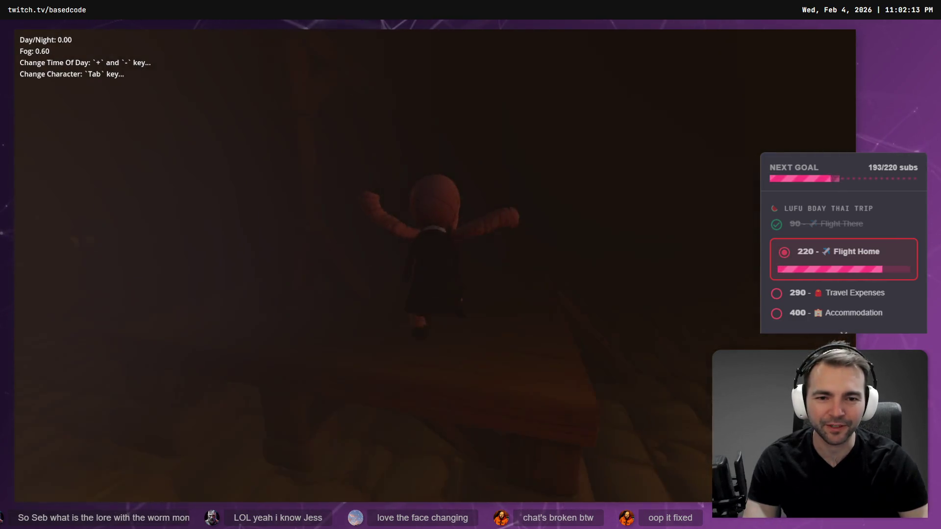
{"action": "key", "text": "w"}
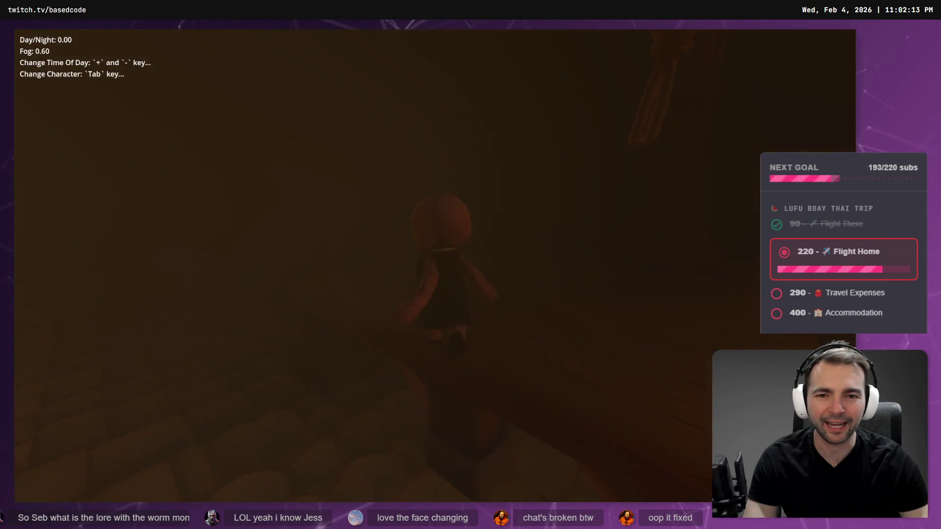
{"action": "key", "text": "s"}
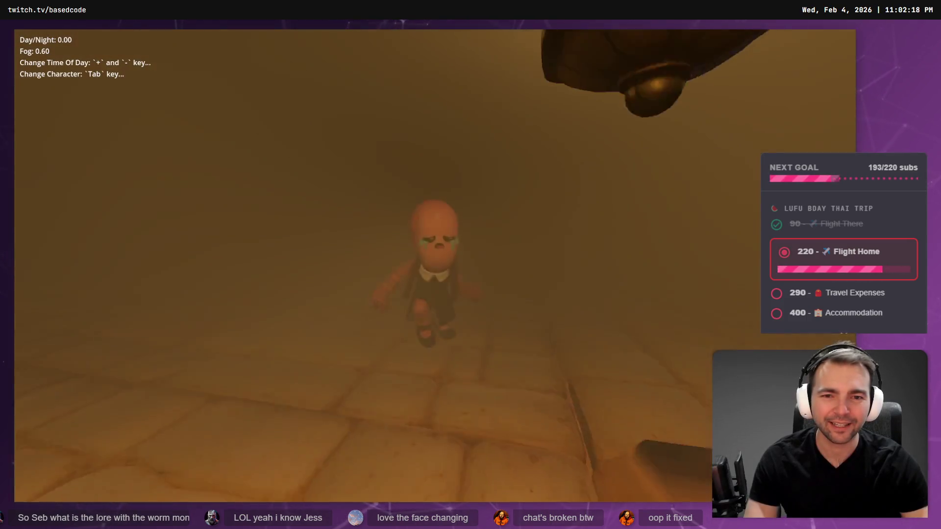
{"action": "key", "text": "F8"}
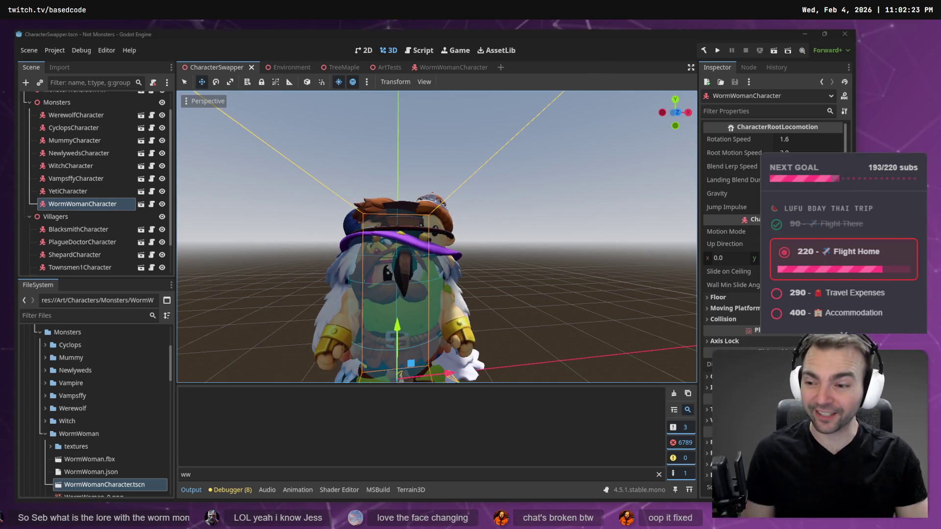
Open the Environment scene and fly the view over to the graveyard
{"action": "left_click", "coordinate": [288, 69]}
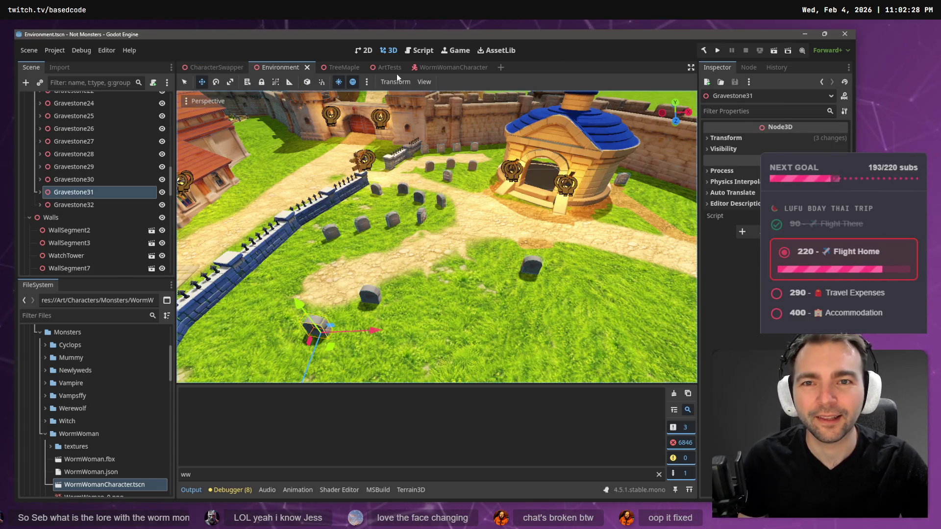
{"action": "left_click_drag", "start_coordinate": [422, 97], "coordinate": [432, 97]}
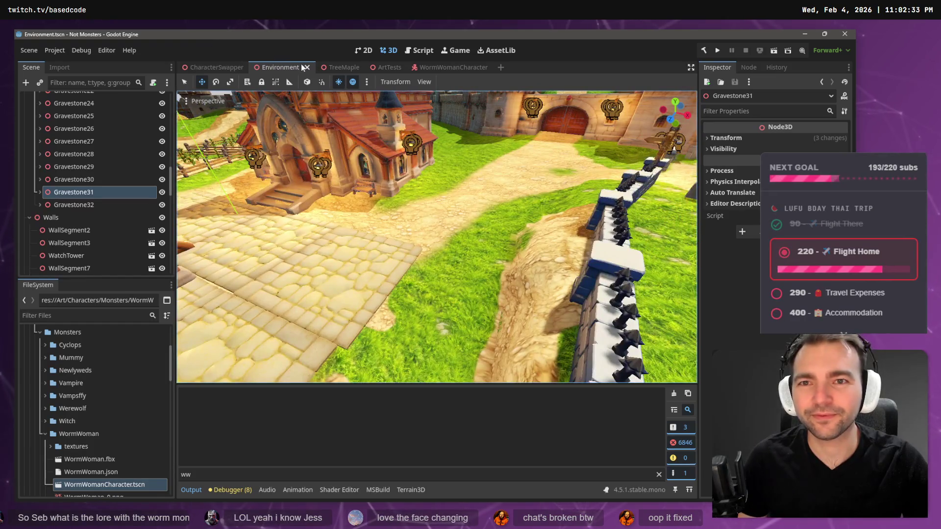
{"action": "left_click_drag", "start_coordinate": [333, 98], "coordinate": [334, 98]}
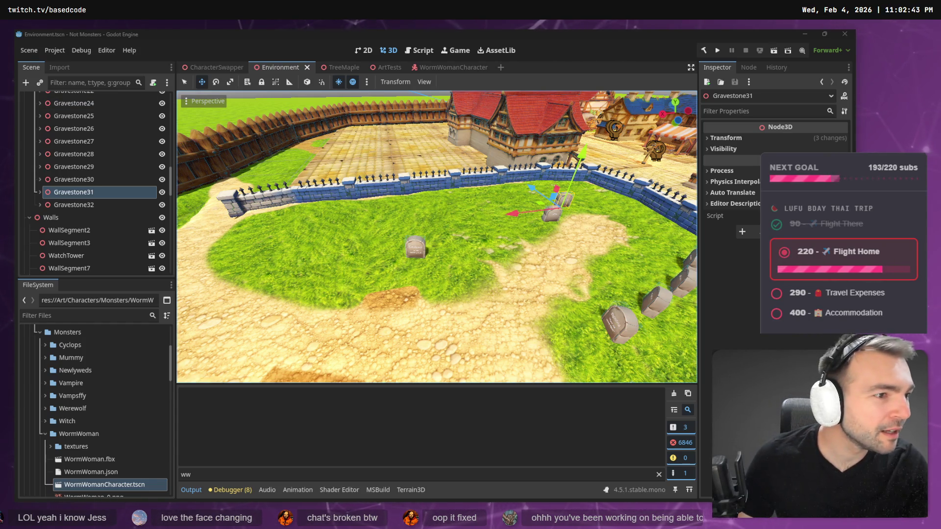
Switch to the tldraw board and bring the WormWoman row into view
{"action": "key", "text": "alt+Tab"}
{"action": "scroll", "coordinate": [545, 307], "scroll_direction": "down", "scroll_amount": 4}
{"action": "mouse_move", "coordinate": [546, 306]}
{"action": "left_mouse_down"}
{"action": "mouse_move", "coordinate": [526, 285]}
{"action": "mouse_move", "coordinate": [409, 236]}
{"action": "left_mouse_up"}
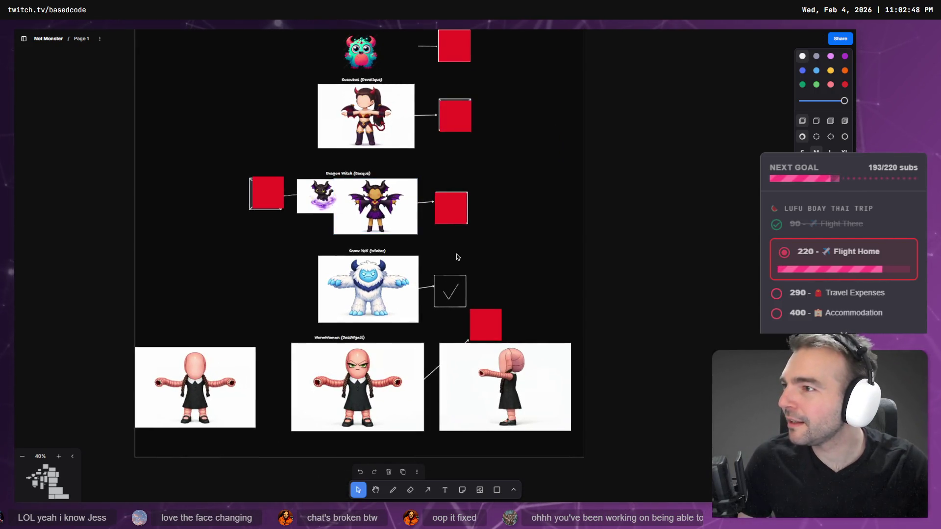
Crop empty space off both sides of the WormWoman side-view image
{"action": "mouse_move", "coordinate": [554, 272]}
{"action": "left_mouse_down"}
{"action": "mouse_move", "coordinate": [500, 224]}
{"action": "mouse_move", "coordinate": [419, 201]}
{"action": "left_mouse_up"}
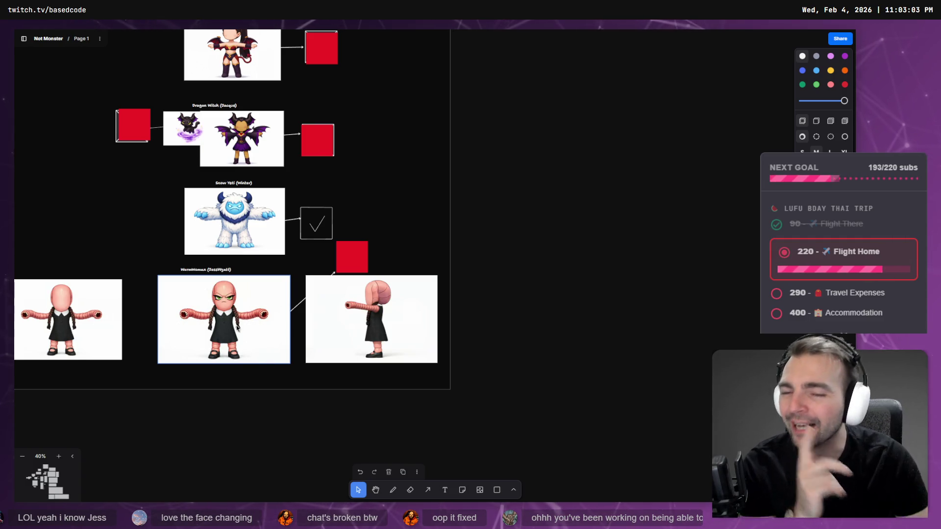
{"action": "scroll", "coordinate": [238, 329], "scroll_direction": "left", "scroll_amount": 3}
{"action": "left_click_drag", "start_coordinate": [161, 330], "coordinate": [192, 330]}
{"action": "mouse_move", "coordinate": [437, 260]}
{"action": "left_mouse_down"}
{"action": "mouse_move", "coordinate": [569, 328]}
{"action": "mouse_move", "coordinate": [551, 319]}
{"action": "left_mouse_up"}
{"action": "left_click_drag", "start_coordinate": [451, 326], "coordinate": [441, 328]}
{"action": "double_click", "coordinate": [399, 321]}
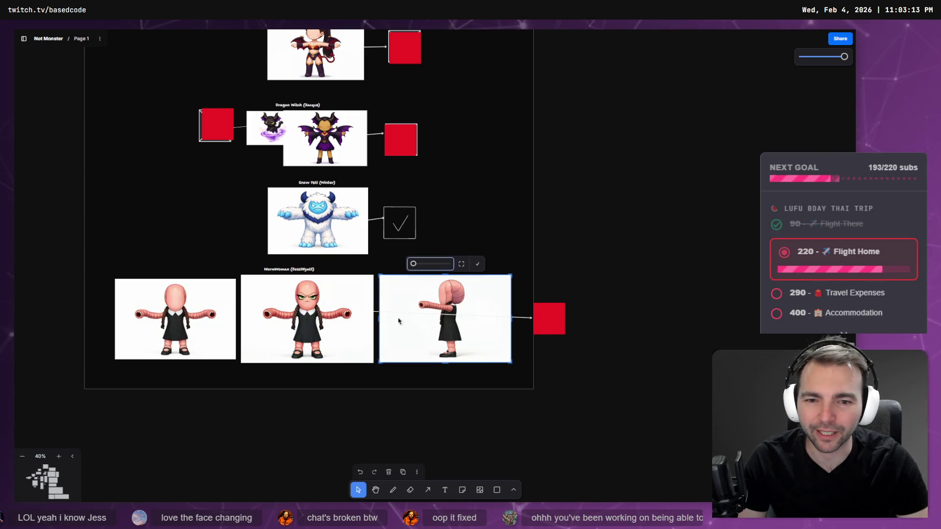
{"action": "left_click_drag", "start_coordinate": [379, 318], "coordinate": [413, 318]}
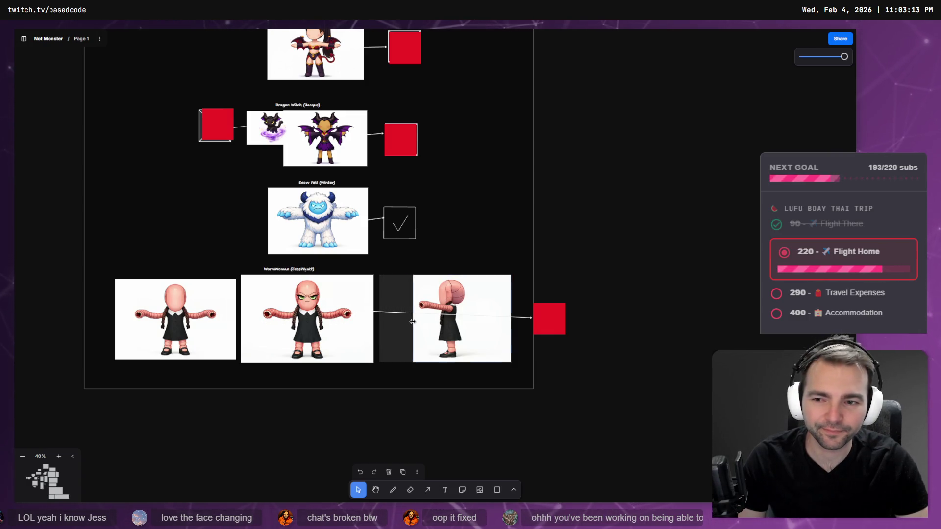
{"action": "mouse_move", "coordinate": [512, 319]}
{"action": "left_mouse_down"}
{"action": "mouse_move", "coordinate": [426, 328]}
{"action": "mouse_move", "coordinate": [459, 324]}
{"action": "mouse_move", "coordinate": [418, 301]}
{"action": "left_mouse_up"}
{"action": "left_click", "coordinate": [464, 271]}
Replace the red square with a copy of the yeti's checkmark box and draw an arrow to it
{"action": "right_click", "coordinate": [426, 312]}
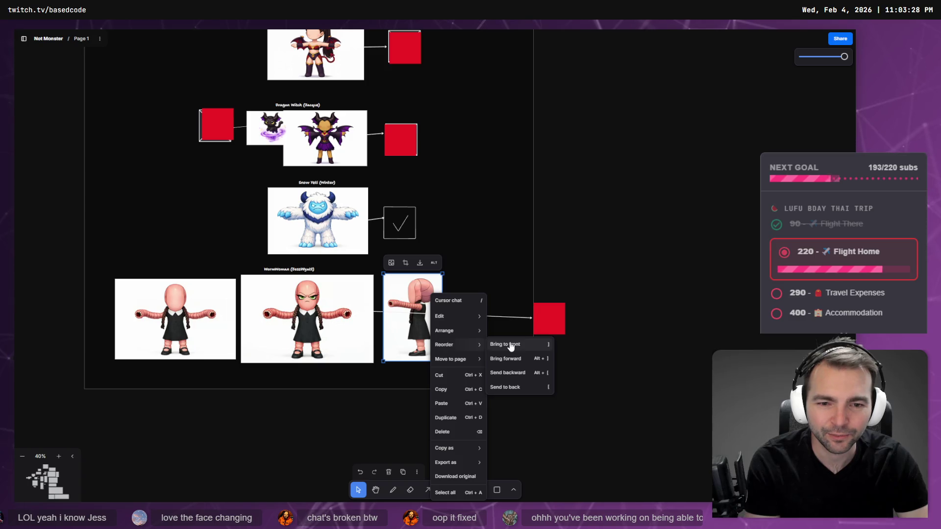
{"action": "left_click", "coordinate": [553, 320]}
{"action": "mouse_move", "coordinate": [556, 321]}
{"action": "left_mouse_down"}
{"action": "mouse_move", "coordinate": [501, 309]}
{"action": "mouse_move", "coordinate": [484, 315]}
{"action": "mouse_move", "coordinate": [469, 271]}
{"action": "left_mouse_up"}
{"action": "left_click", "coordinate": [398, 233]}
{"action": "key", "text": "ctrl+c"}
{"action": "key", "text": "ctrl+v"}
{"action": "left_click", "coordinate": [476, 314]}
{"action": "key", "text": "Delete"}
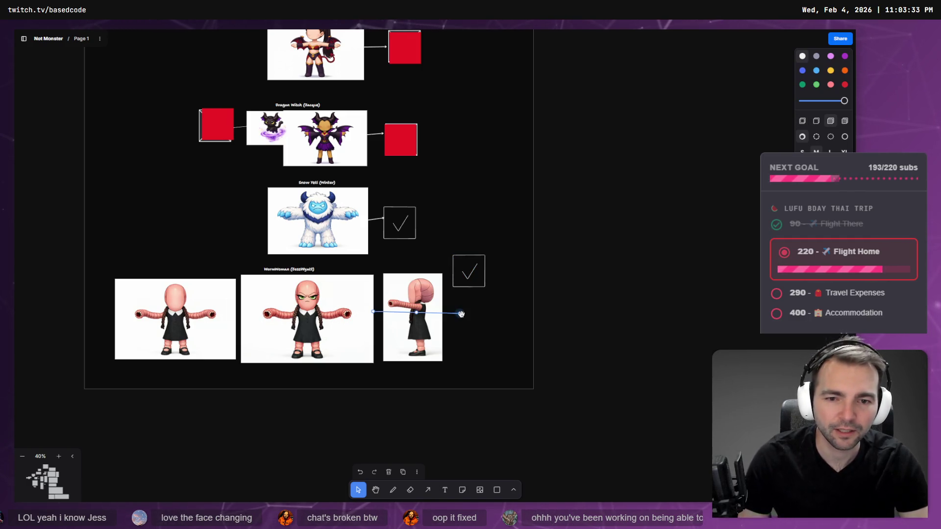
{"action": "mouse_move", "coordinate": [468, 271]}
{"action": "left_mouse_down"}
{"action": "mouse_move", "coordinate": [475, 312]}
{"action": "mouse_move", "coordinate": [434, 322]}
{"action": "left_mouse_up"}
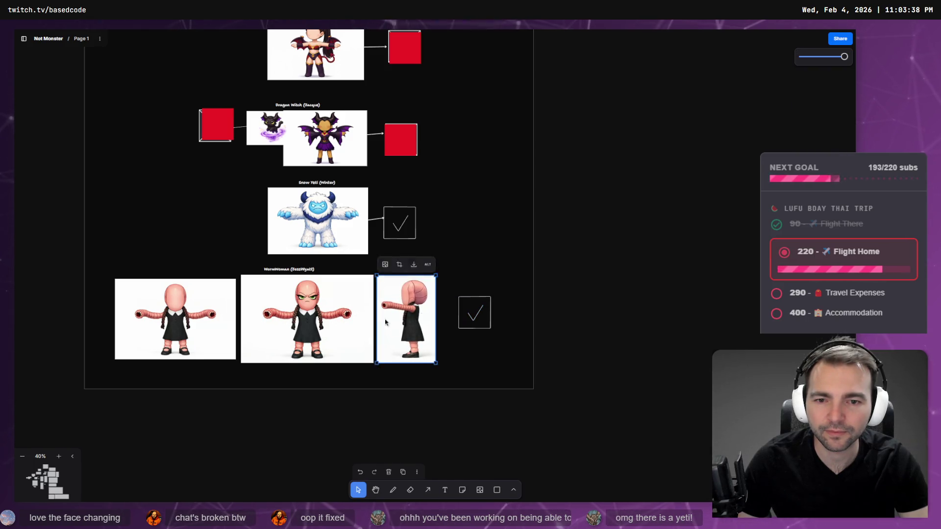
{"action": "key", "text": "a"}
{"action": "left_click_drag", "start_coordinate": [470, 314], "coordinate": [473, 322]}
{"action": "left_click", "coordinate": [479, 327]}
{"action": "left_click", "coordinate": [472, 323]}
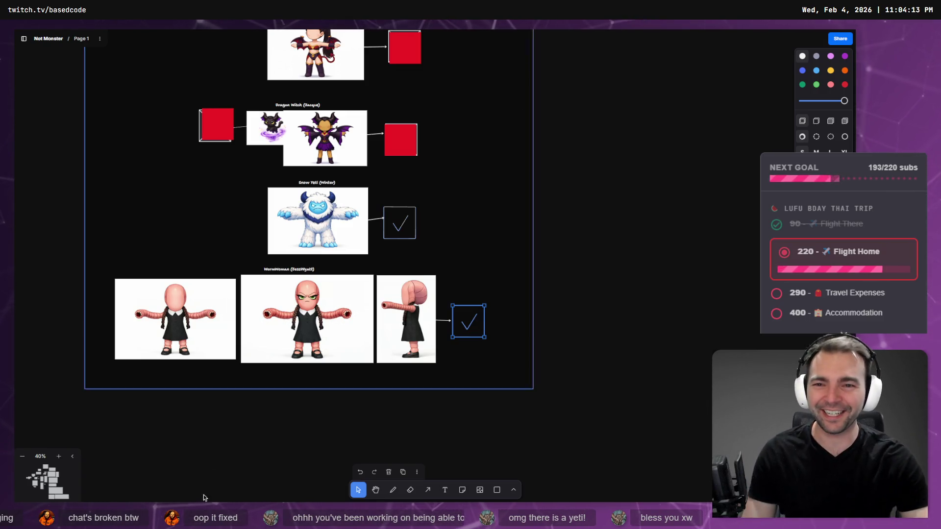
Zoom in on the Snow Yeti and back out, then return to Godot and run the game
{"action": "scroll", "coordinate": [241, 214], "scroll_direction": "up", "scroll_amount": 5}
{"action": "scroll", "coordinate": [240, 212], "scroll_direction": "up", "scroll_amount": 3}
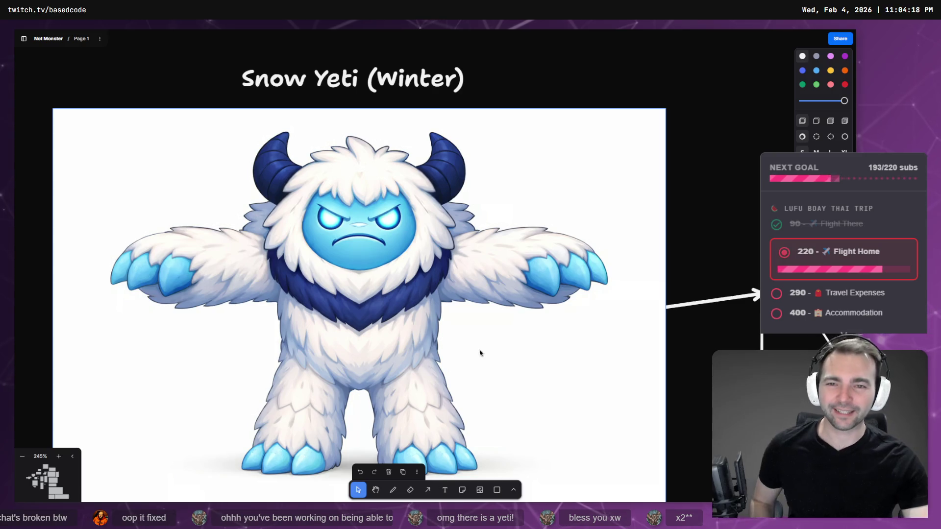
{"action": "scroll", "coordinate": [525, 331], "scroll_direction": "down", "scroll_amount": 5}
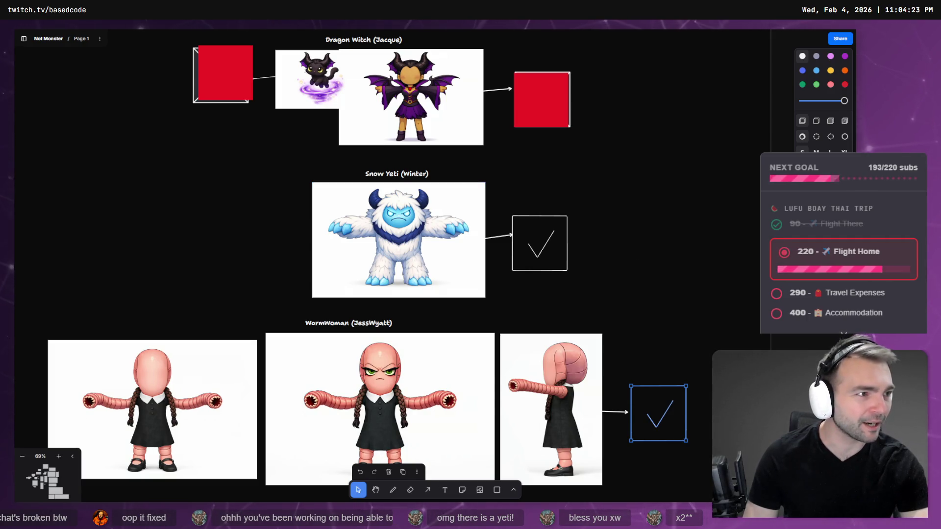
{"action": "key", "text": "alt+Tab"}
{"action": "key", "text": "F5"}
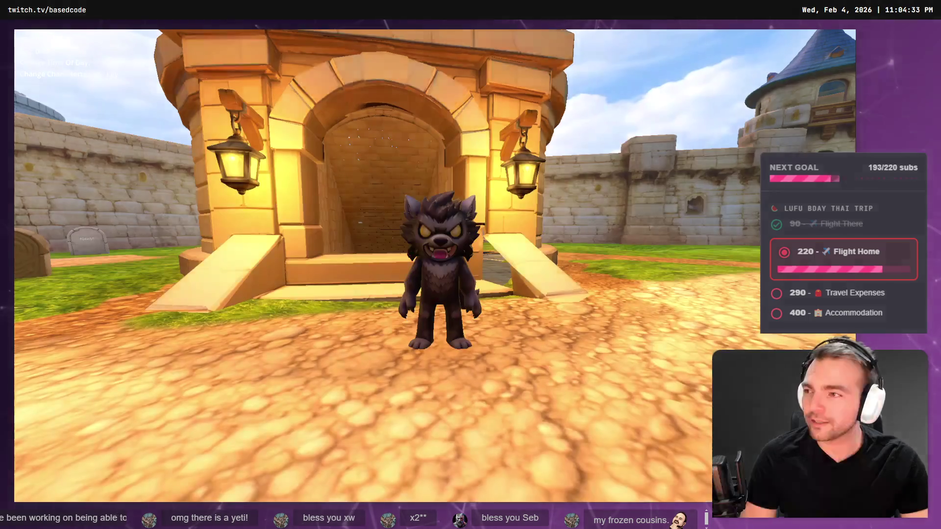
Cycle to the yeti, run it through the graveyard, town square and gallows, then stop the game
{"action": "key", "text": "Tab"}
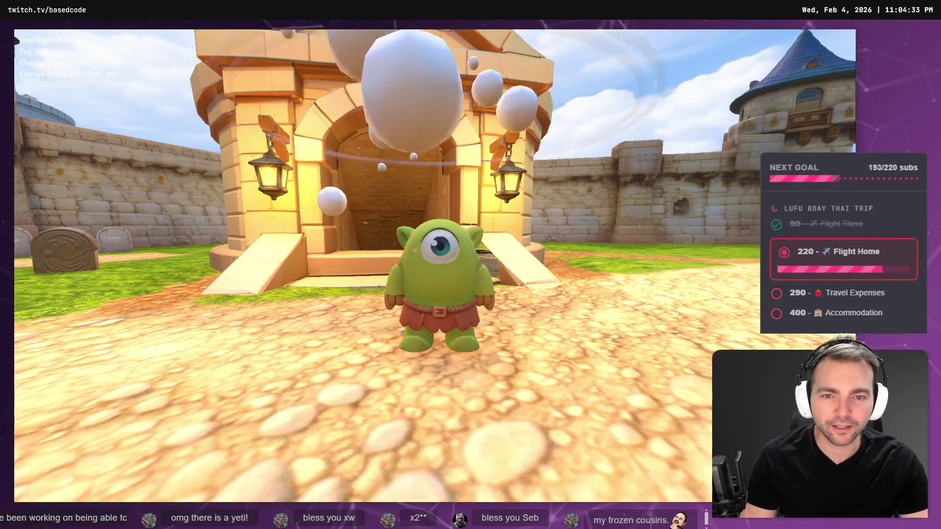
{"action": "key", "text": "Tab"}
{"action": "key", "text": "Tab"}
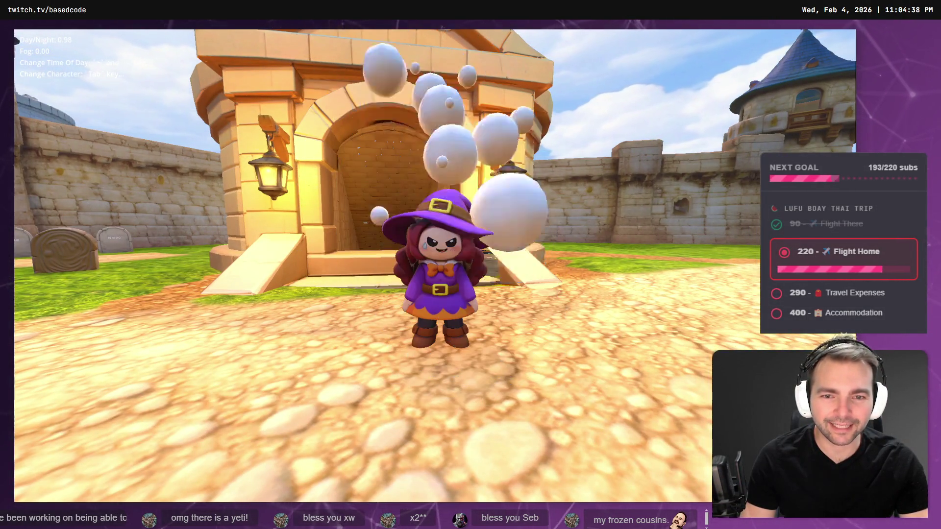
{"action": "key", "text": "Tab"}
{"action": "key", "text": "Tab"}
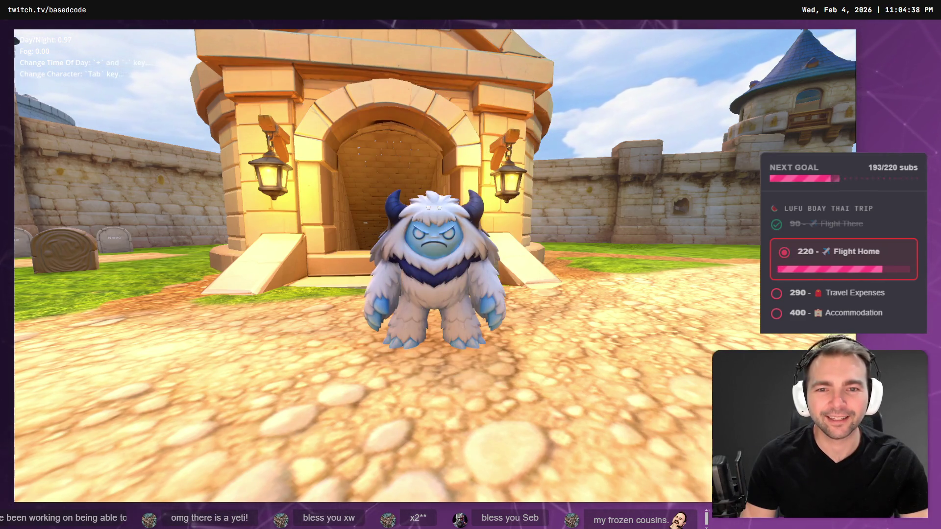
{"action": "key", "text": "w"}
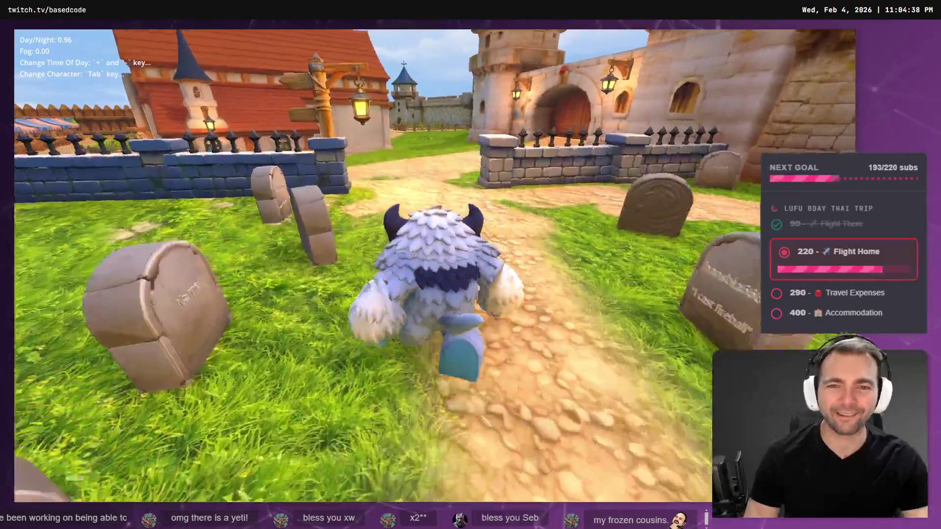
{"action": "key", "text": "a"}
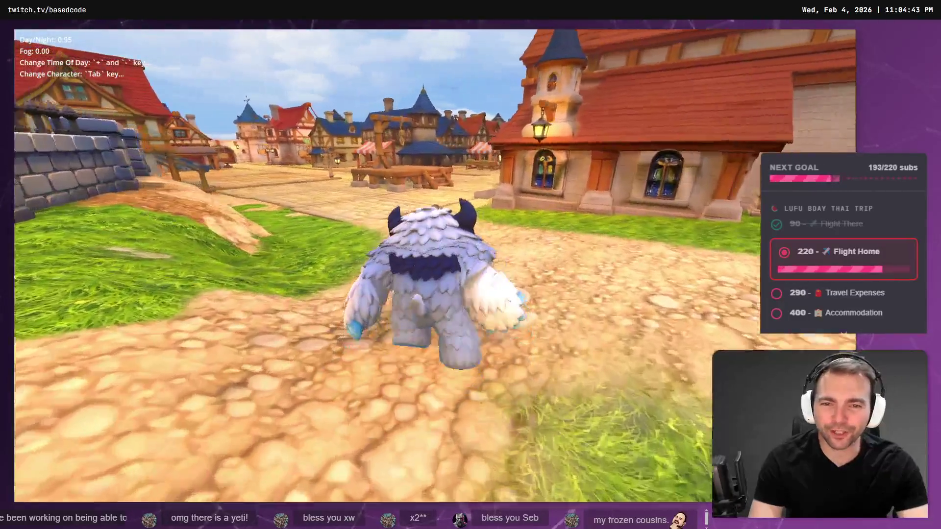
{"action": "key", "text": "w"}
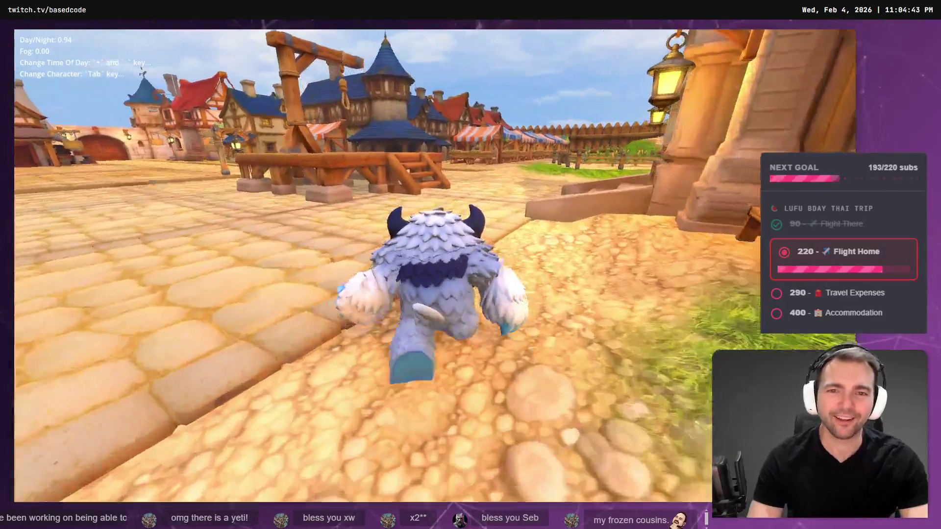
{"action": "key", "text": "w"}
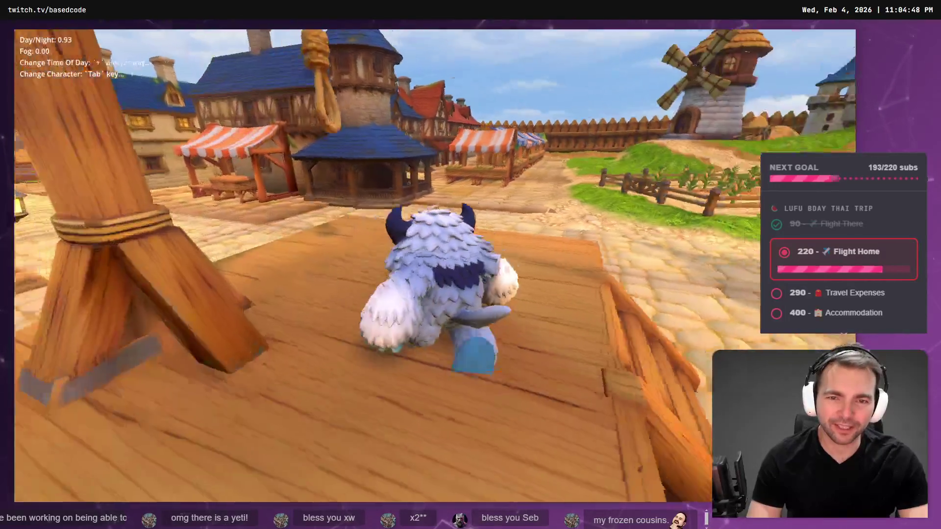
{"action": "key", "text": "s"}
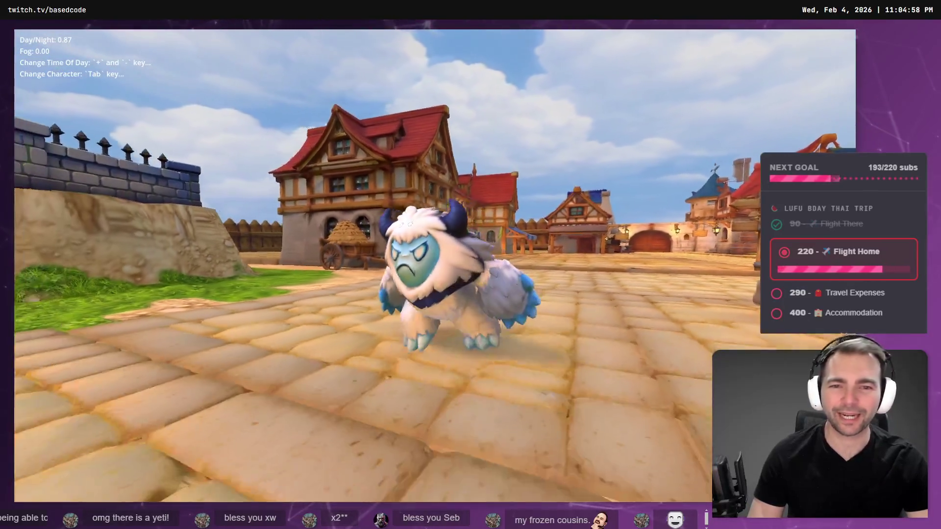
{"action": "key", "text": "F8"}
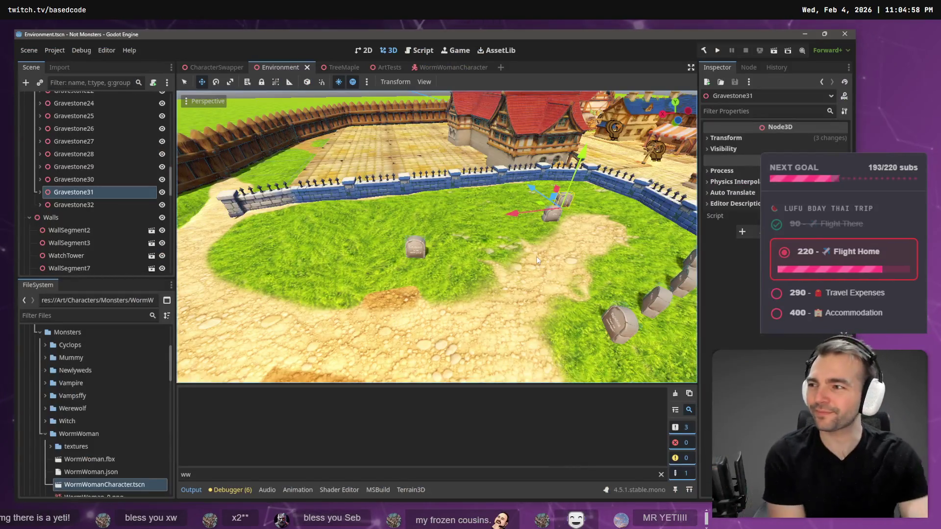
Leave the graveyard view for the tldraw board and zoom out to the Gravestones section
{"action": "left_click_drag", "start_coordinate": [553, 212], "coordinate": [553, 212]}
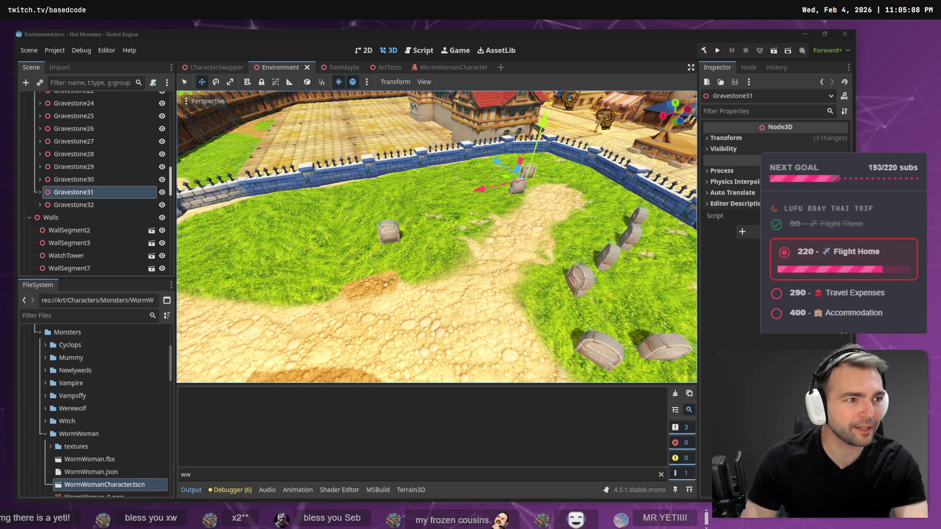
{"action": "key", "text": "alt+Tab"}
{"action": "scroll", "coordinate": [619, 278], "scroll_direction": "down", "scroll_amount": 5}
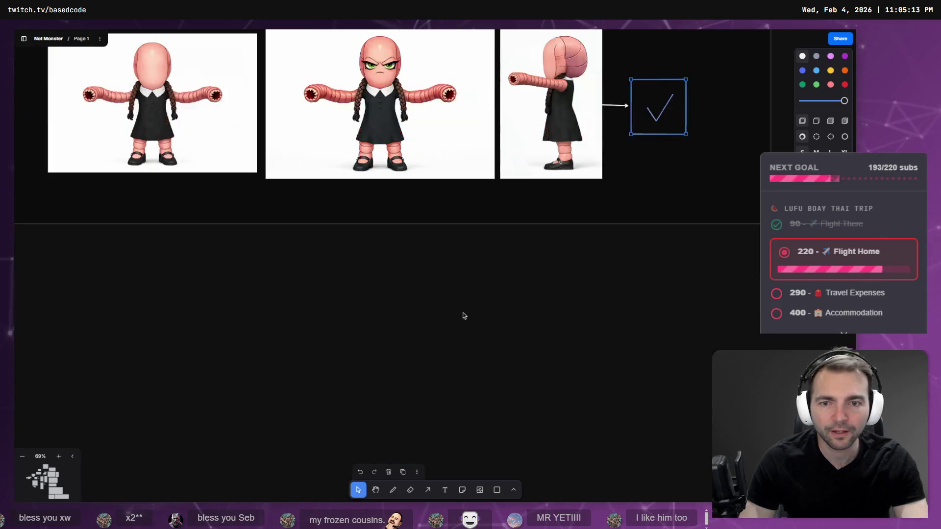
{"action": "scroll", "coordinate": [493, 337], "scroll_direction": "down", "scroll_amount": 4}
{"action": "scroll", "coordinate": [539, 326], "scroll_direction": "down", "scroll_amount": 10}
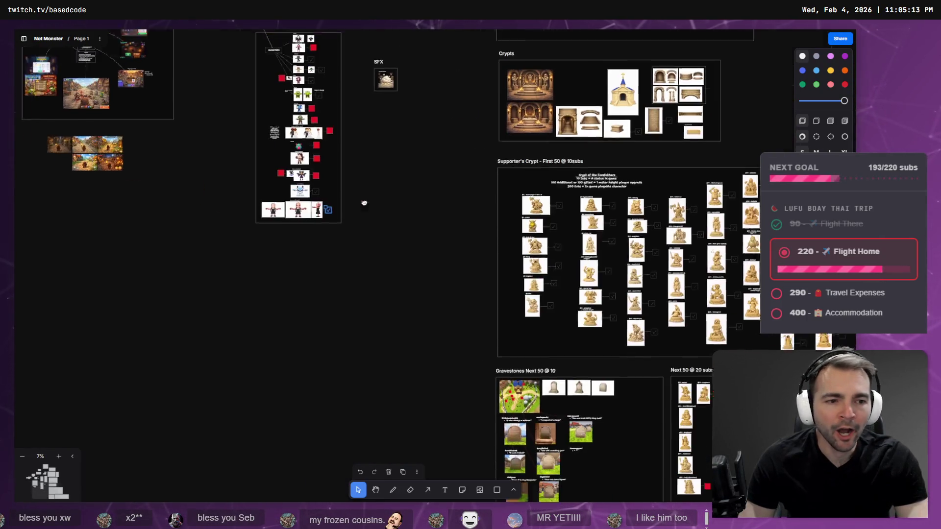
Zoom into the graveyard map and duplicate the red marker square just below the original
{"action": "scroll", "coordinate": [509, 304], "scroll_direction": "up", "scroll_amount": 5}
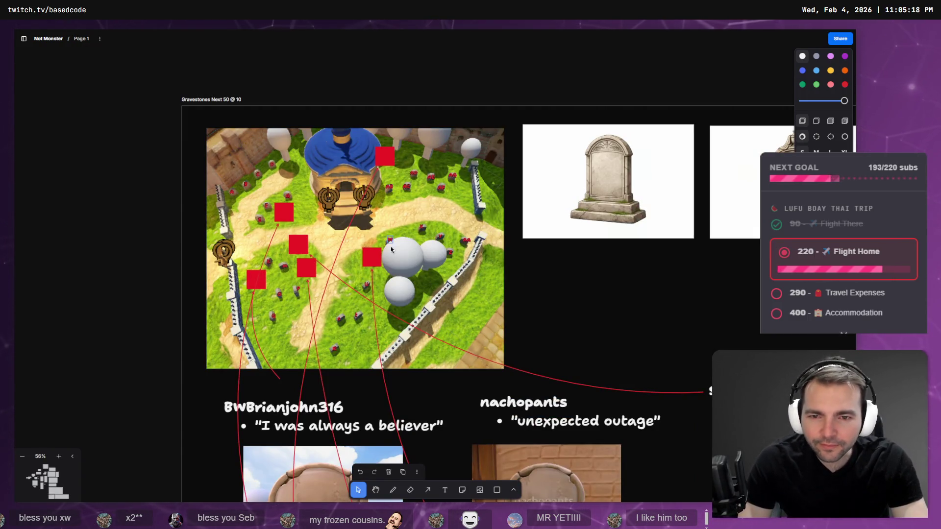
{"action": "scroll", "coordinate": [391, 250], "scroll_direction": "up", "scroll_amount": 8}
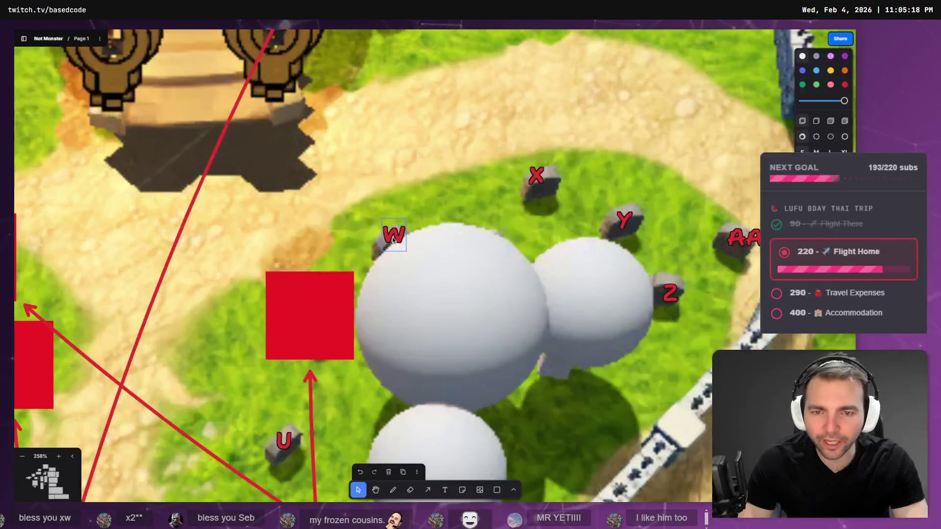
{"action": "left_click", "coordinate": [393, 240]}
{"action": "left_click_drag", "start_coordinate": [324, 329], "coordinate": [403, 250]}
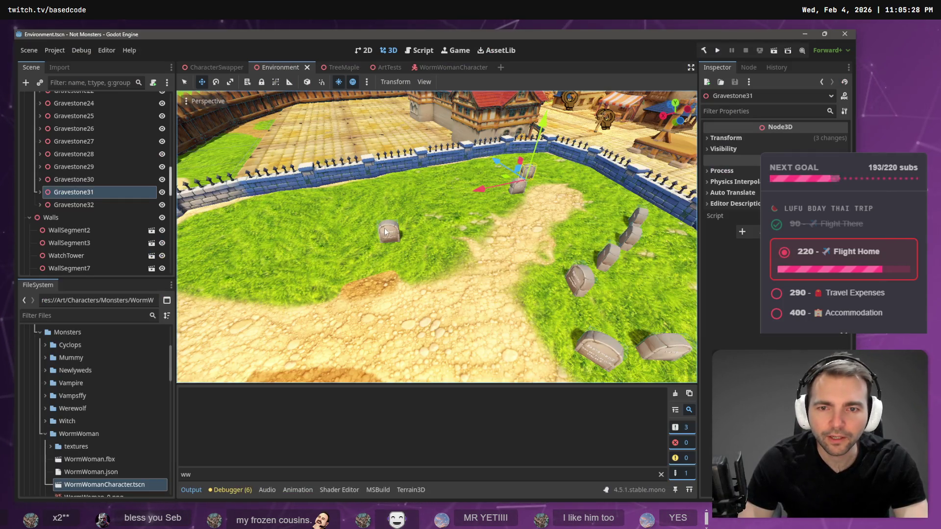
{"action": "left_click", "coordinate": [385, 232]}
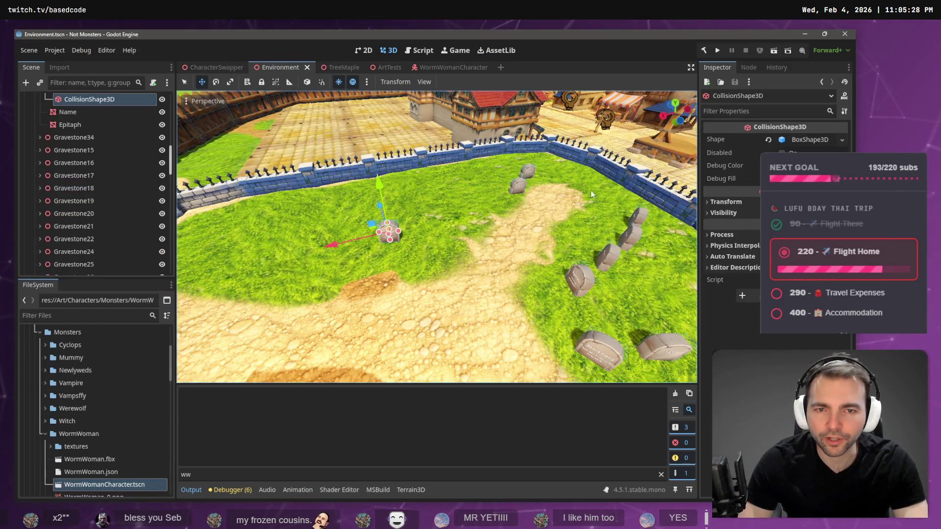
Select the Gravestone32 node in the Scene tree and duplicate it as Gravestone33
{"action": "left_click", "coordinate": [519, 186]}
{"action": "double_click", "coordinate": [42, 255]}
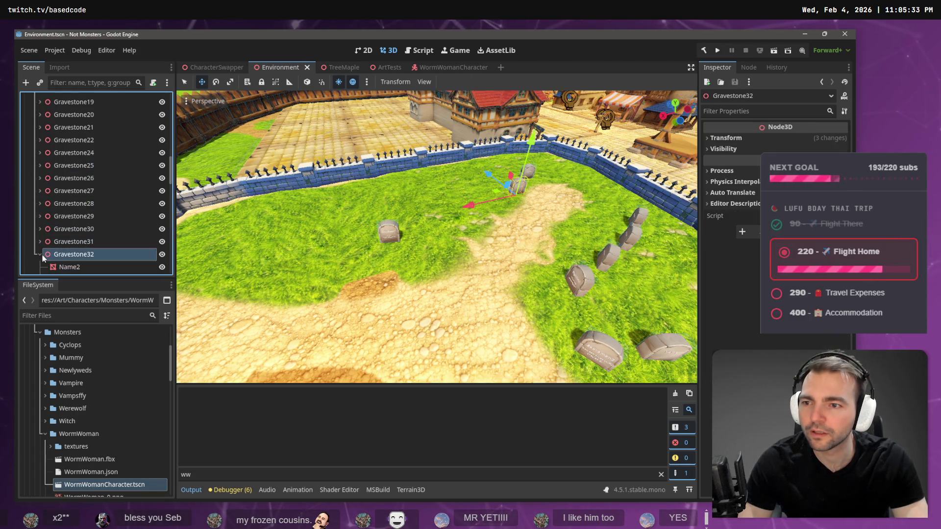
{"action": "left_click", "coordinate": [40, 254]}
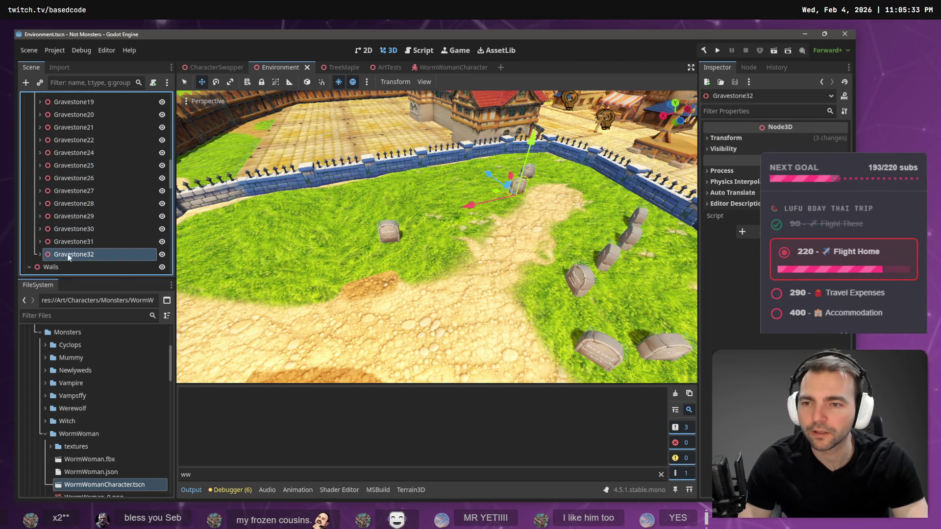
{"action": "left_click", "coordinate": [40, 254]}
{"action": "scroll", "coordinate": [41, 245], "scroll_direction": "down", "scroll_amount": 2}
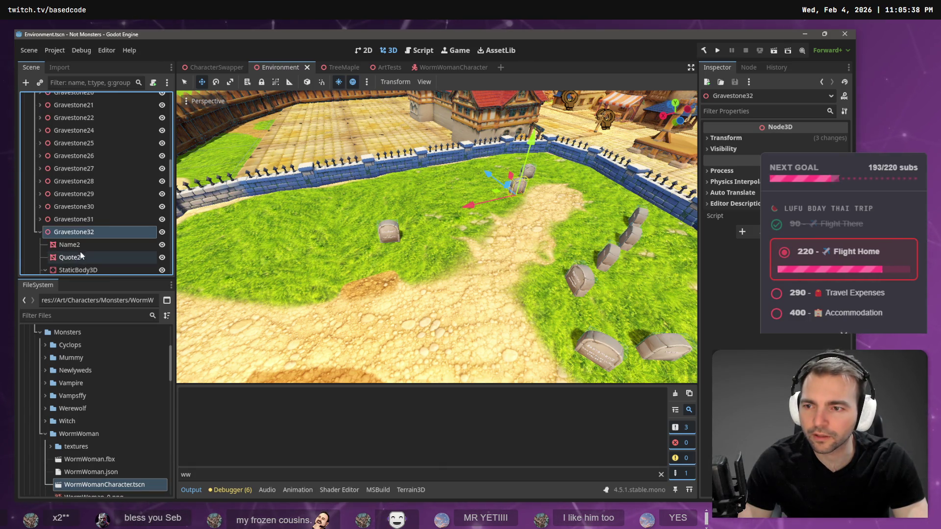
{"action": "left_click", "coordinate": [40, 208]}
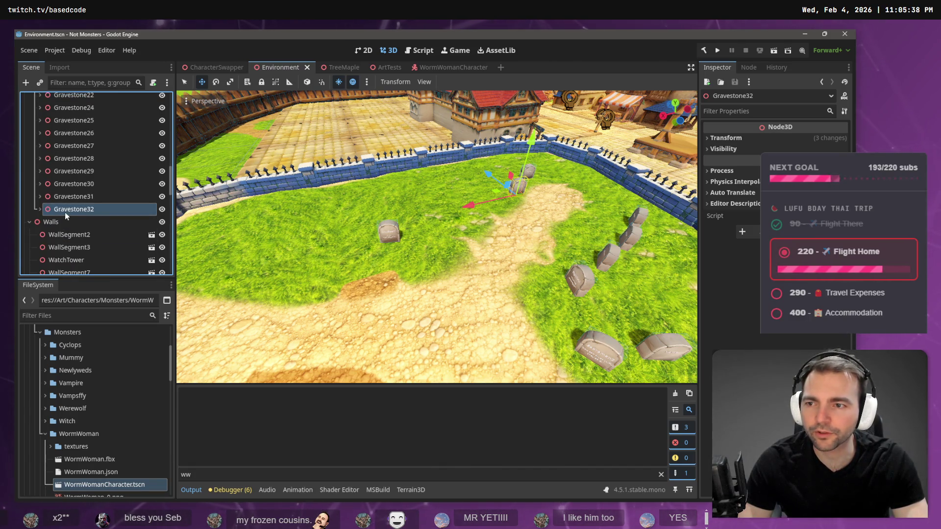
{"action": "key", "text": "ctrl+d"}
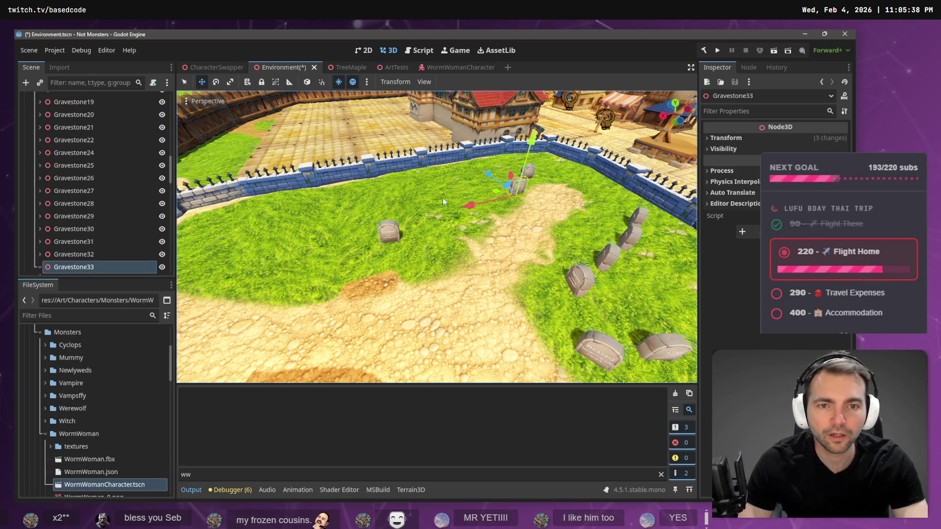
Drag Gravestone33 roughly into place, checking the spot against the board's graveyard map
{"action": "left_click_drag", "start_coordinate": [441, 214], "coordinate": [378, 241]}
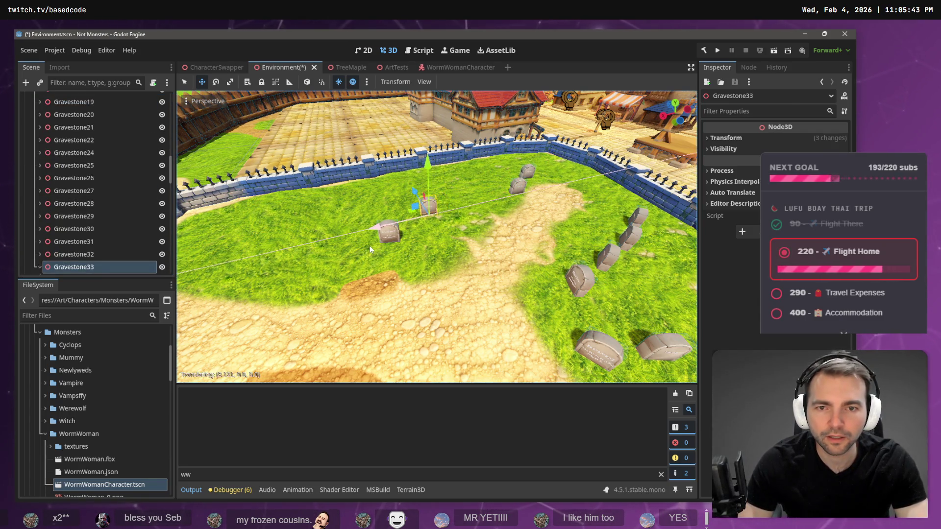
{"action": "key", "text": "alt+Tab"}
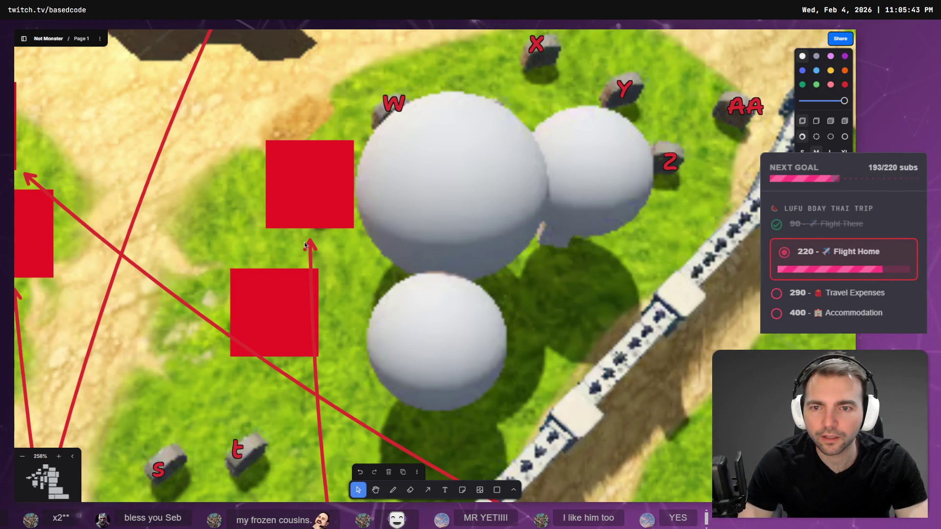
{"action": "key", "text": "alt+Tab"}
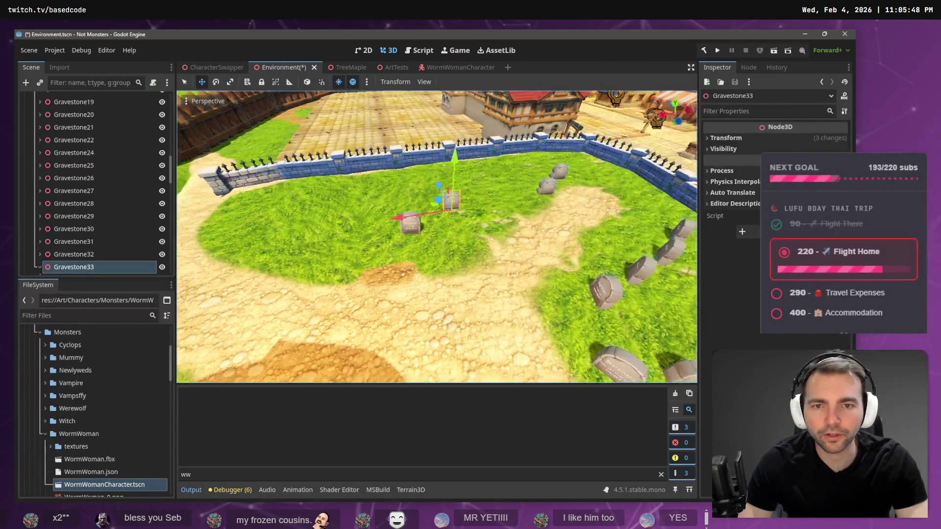
{"action": "key", "text": "alt+Tab"}
{"action": "key", "text": "alt+Tab"}
{"action": "scroll", "coordinate": [498, 240], "scroll_direction": "up", "scroll_amount": 3}
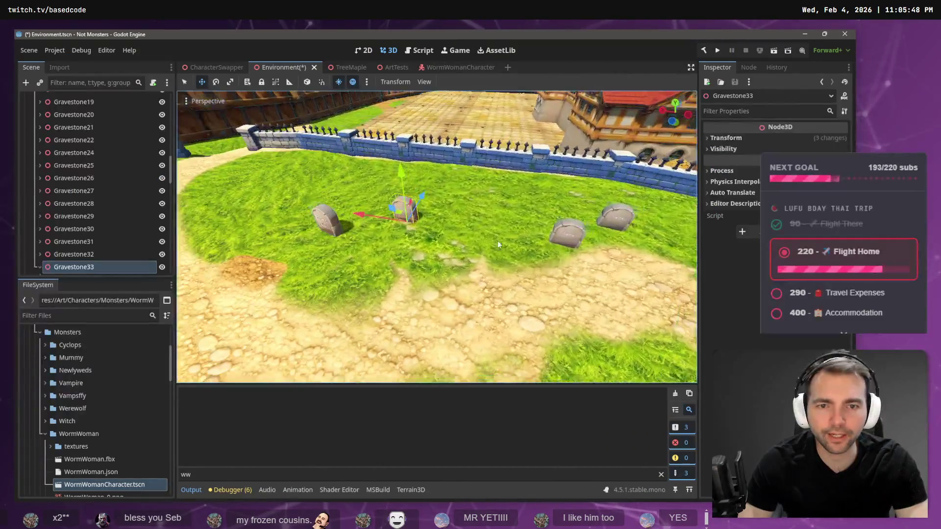
{"action": "left_click_drag", "start_coordinate": [366, 212], "coordinate": [375, 213]}
{"action": "left_click_drag", "start_coordinate": [443, 193], "coordinate": [430, 214]}
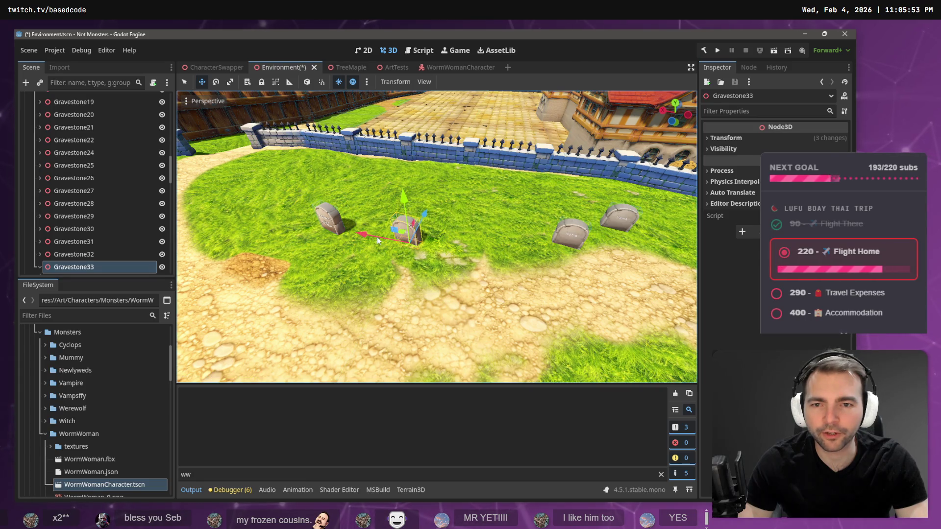
{"action": "left_click", "coordinate": [372, 237]}
{"action": "key", "text": "ctrl+z"}
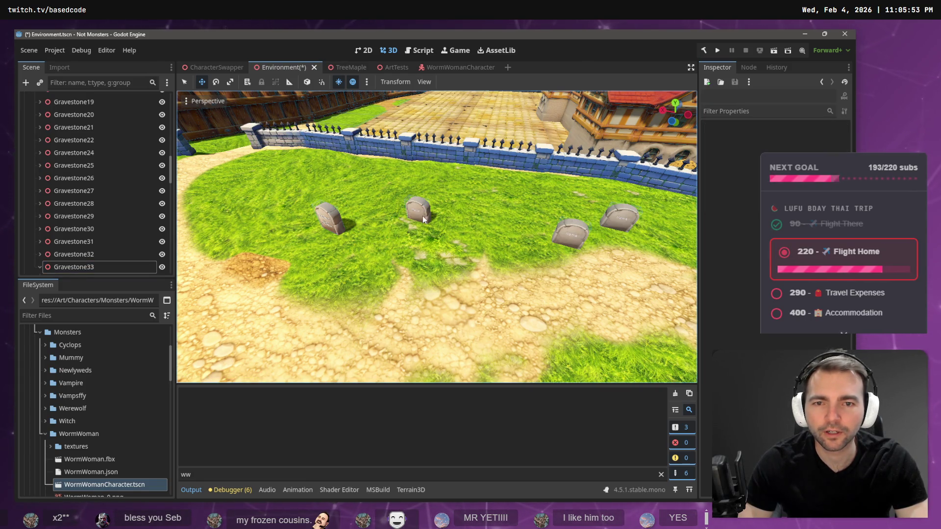
Move Gravestone33 along the X axis so it stands beside the GreyBe4rd stone
{"action": "left_click", "coordinate": [107, 265]}
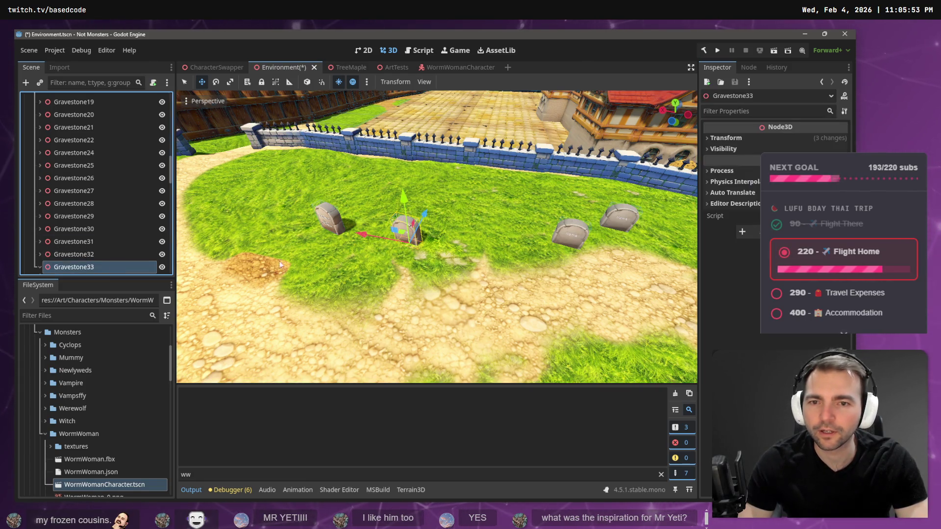
{"action": "key", "text": "g"}
{"action": "key", "text": "x"}
{"action": "left_click", "coordinate": [368, 229]}
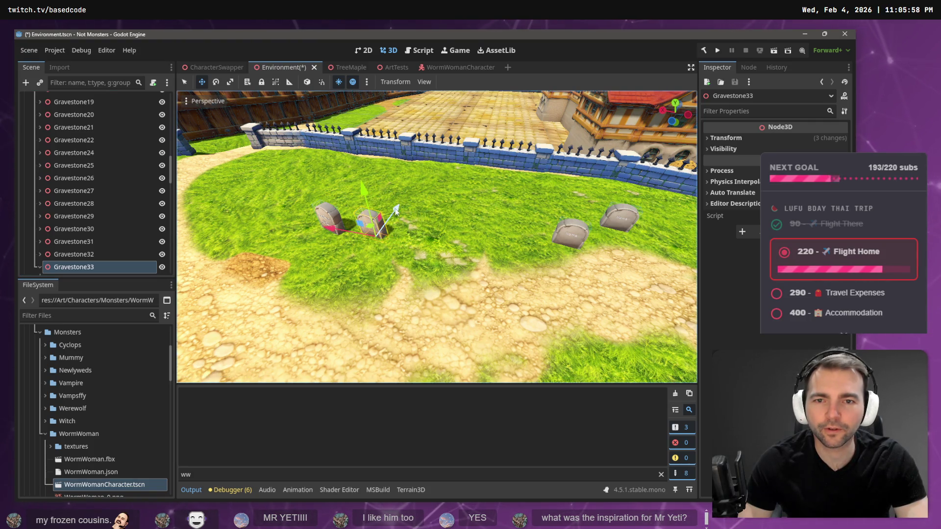
{"action": "key", "text": "g"}
{"action": "key", "text": "x"}
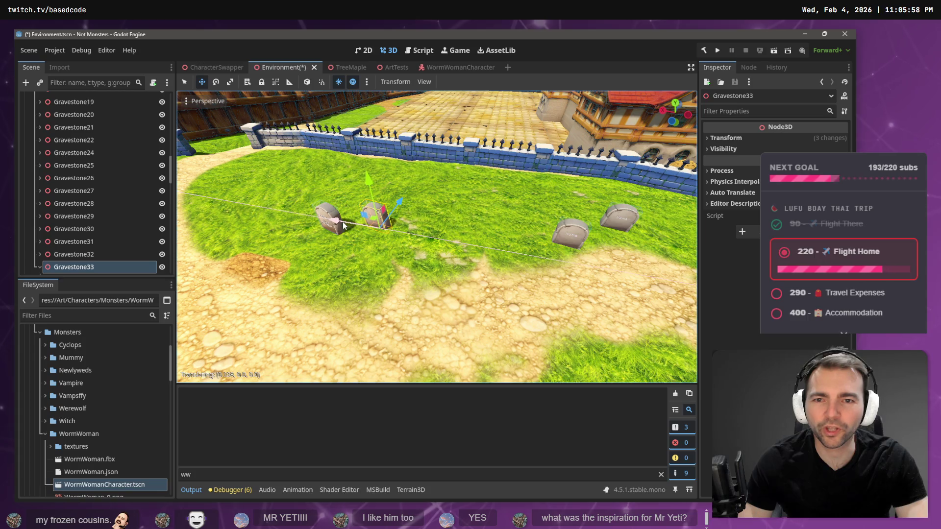
{"action": "left_click", "coordinate": [337, 224]}
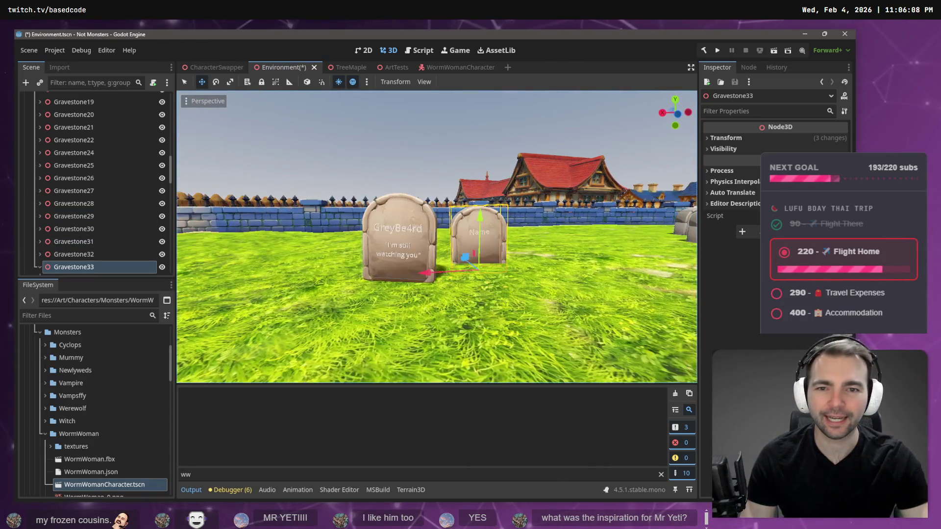
Add a MeshInstance3D child under both Name2 and Quote2 in Gravestone33
{"action": "left_click", "coordinate": [40, 264]}
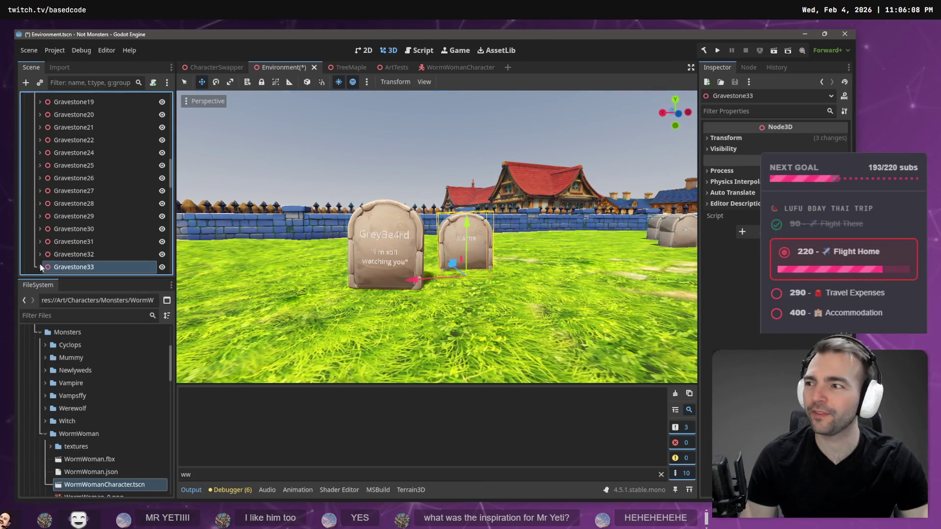
{"action": "left_click", "coordinate": [40, 267]}
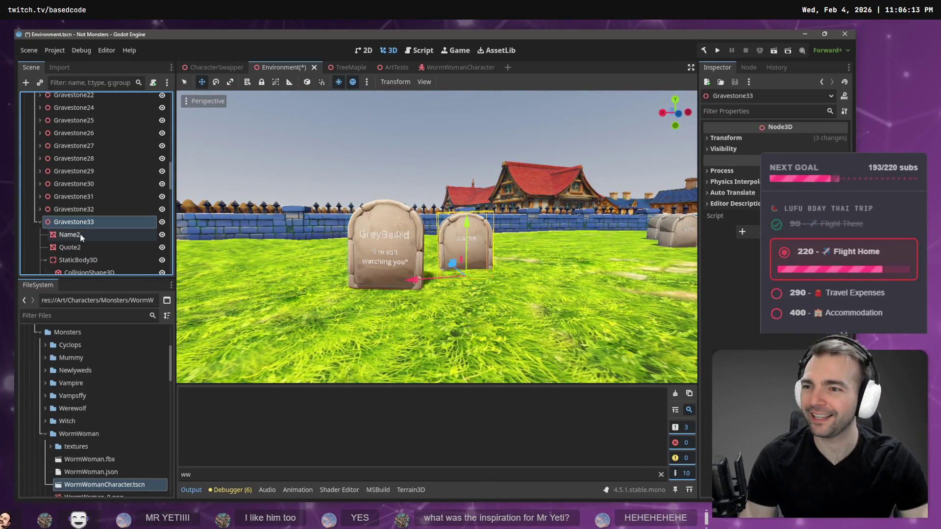
{"action": "left_click", "coordinate": [77, 215]}
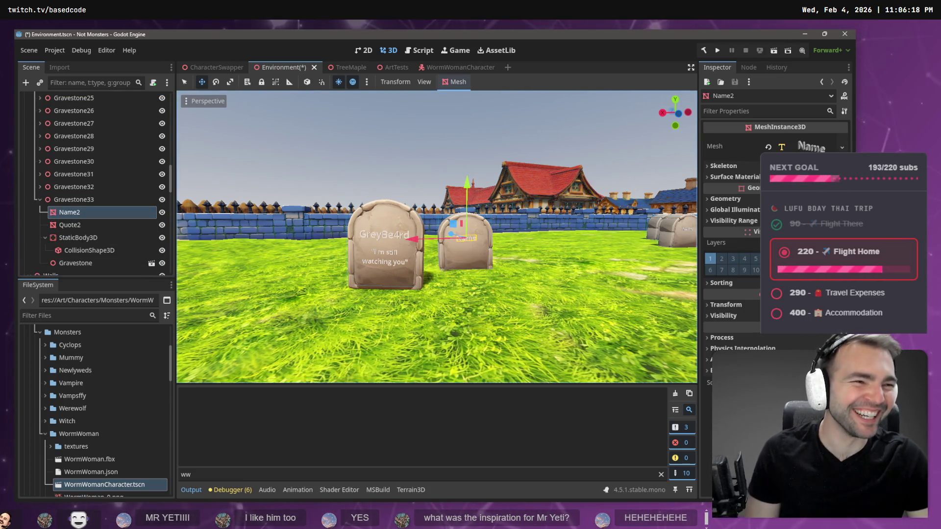
{"action": "right_click", "coordinate": [75, 213]}
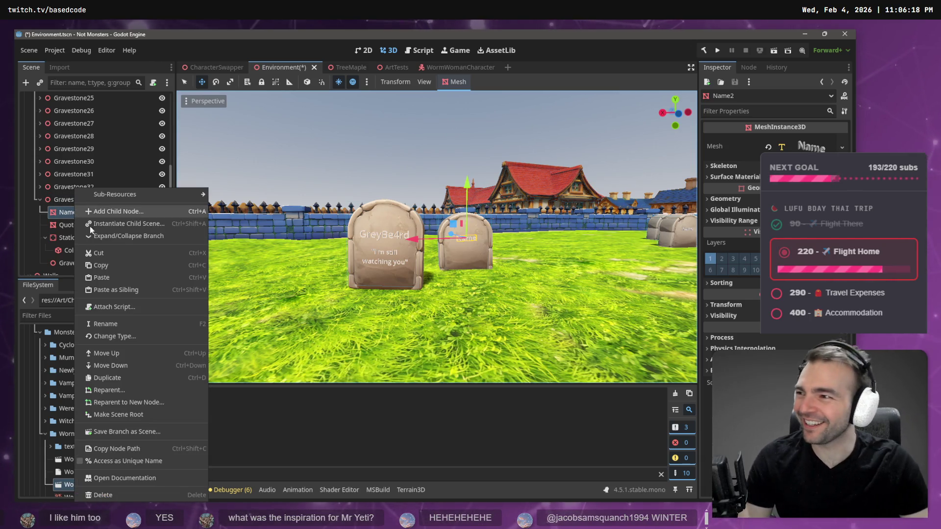
{"action": "left_click", "coordinate": [143, 210]}
{"action": "double_click", "coordinate": [369, 149]}
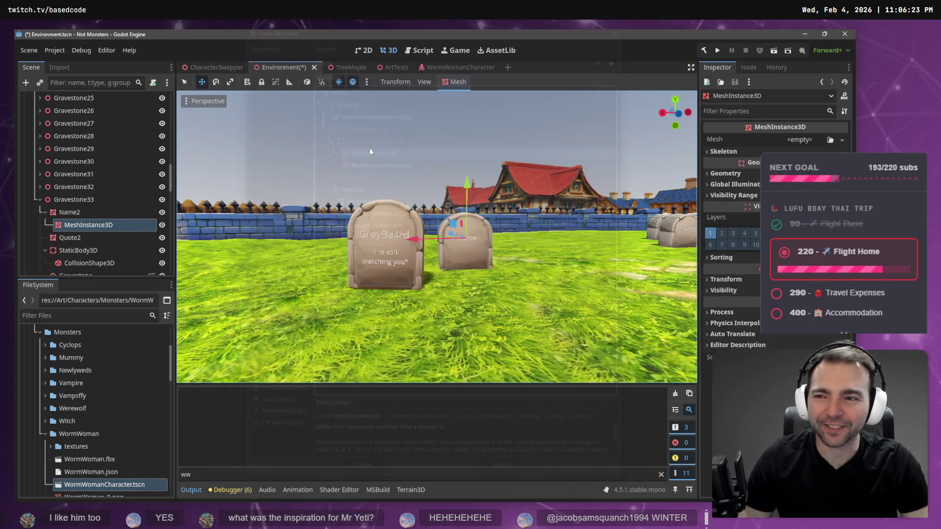
{"action": "right_click", "coordinate": [78, 234]}
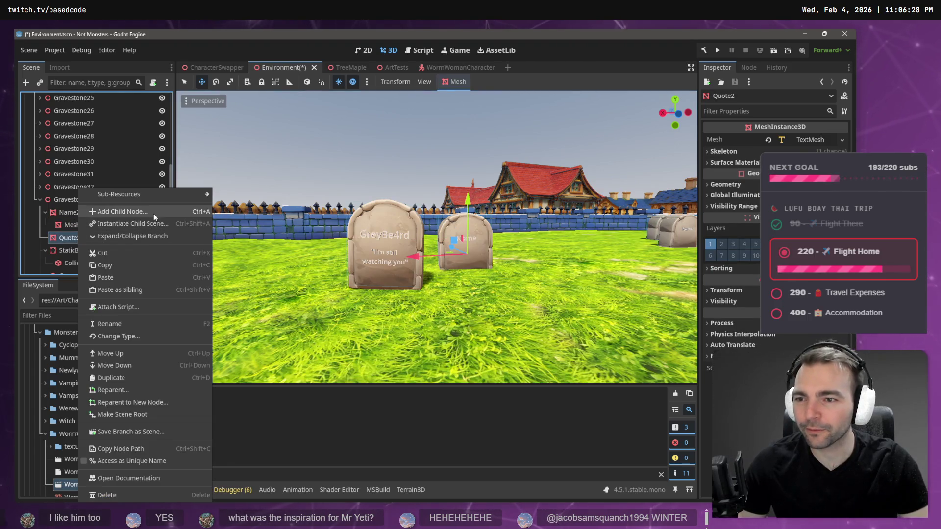
{"action": "left_click", "coordinate": [154, 214]}
{"action": "key", "text": "Return"}
Rename the two new mesh nodes to Name and Quote
{"action": "left_click", "coordinate": [107, 227]}
{"action": "left_click", "coordinate": [106, 225]}
{"action": "type", "text": "Name"}
{"action": "key", "text": "Return"}
{"action": "key", "text": "Down"}
{"action": "key", "text": "Down"}
{"action": "key", "text": "F2"}
{"action": "type", "text": "Quote"}
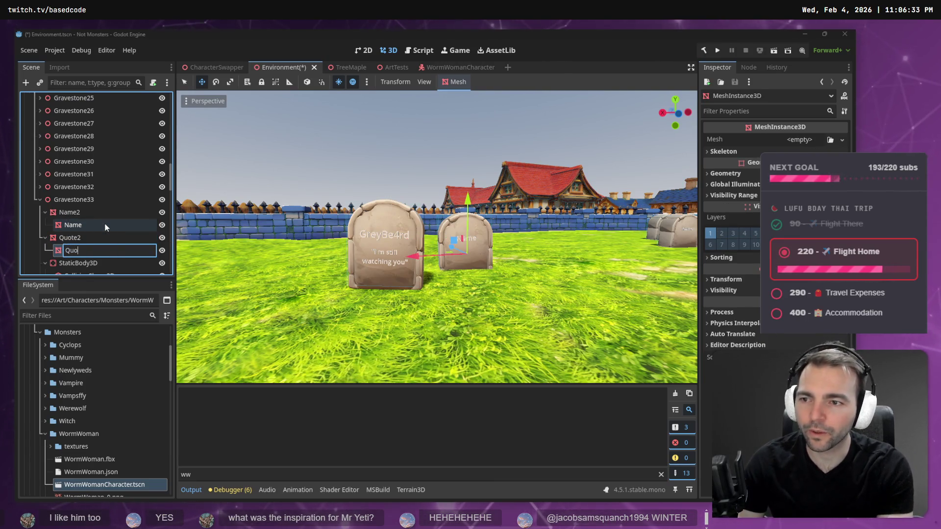
{"action": "key", "text": "Return"}
Move Name and Quote directly under Gravestone33 and delete the old Name2 and Quote2 nodes
{"action": "key", "text": "Up"}
{"action": "key", "text": "Up"}
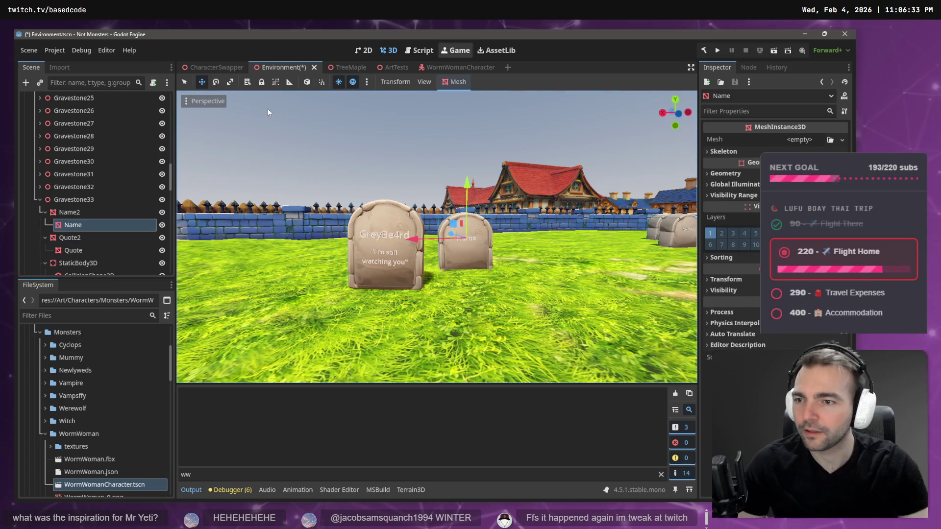
{"action": "left_click", "coordinate": [81, 250], "text": "ctrl"}
{"action": "left_click_drag", "start_coordinate": [82, 251], "coordinate": [78, 200]}
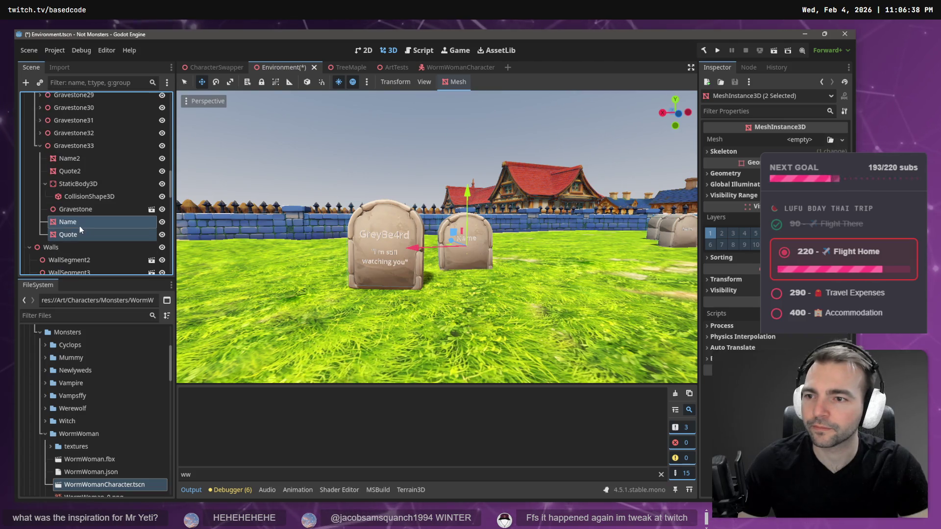
{"action": "left_click", "coordinate": [87, 157]}
{"action": "left_click", "coordinate": [85, 167], "text": "ctrl"}
{"action": "key", "text": "Delete"}
{"action": "key", "text": "Return"}
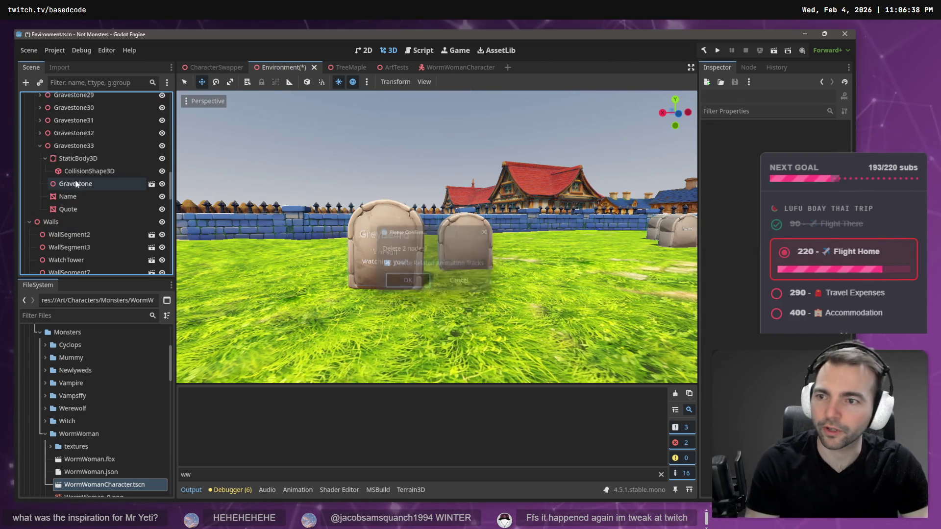
Give the Name node's Mesh a new TextMesh
{"action": "left_click", "coordinate": [74, 196]}
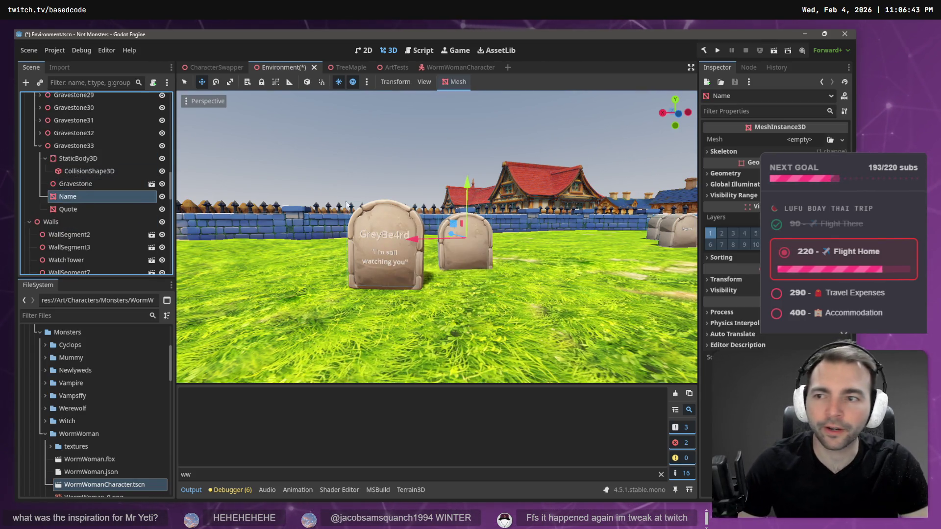
{"action": "left_click", "coordinate": [843, 140]}
{"action": "left_click", "coordinate": [808, 401]}
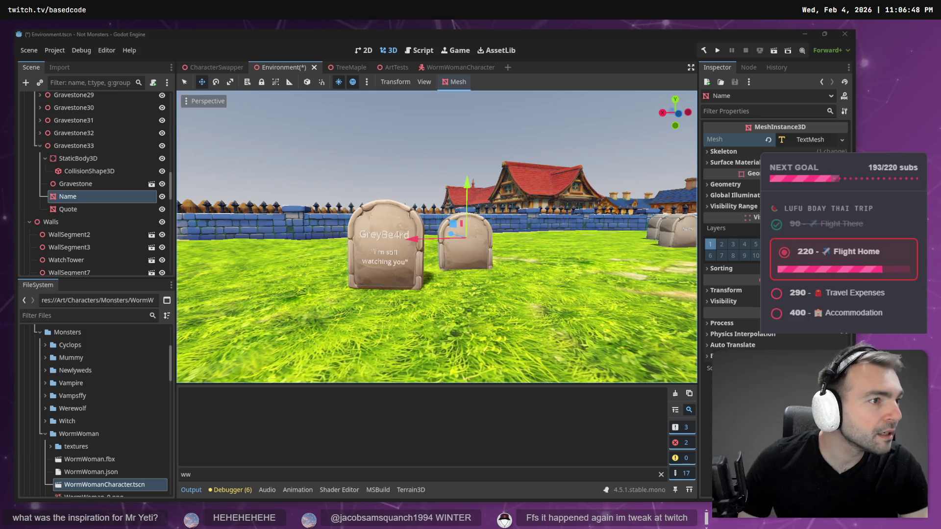
{"action": "key", "text": "alt+Tab"}
{"action": "scroll", "coordinate": [363, 287], "scroll_direction": "down", "scroll_amount": 10}
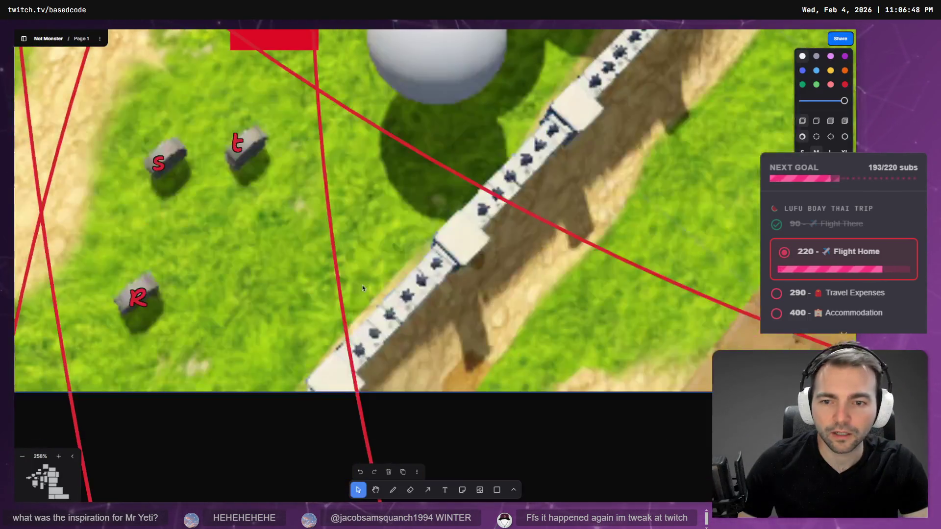
Draw a red arrow pointing to the lemonygem1 note
{"action": "scroll", "coordinate": [362, 287], "scroll_direction": "down", "scroll_amount": 10}
{"action": "scroll", "coordinate": [375, 299], "scroll_direction": "down", "scroll_amount": 5}
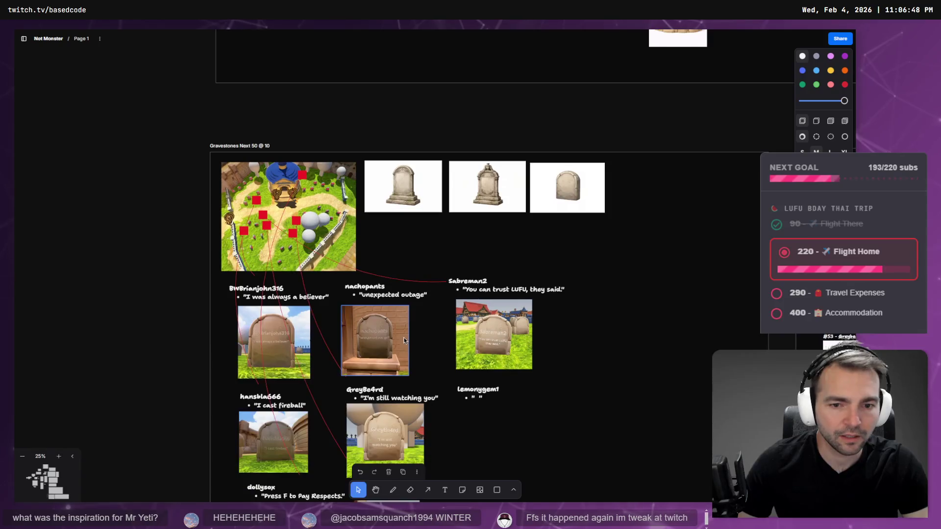
{"action": "key", "text": "a"}
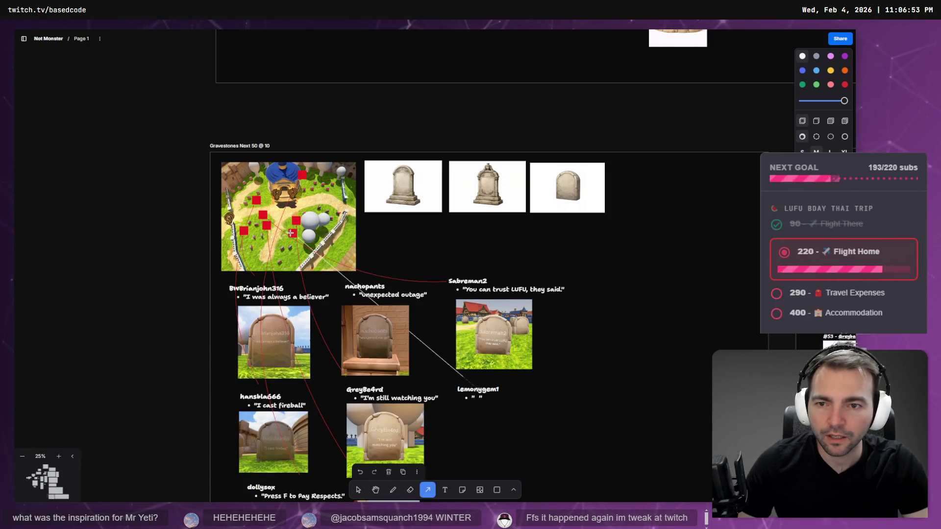
{"action": "left_click", "coordinate": [845, 84]}
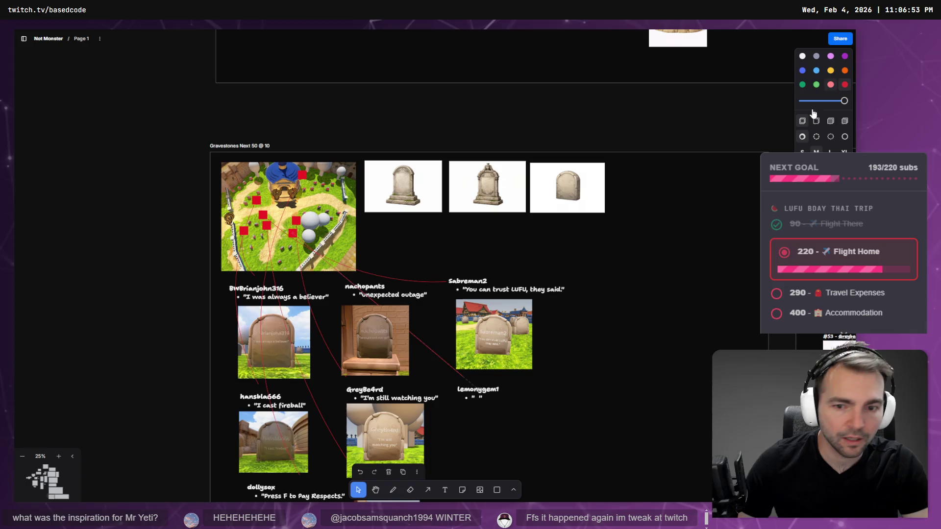
{"action": "key", "text": "Escape"}
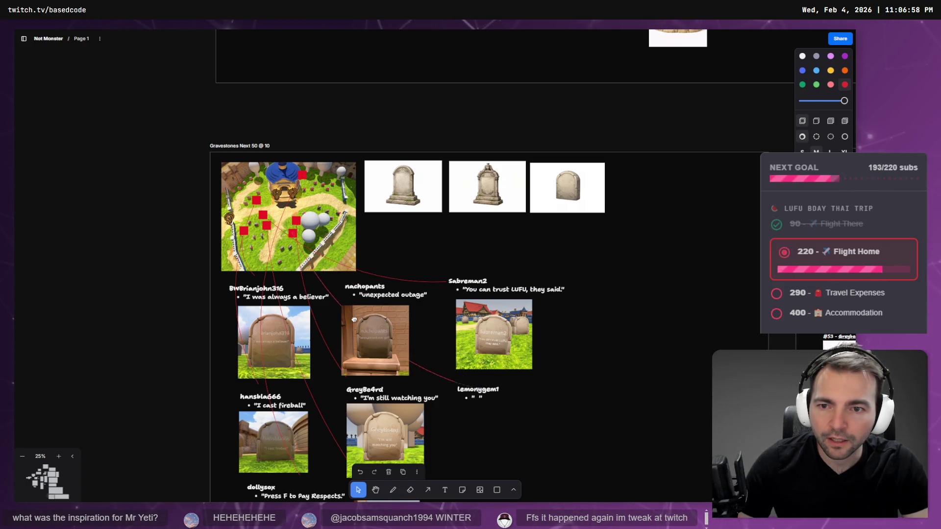
{"action": "left_click_drag", "start_coordinate": [469, 381], "coordinate": [481, 406]}
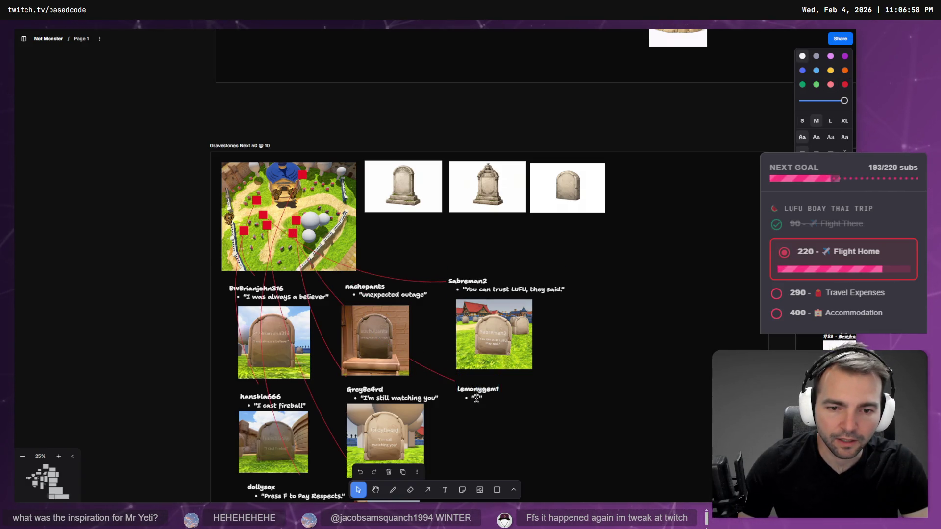
Paste the 'Side quest with Witchy and Mr Yeti … worth it.' quote into lemonygem1, split into bullets
{"action": "double_click", "coordinate": [476, 398]}
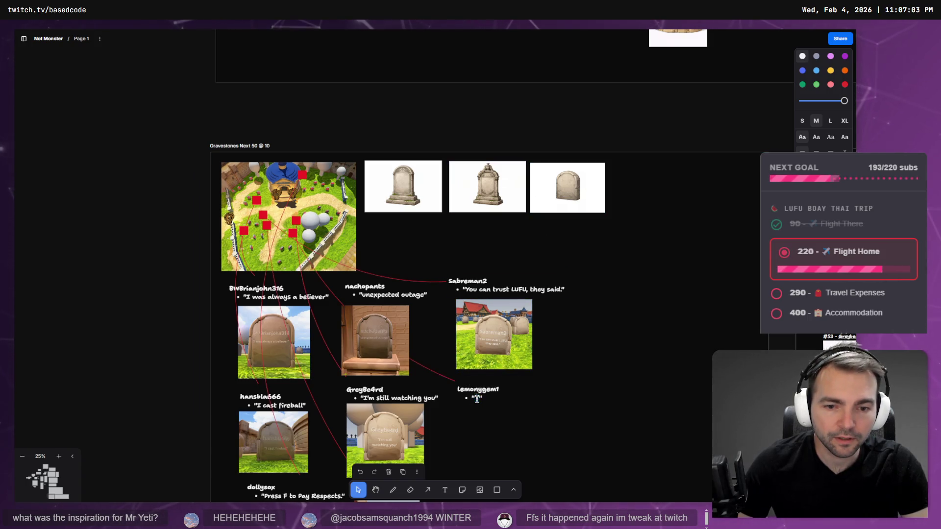
{"action": "type", "text": "Side quest with Witchy and Mr Yeti—worth it."}
{"action": "left_click", "coordinate": [558, 296]}
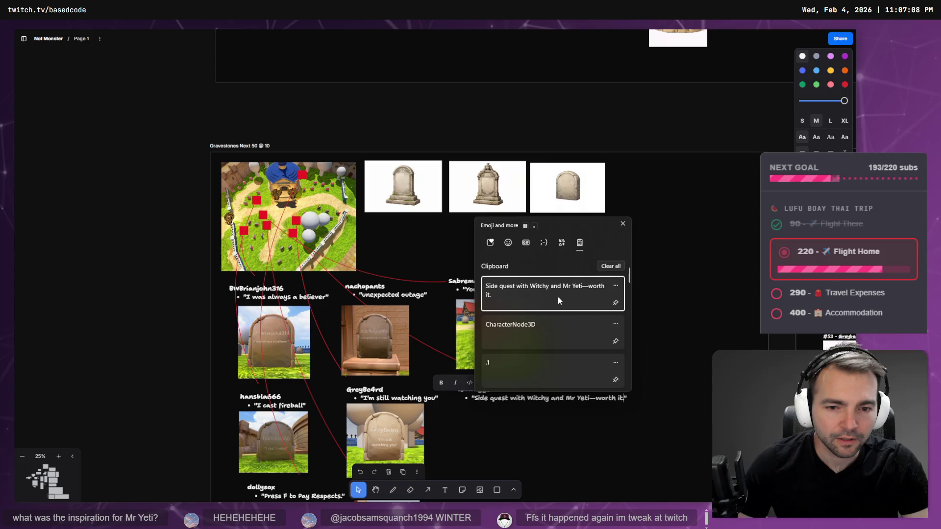
{"action": "left_click", "coordinate": [552, 399]}
{"action": "key", "text": "Return"}
{"action": "left_click", "coordinate": [518, 406]}
{"action": "key", "text": "BackSpace"}
{"action": "key", "text": "Return"}
{"action": "key", "text": "Return"}
{"action": "key", "text": "Up"}
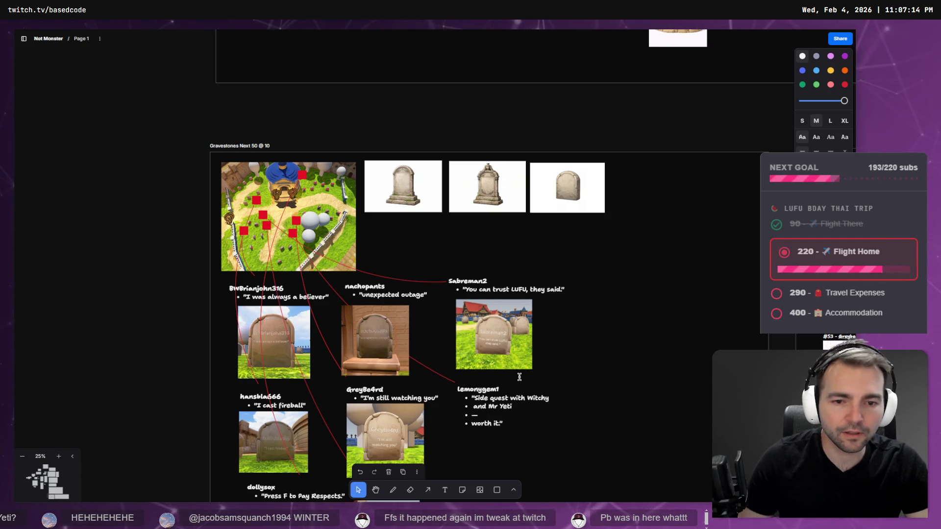
{"action": "key", "text": "ctrl+a"}
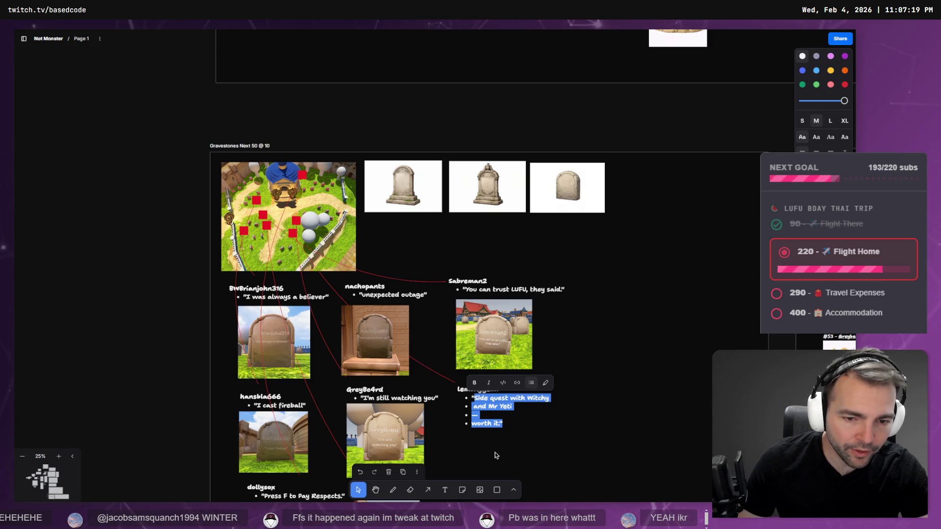
{"action": "key", "text": "alt+Tab"}
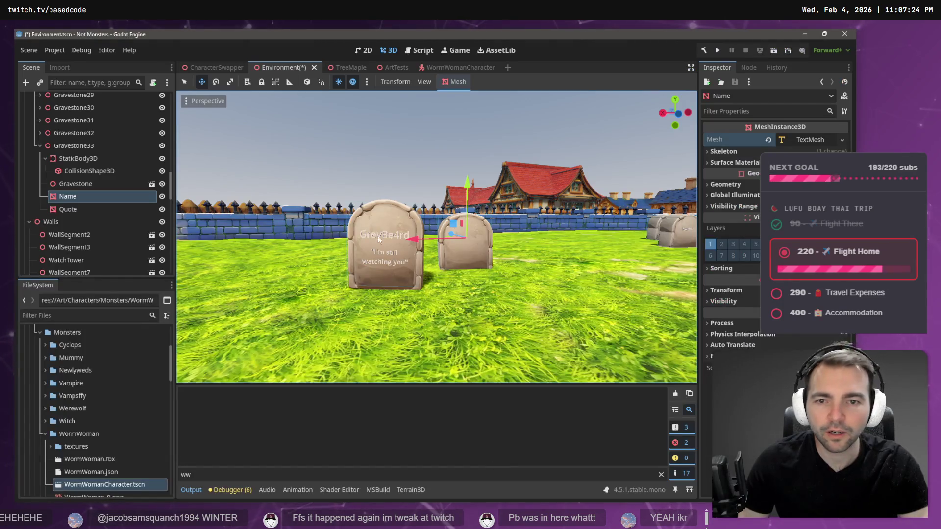
Give the Quote node's Mesh a new TextMesh
{"action": "left_click", "coordinate": [80, 211]}
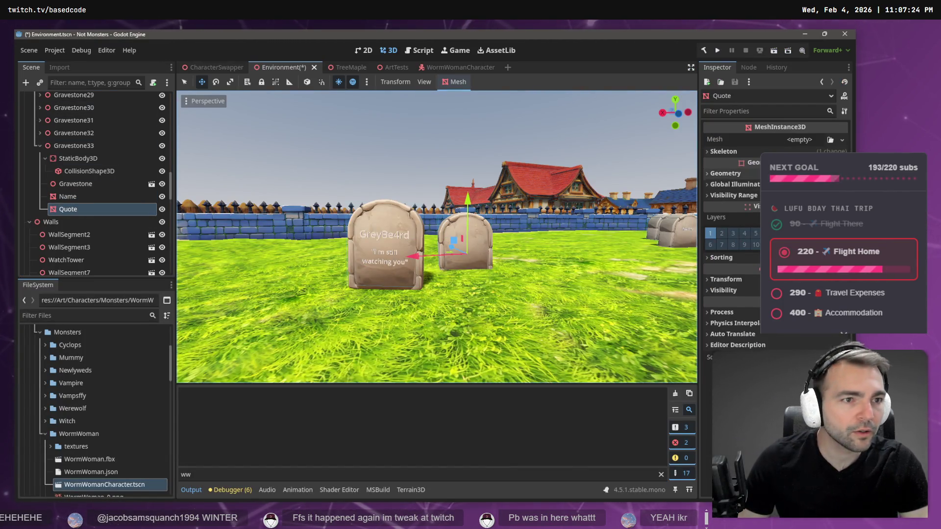
{"action": "left_click", "coordinate": [827, 144]}
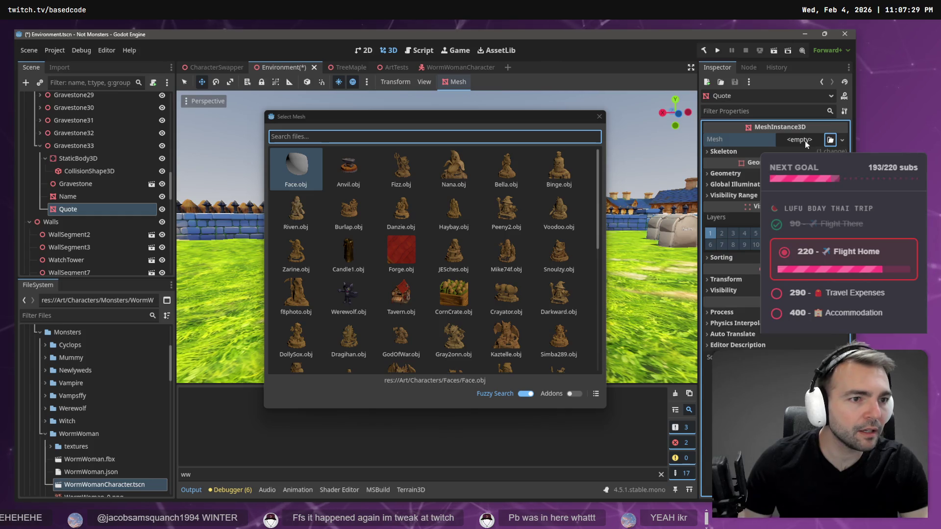
{"action": "left_click", "coordinate": [598, 117]}
{"action": "left_click", "coordinate": [799, 140]}
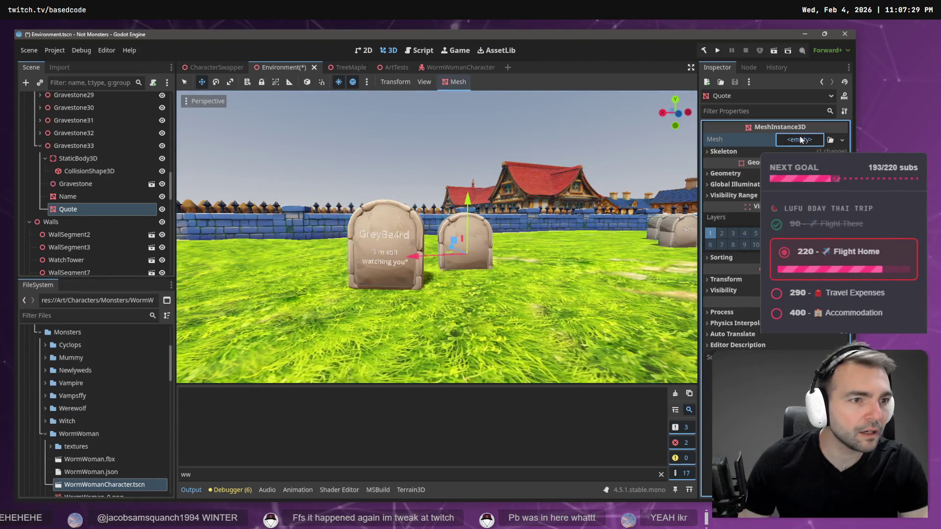
{"action": "left_click", "coordinate": [808, 391]}
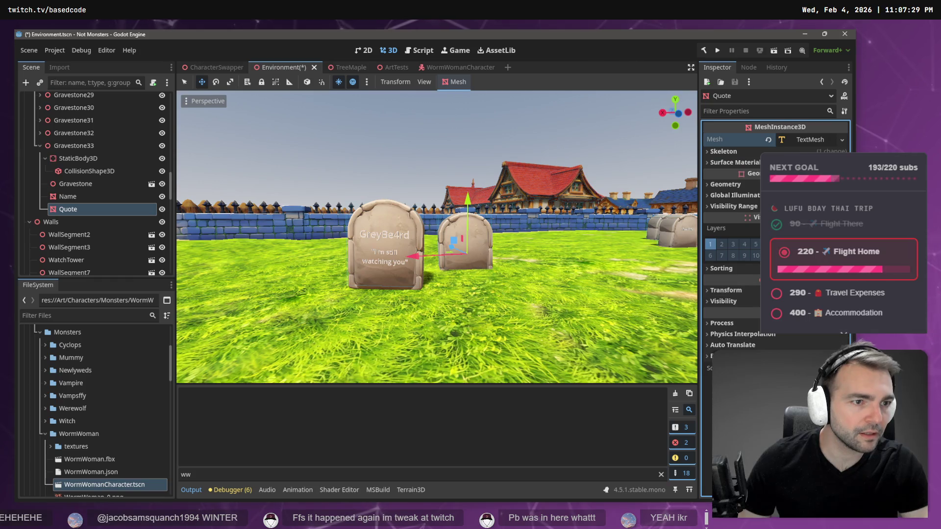
Set the Quote TextMesh text to the pasted Witchy and Mr Yeti quote ending 'worth it"'
{"action": "left_click", "coordinate": [825, 136]}
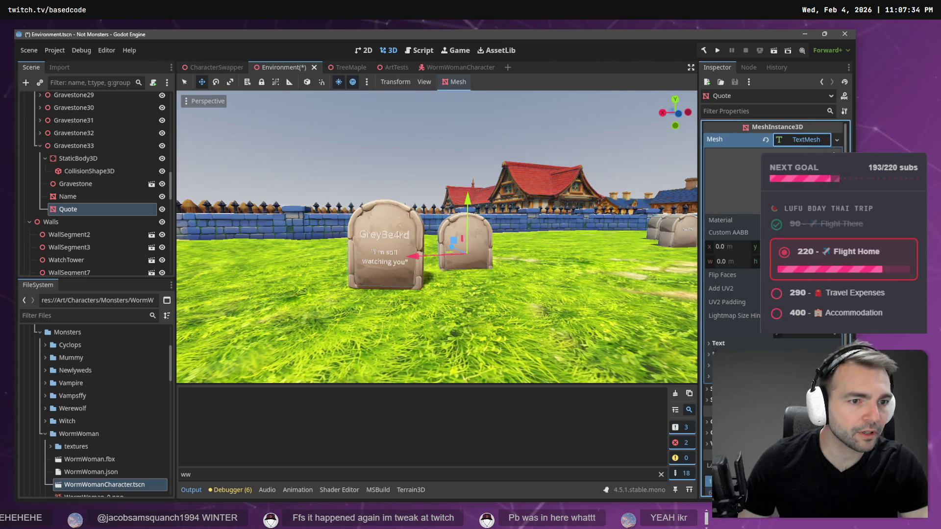
{"action": "left_click", "coordinate": [715, 343]}
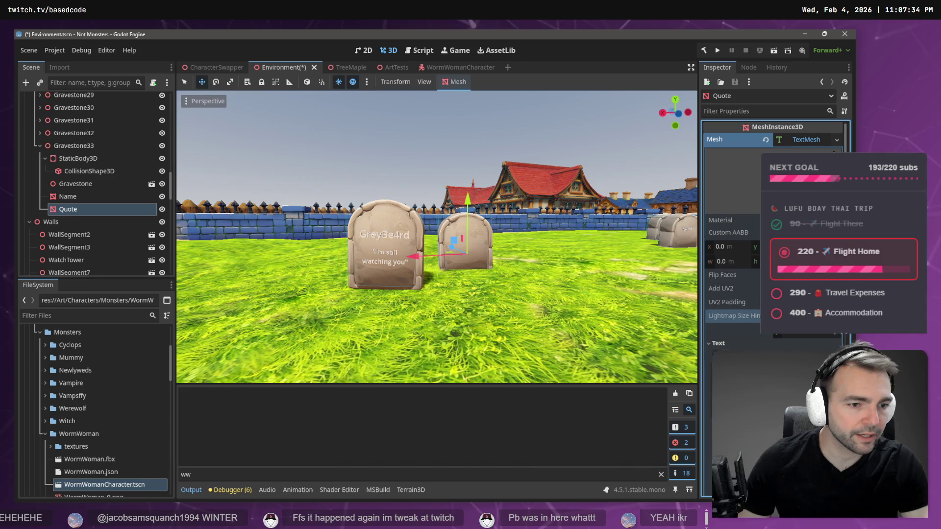
{"action": "key", "text": "ctrl+v"}
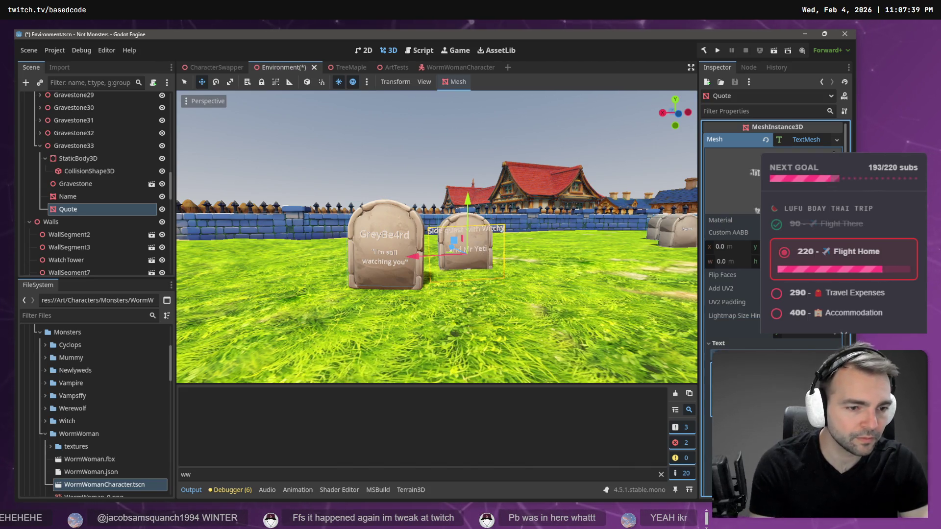
{"action": "type", "text": "worth it"}
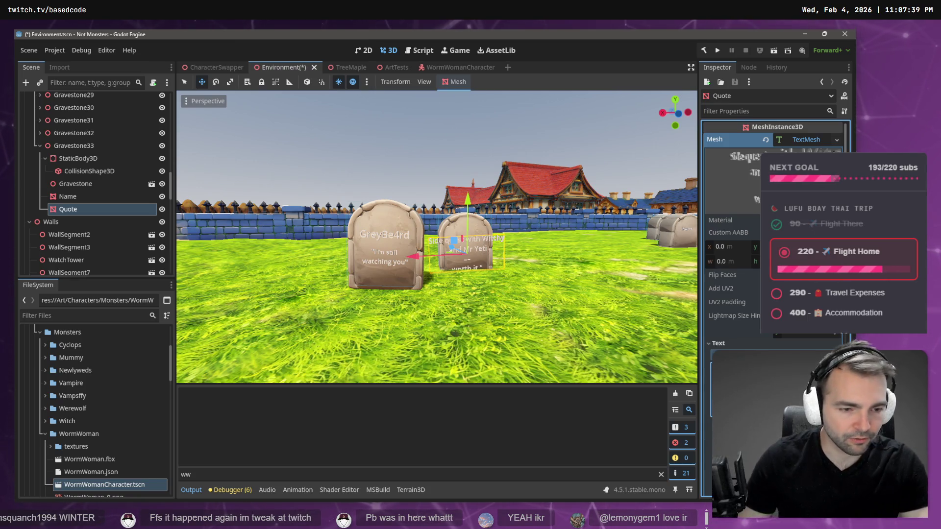
{"action": "type", "text": "\""}
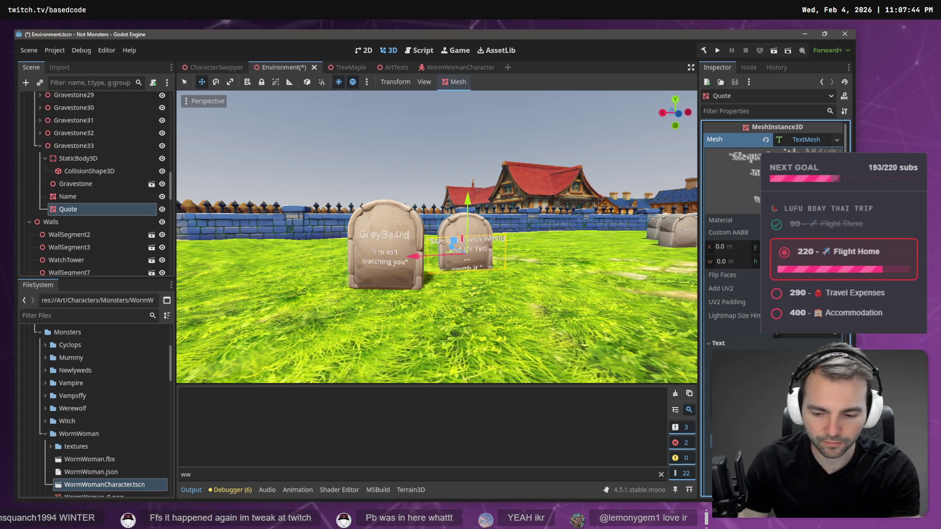
{"action": "key", "text": "Return"}
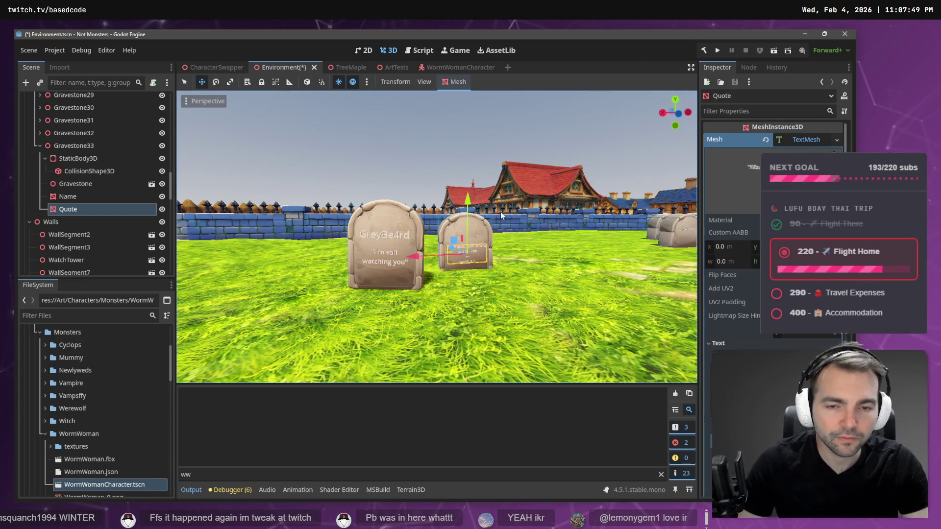
{"action": "left_click", "coordinate": [68, 196]}
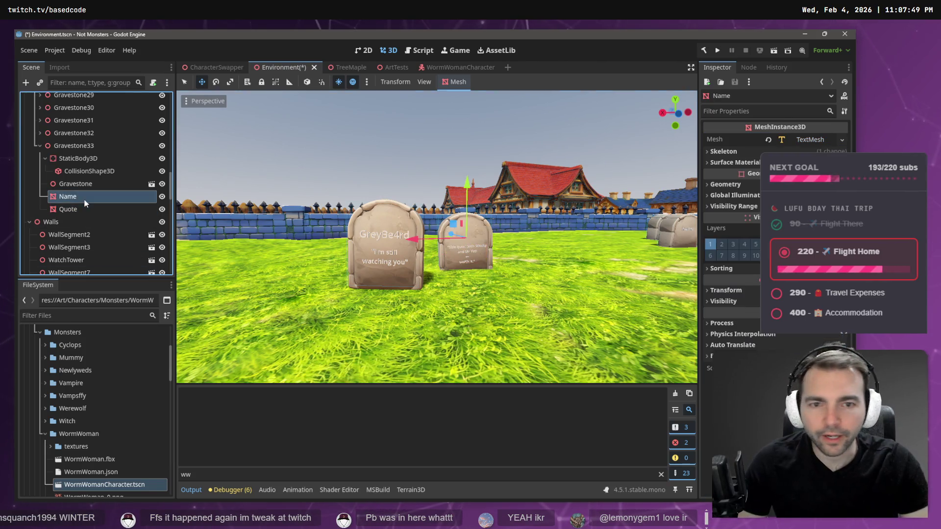
{"action": "left_click", "coordinate": [806, 139]}
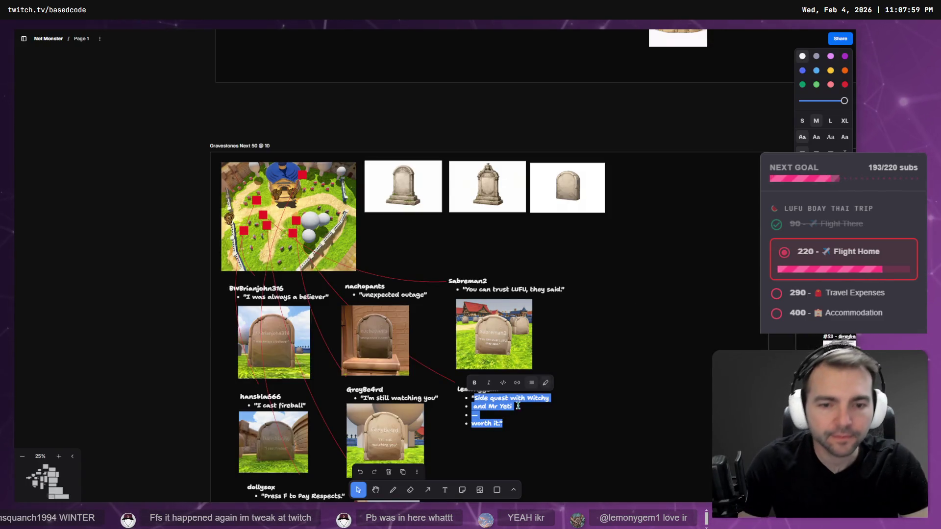
Join the dash and 'worth it.' lines so the lemonygem1 quote fits on two bullets
{"action": "scroll", "coordinate": [593, 349], "scroll_direction": "up", "scroll_amount": 5}
{"action": "key", "text": "Escape"}
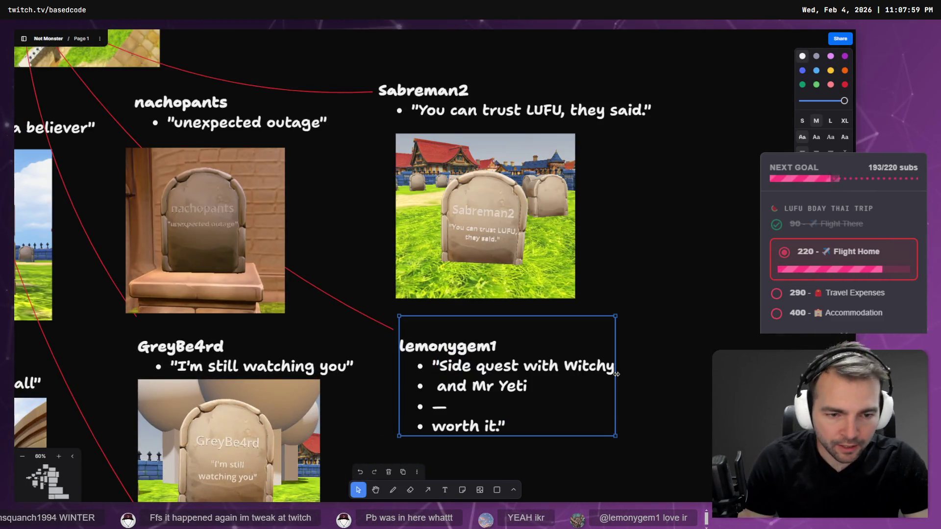
{"action": "double_click", "coordinate": [548, 389]}
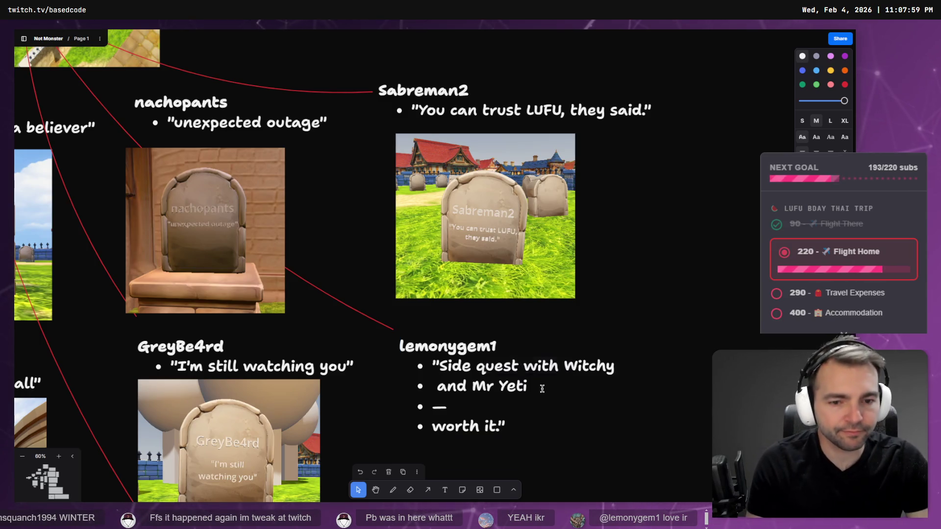
{"action": "key", "text": "Delete"}
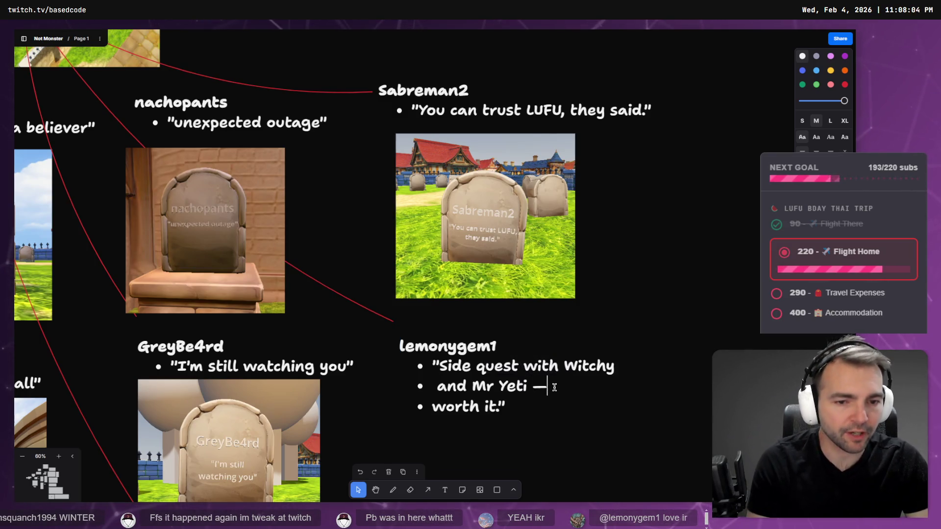
{"action": "key", "text": "Delete"}
{"action": "double_click", "coordinate": [463, 348]}
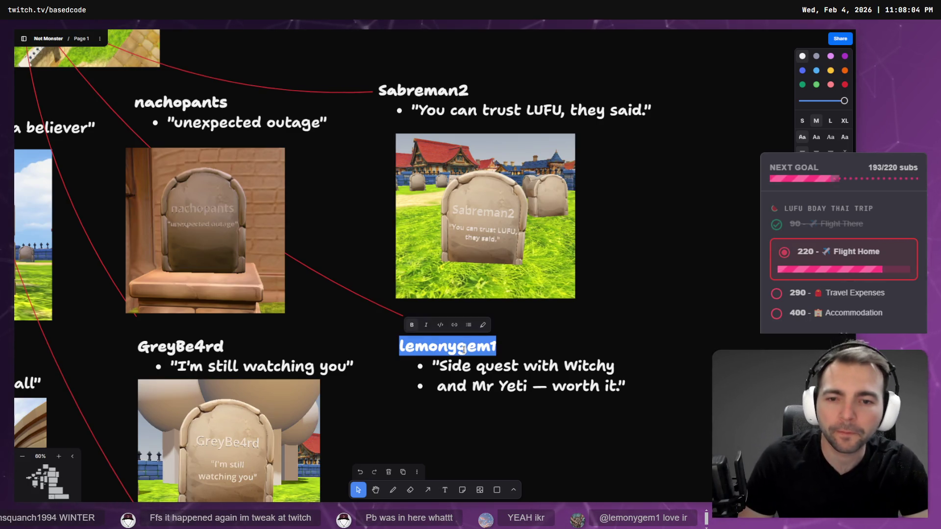
{"action": "key", "text": "alt+Tab"}
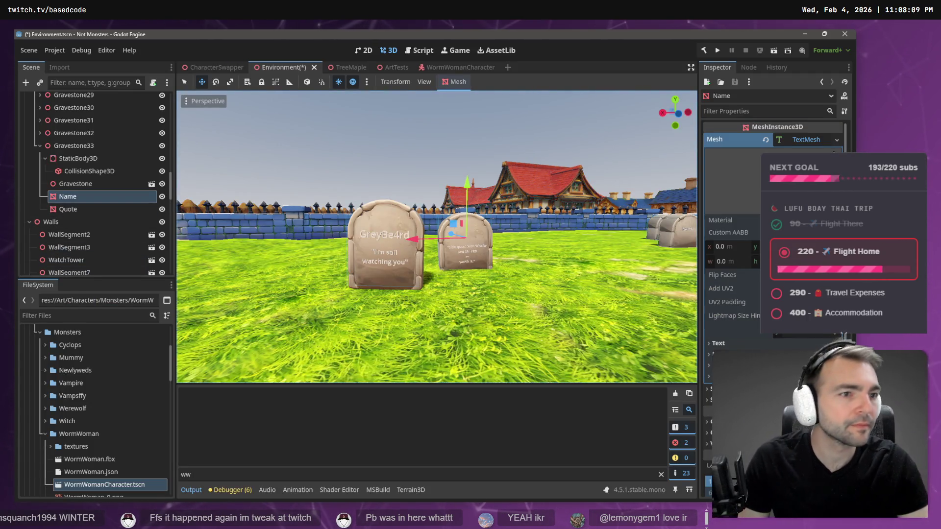
Tune the Quote TextMesh wrap width so 'Witchy and Mr Yeti' fits one line, then frame both gravestones
{"action": "left_click", "coordinate": [735, 343]}
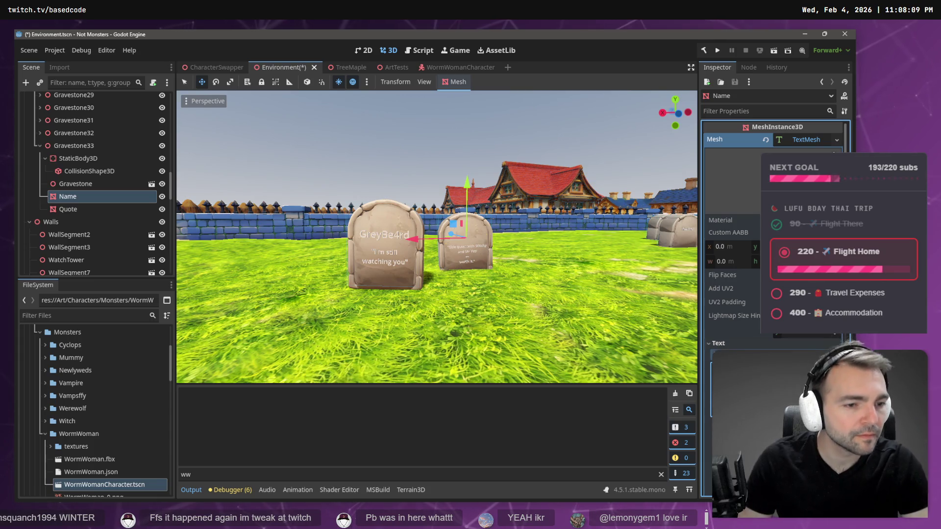
{"action": "left_click", "coordinate": [398, 135]}
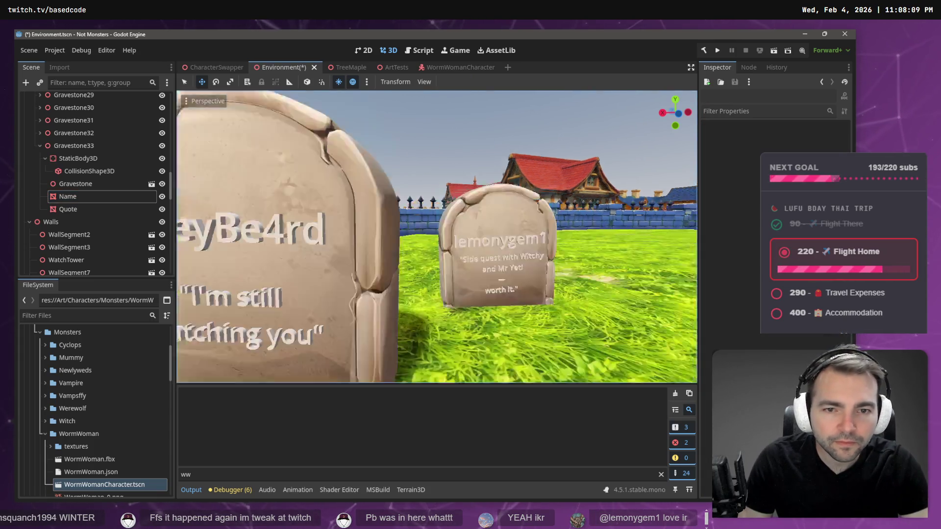
{"action": "scroll", "coordinate": [399, 134], "scroll_direction": "up", "scroll_amount": 5}
{"action": "scroll", "coordinate": [454, 193], "scroll_direction": "up", "scroll_amount": 3}
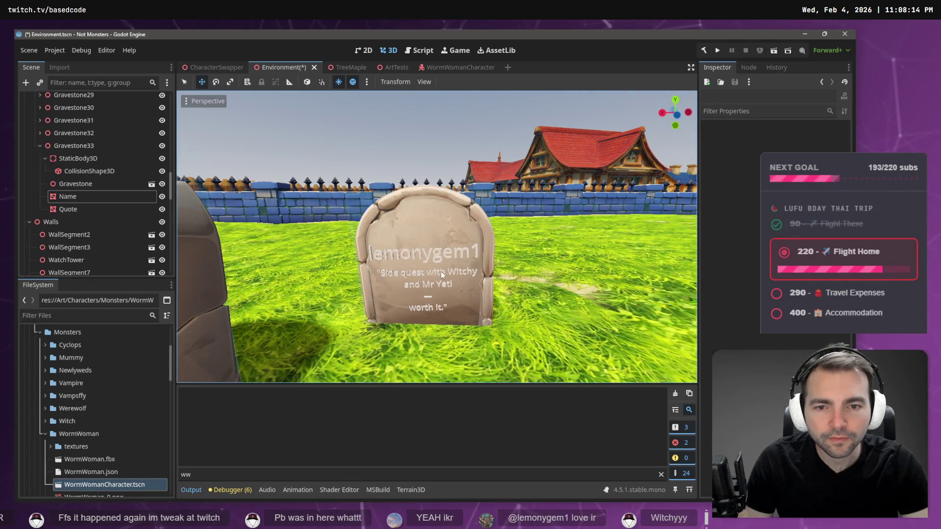
{"action": "key", "text": "alt+Tab"}
{"action": "key", "text": "alt+Tab"}
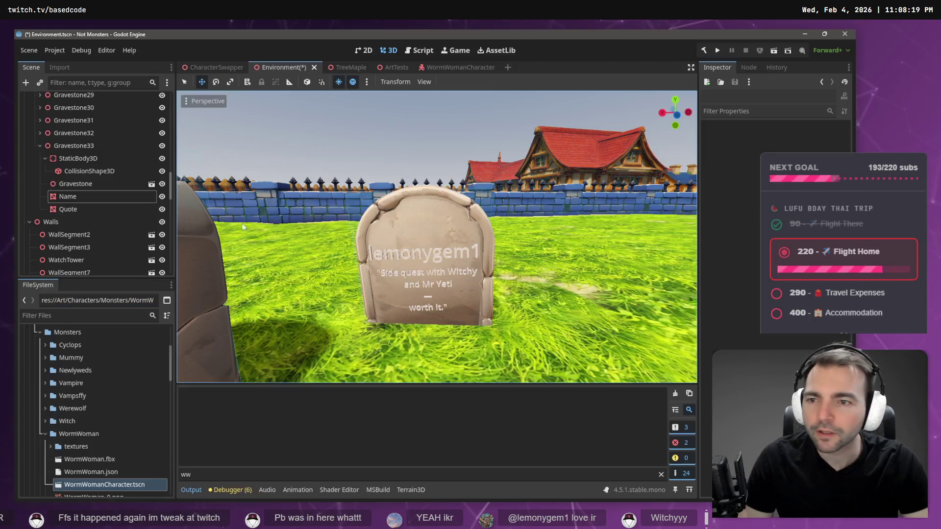
{"action": "left_click", "coordinate": [74, 208]}
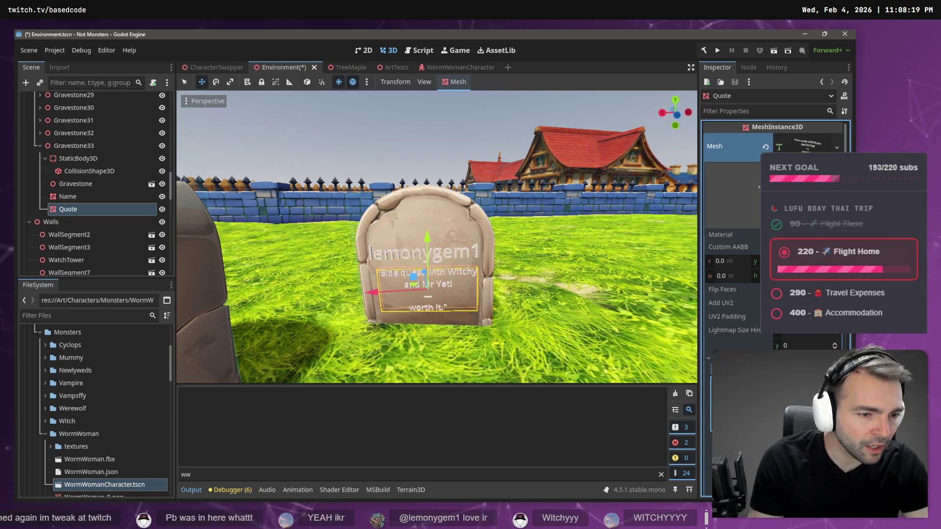
{"action": "key", "text": "Return"}
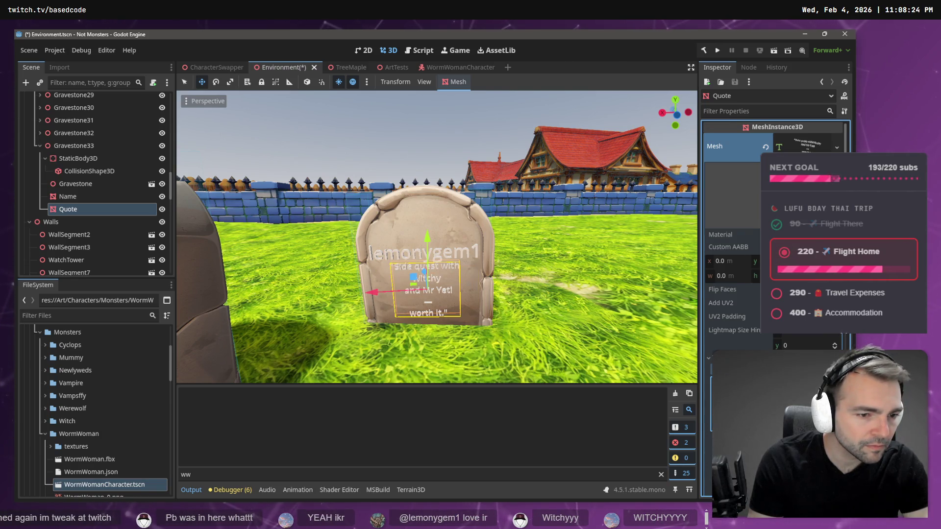
{"action": "key", "text": "Return"}
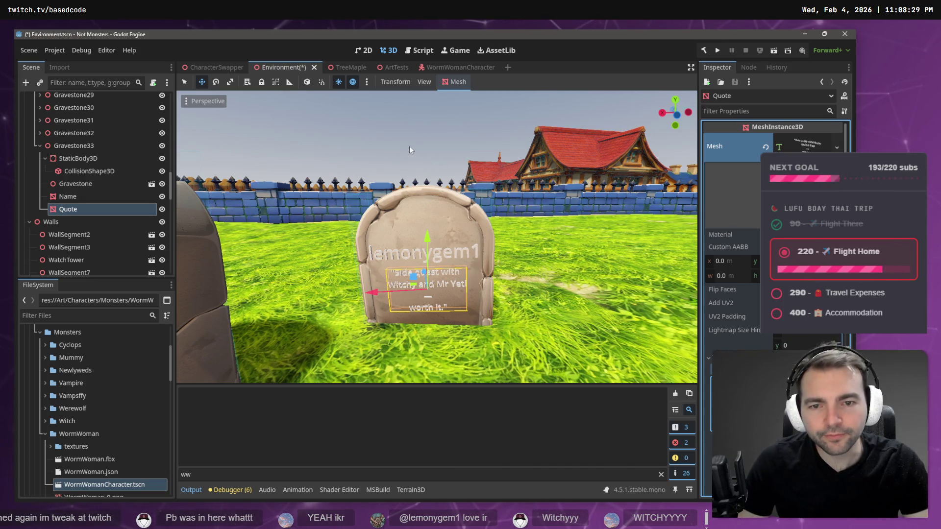
{"action": "left_click", "coordinate": [65, 147]}
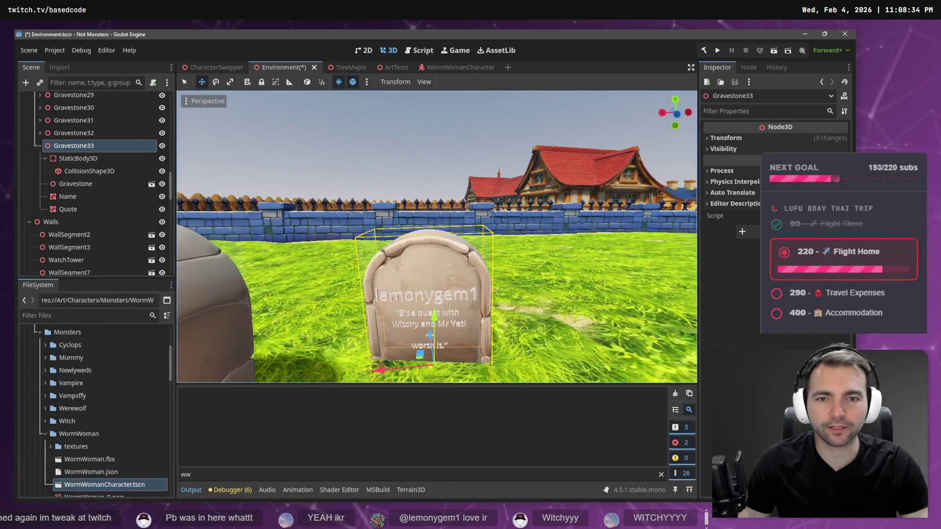
{"action": "left_click", "coordinate": [435, 106]}
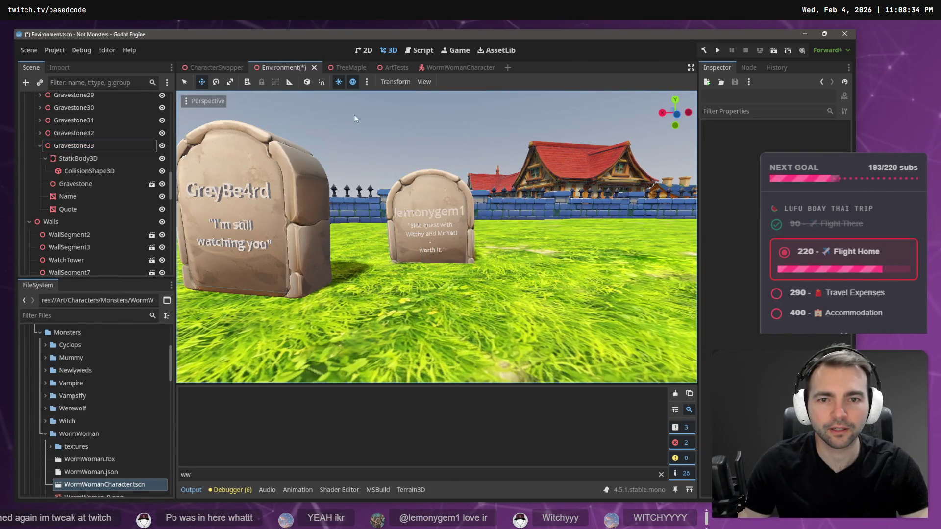
{"action": "key", "text": "super+shift+s"}
{"action": "mouse_move", "coordinate": [343, 115]}
{"action": "left_mouse_down"}
{"action": "mouse_move", "coordinate": [527, 353]}
{"action": "mouse_move", "coordinate": [513, 334]}
{"action": "left_mouse_up"}
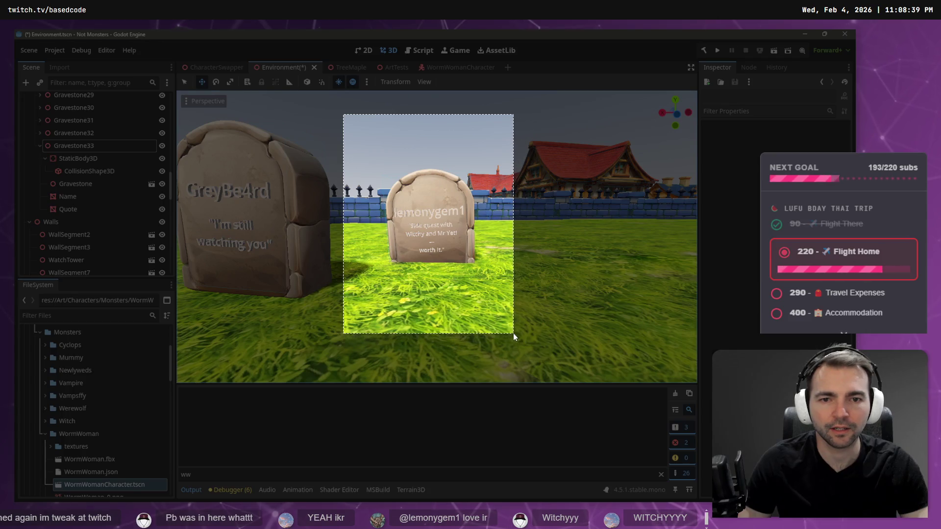
{"action": "key", "text": "alt+Tab"}
{"action": "left_click", "coordinate": [490, 417]}
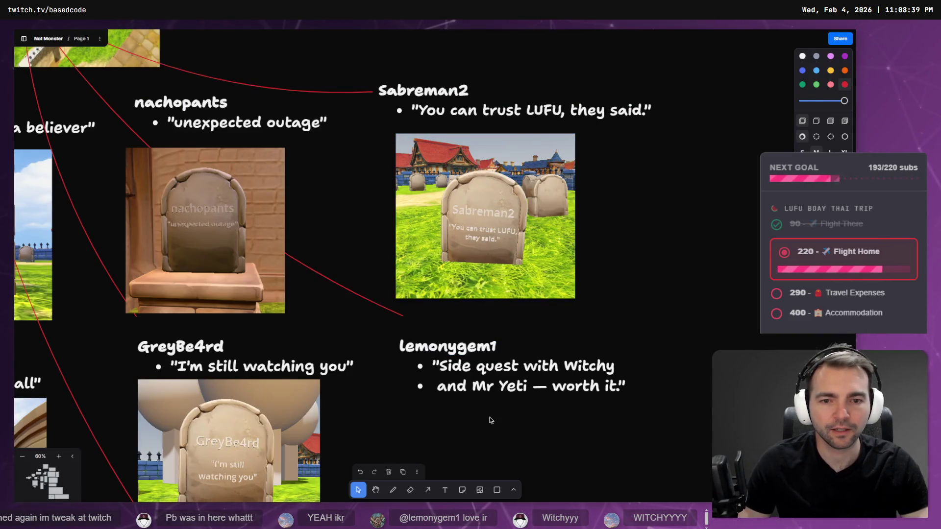
{"action": "scroll", "coordinate": [489, 416], "scroll_direction": "down", "scroll_amount": 5}
{"action": "key", "text": "ctrl+v"}
{"action": "mouse_move", "coordinate": [417, 280]}
{"action": "left_mouse_down"}
{"action": "mouse_move", "coordinate": [432, 326]}
{"action": "mouse_move", "coordinate": [413, 326]}
{"action": "left_mouse_up"}
{"action": "left_click_drag", "start_coordinate": [463, 357], "coordinate": [582, 504]}
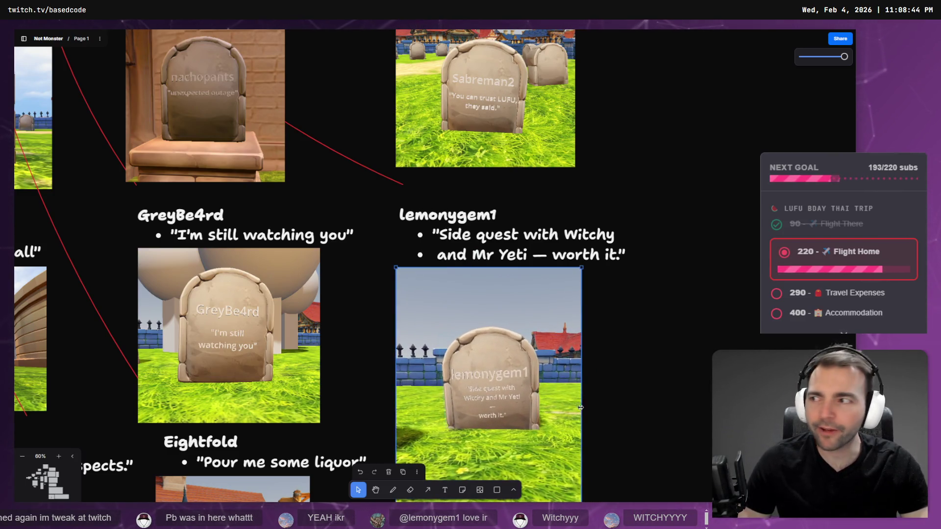
{"action": "left_click", "coordinate": [617, 324]}
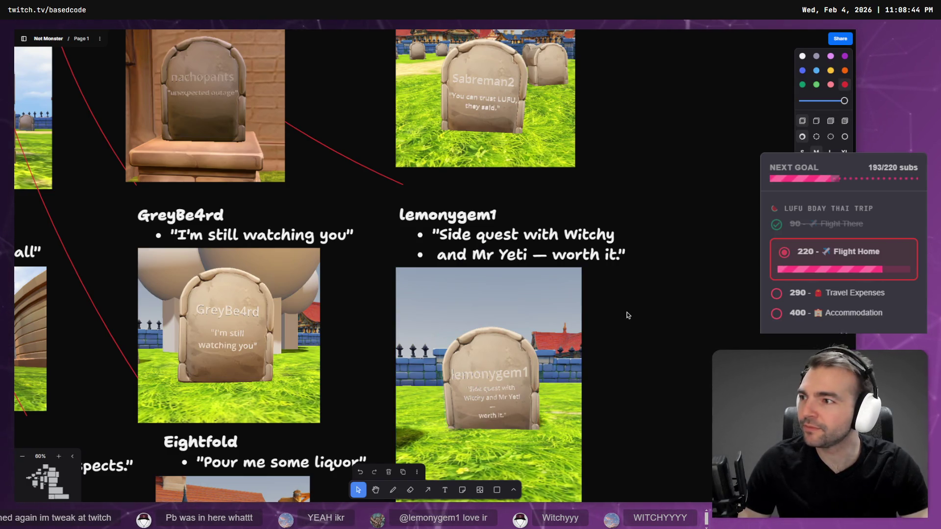
{"action": "scroll", "coordinate": [628, 316], "scroll_direction": "down", "scroll_amount": 2}
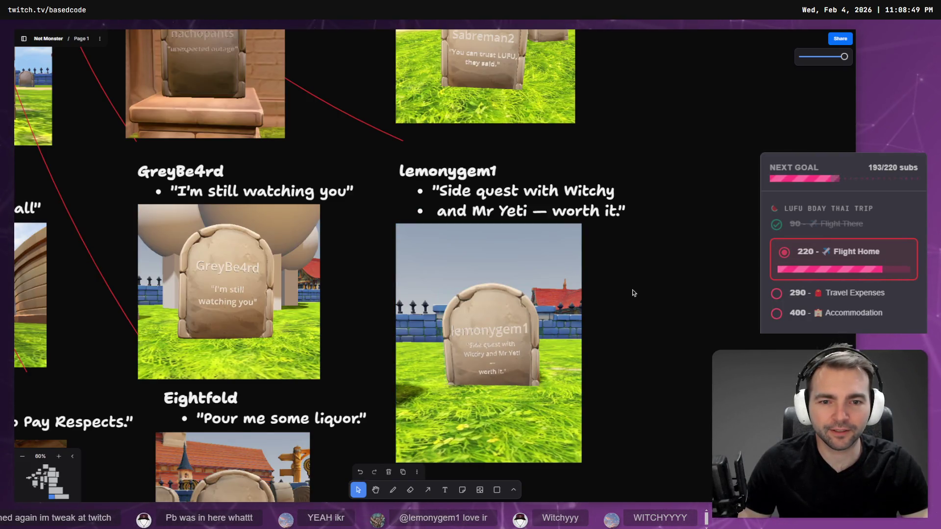
{"action": "scroll", "coordinate": [467, 303], "scroll_direction": "down", "scroll_amount": 5}
{"action": "scroll", "coordinate": [456, 299], "scroll_direction": "up", "scroll_amount": 5}
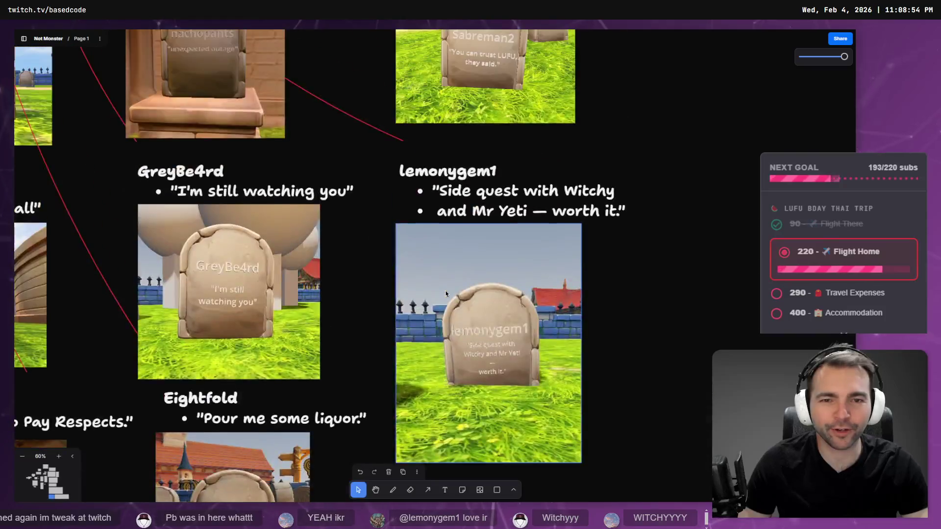
{"action": "scroll", "coordinate": [446, 293], "scroll_direction": "down", "scroll_amount": 5}
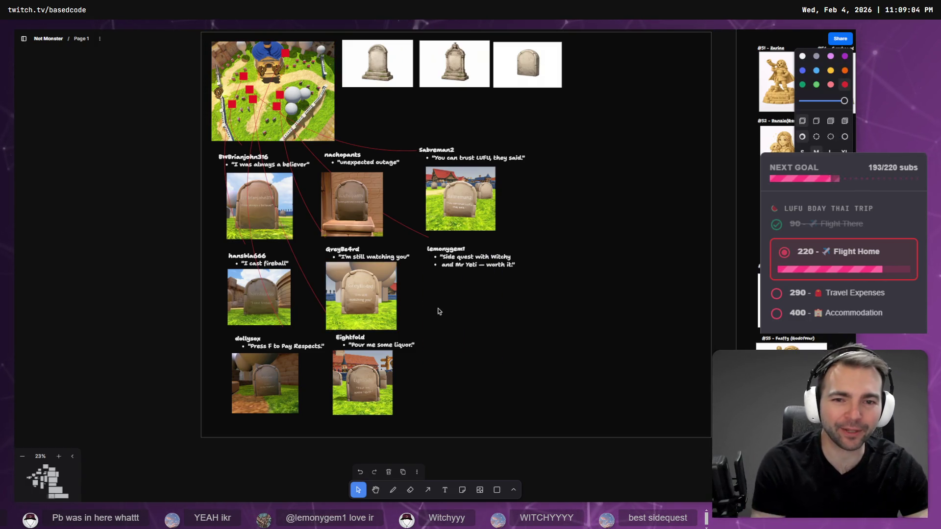
{"action": "key", "text": "alt+Tab"}
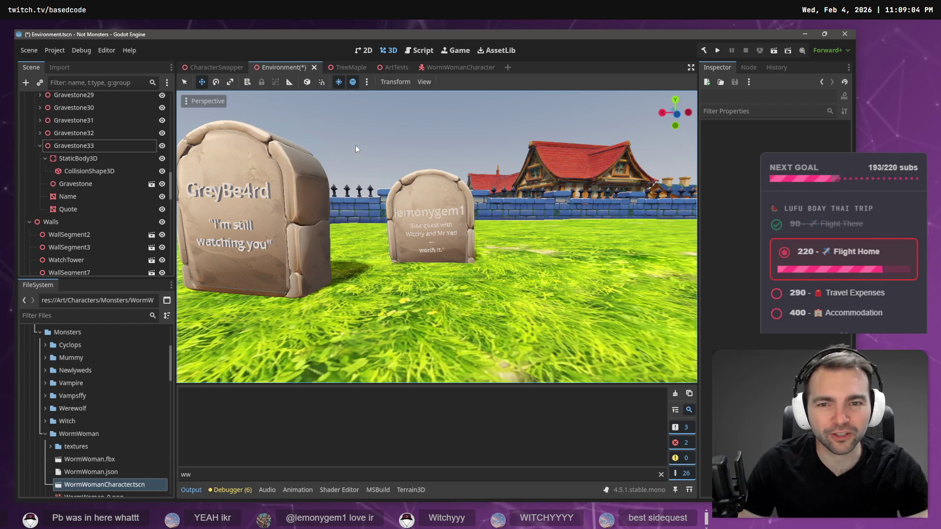
Snip the lemonygem1 gravestone and paste it, enlarged, beneath its quote on the tldraw board
{"action": "key", "text": "super+shift+s"}
{"action": "left_click_drag", "start_coordinate": [363, 147], "coordinate": [500, 297]}
{"action": "key", "text": "alt+Tab"}
{"action": "key", "text": "ctrl+v"}
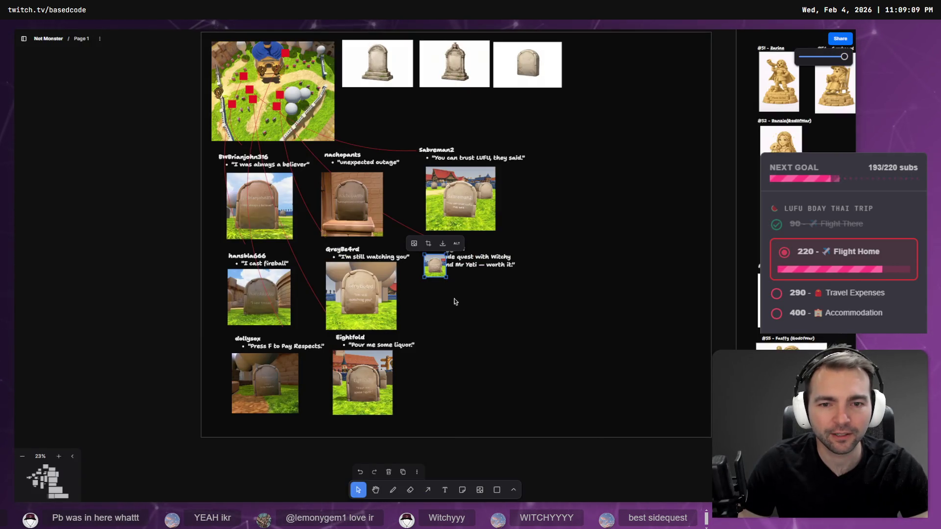
{"action": "mouse_move", "coordinate": [444, 277]}
{"action": "left_mouse_down"}
{"action": "mouse_move", "coordinate": [483, 305]}
{"action": "mouse_move", "coordinate": [493, 327]}
{"action": "left_mouse_up"}
{"action": "left_click_drag", "start_coordinate": [474, 297], "coordinate": [476, 314]}
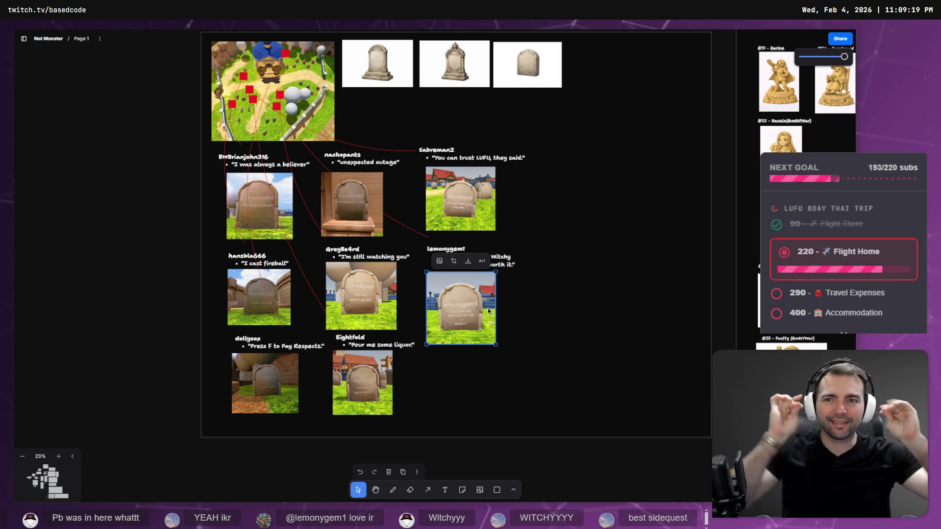
{"action": "left_click", "coordinate": [119, 310]}
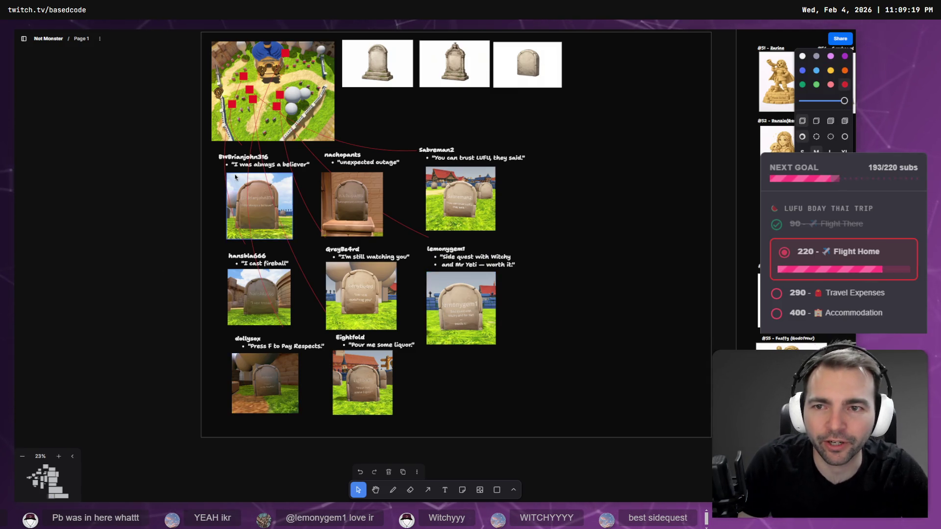
{"action": "scroll", "coordinate": [355, 116], "scroll_direction": "up", "scroll_amount": 3}
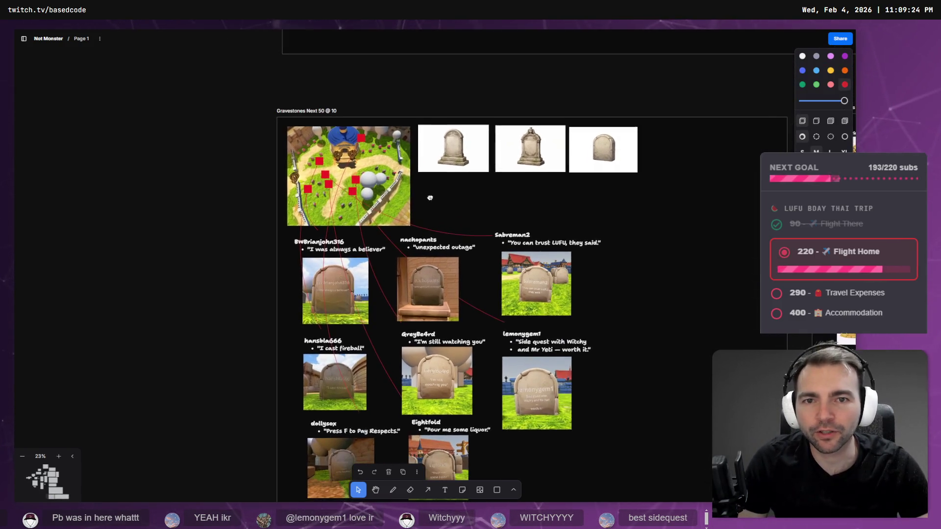
{"action": "key", "text": "alt+Tab"}
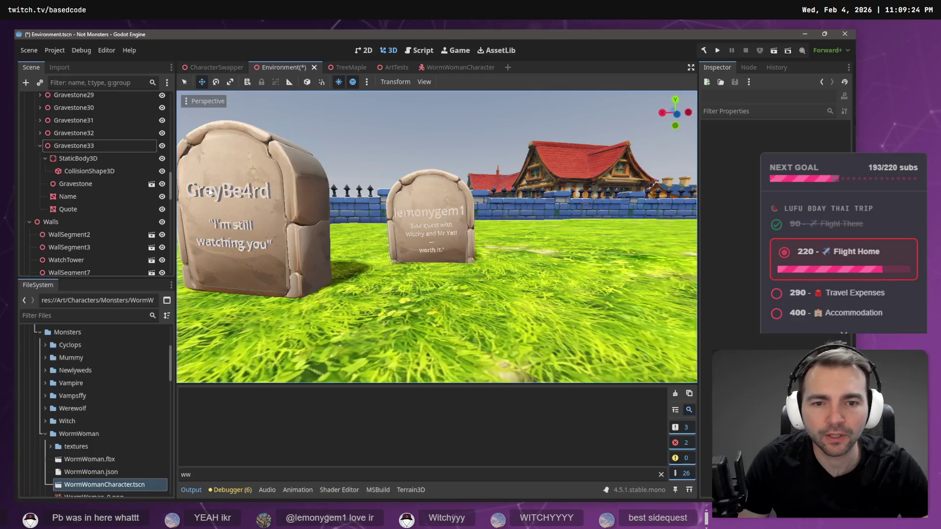
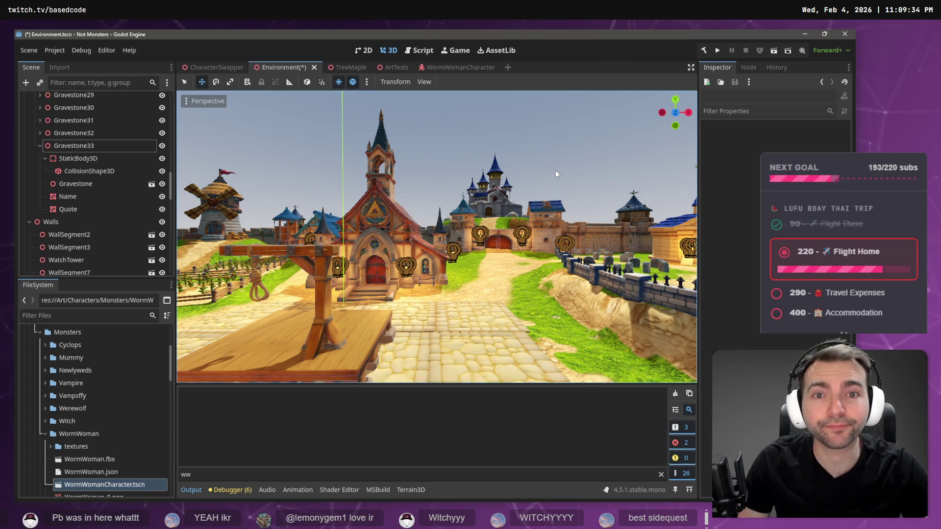
Switch from Godot to the 'Gravestones Next 50 @ 10' whiteboard of gravestone notes
{"action": "key", "text": "alt+Tab"}
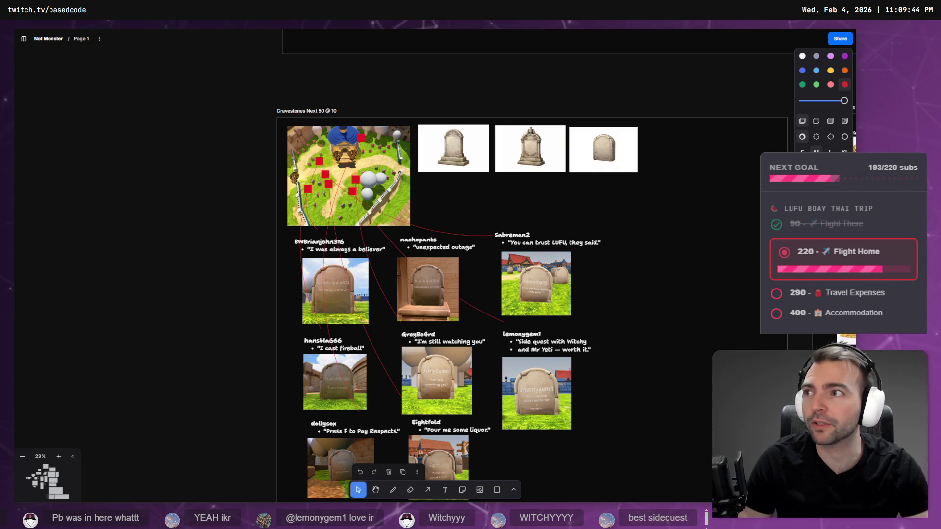
Load the YouTube home page in a new browser window
{"action": "key", "text": "ctrl+n"}
{"action": "double_click", "coordinate": [349, 119]}
{"action": "type", "text": "youtube"}
{"action": "key", "text": "Return"}
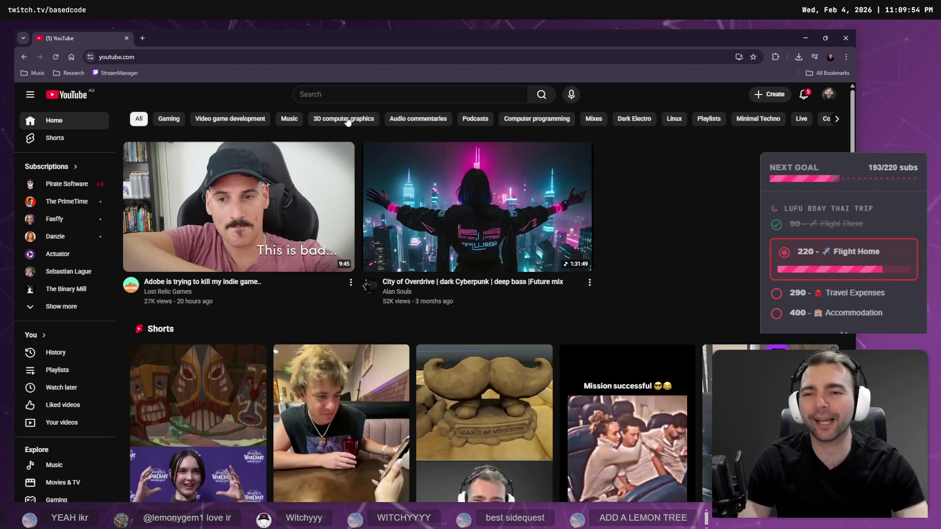
Glance at recent YouTube searches, then turn Godot's camera toward the windmill and crop field
{"action": "left_click", "coordinate": [391, 88]}
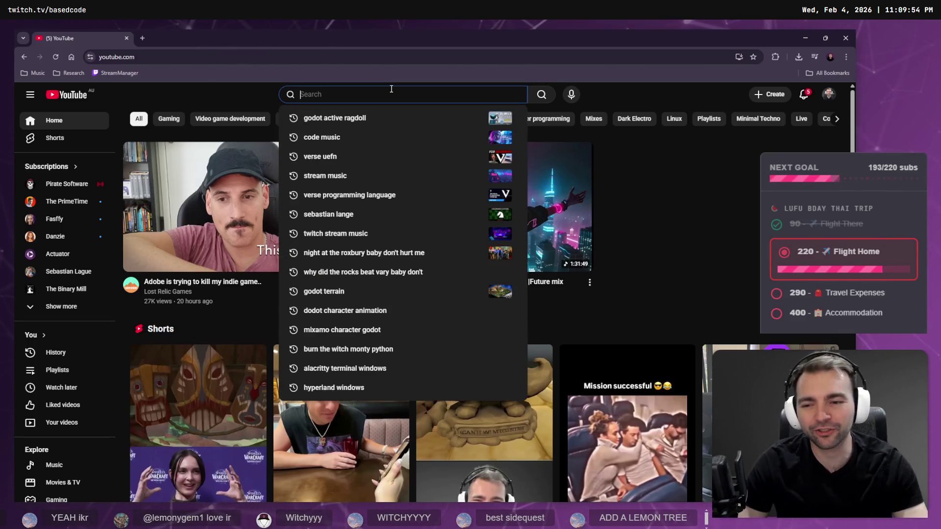
{"action": "left_click", "coordinate": [240, 333]}
{"action": "scroll", "coordinate": [239, 328], "scroll_direction": "down", "scroll_amount": 3}
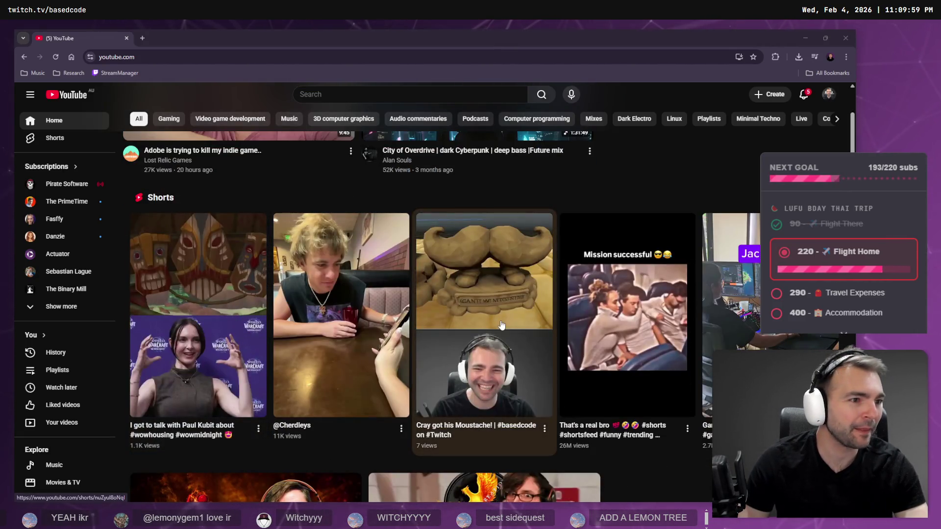
{"action": "key", "text": "alt+Tab"}
{"action": "mouse_move", "coordinate": [468, 193]}
{"action": "left_mouse_down"}
{"action": "mouse_move", "coordinate": [338, 192]}
{"action": "mouse_move", "coordinate": [380, 191]}
{"action": "left_mouse_up"}
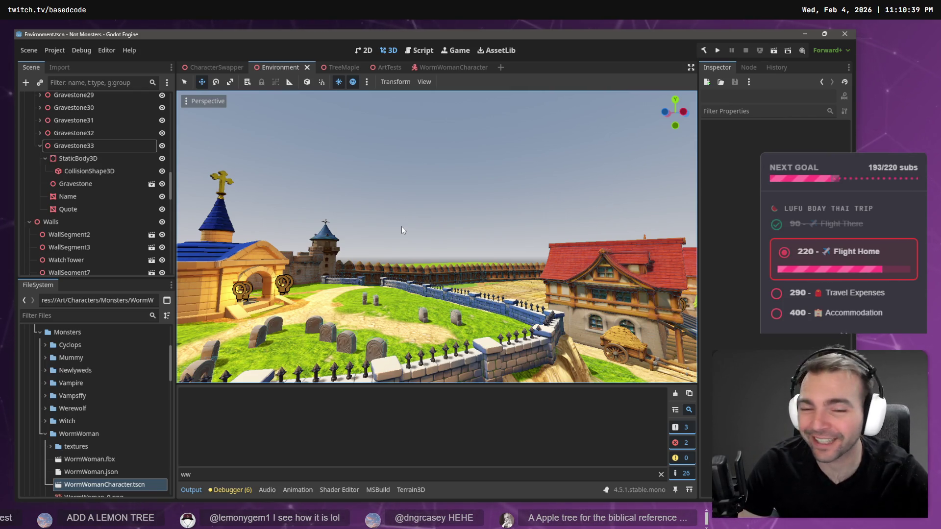
Fly the camera forward and sideways through the village, then return to YouTube
{"action": "key", "text": "w"}
{"action": "key", "text": "w"}
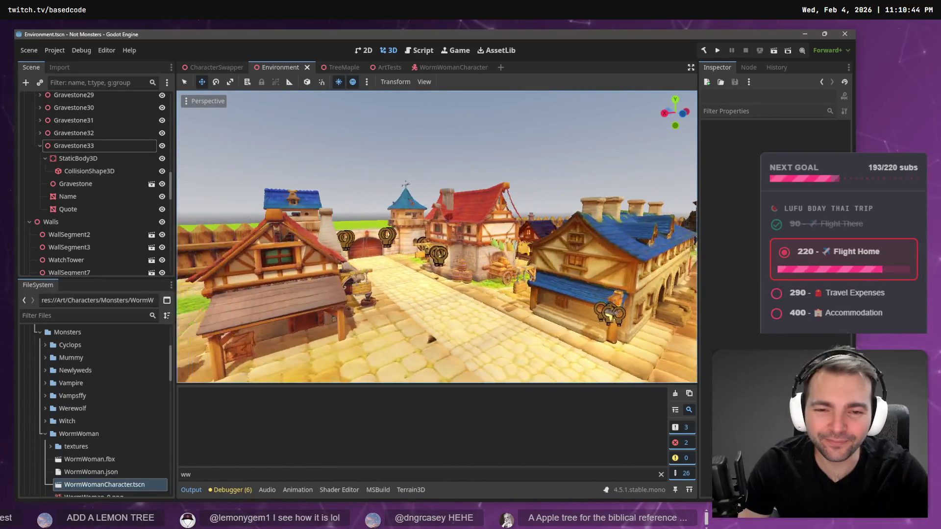
{"action": "key", "text": "d"}
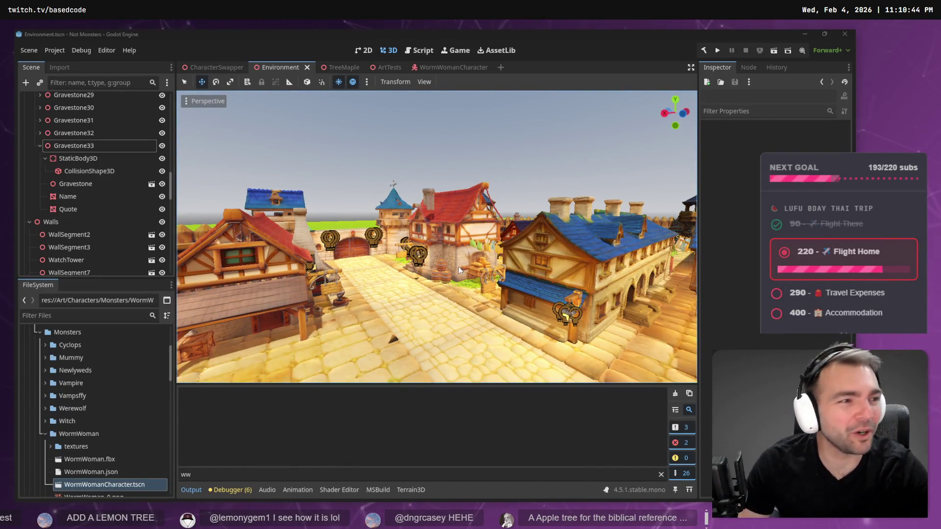
{"action": "key", "text": "alt+Tab"}
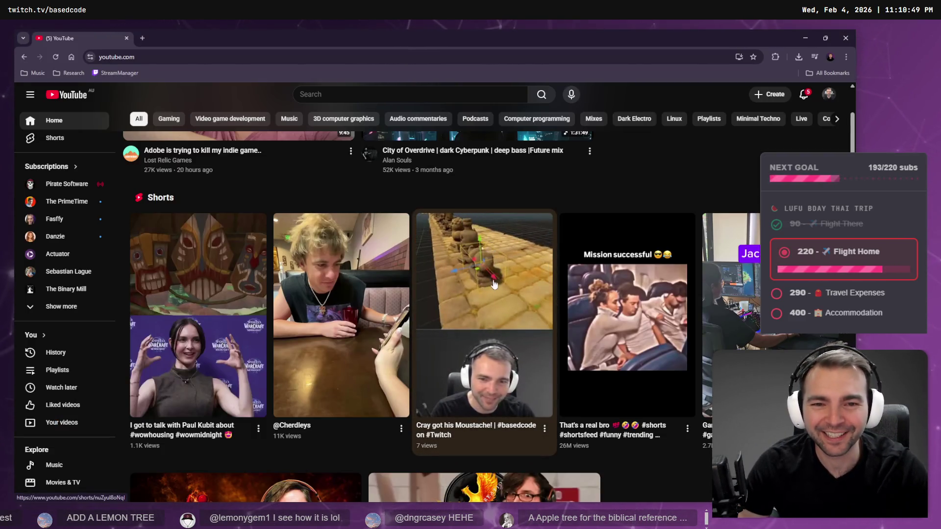
Search YouTube for 'Godot Trees'
{"action": "scroll", "coordinate": [493, 246], "scroll_direction": "down", "scroll_amount": 1}
{"action": "left_click", "coordinate": [338, 94]}
{"action": "type", "text": "Godot Trees"}
{"action": "key", "text": "Return"}
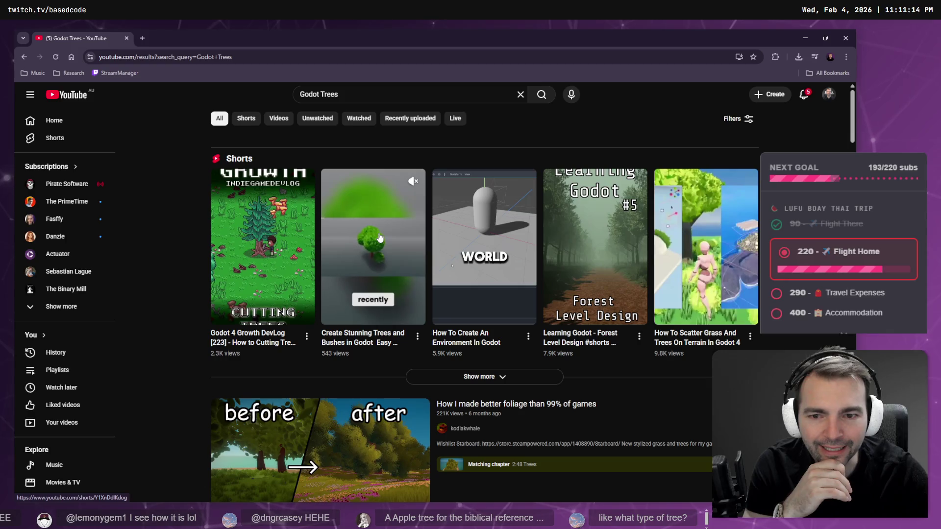
Open the trees-and-bushes Short in a background tab and check the Stylized Grass & Trees video tab
{"action": "middle_click", "coordinate": [380, 238]}
{"action": "scroll", "coordinate": [380, 238], "scroll_direction": "down", "scroll_amount": 3}
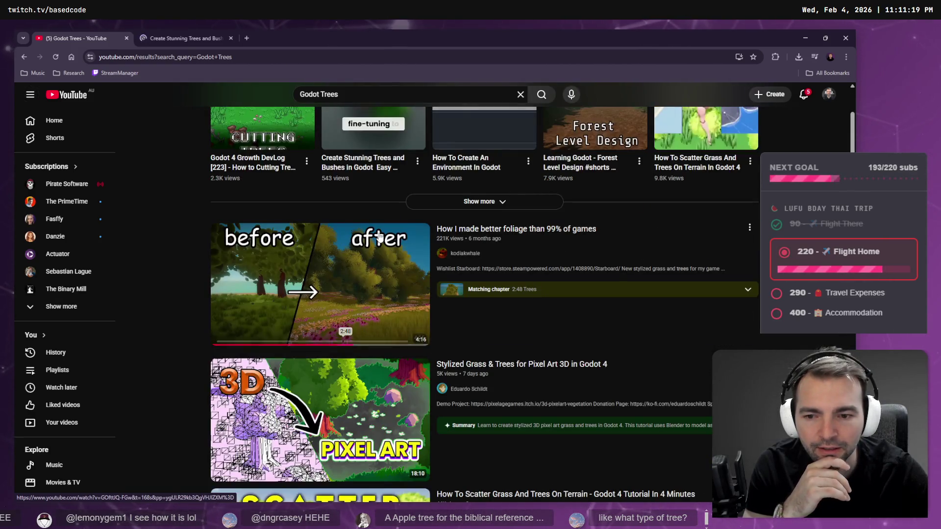
{"action": "scroll", "coordinate": [354, 273], "scroll_direction": "down", "scroll_amount": 3}
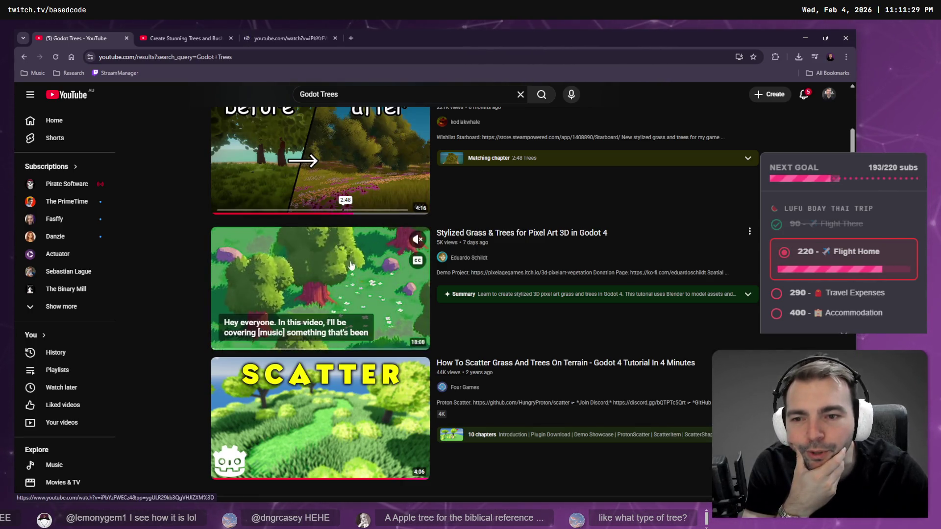
{"action": "left_click", "coordinate": [303, 38]}
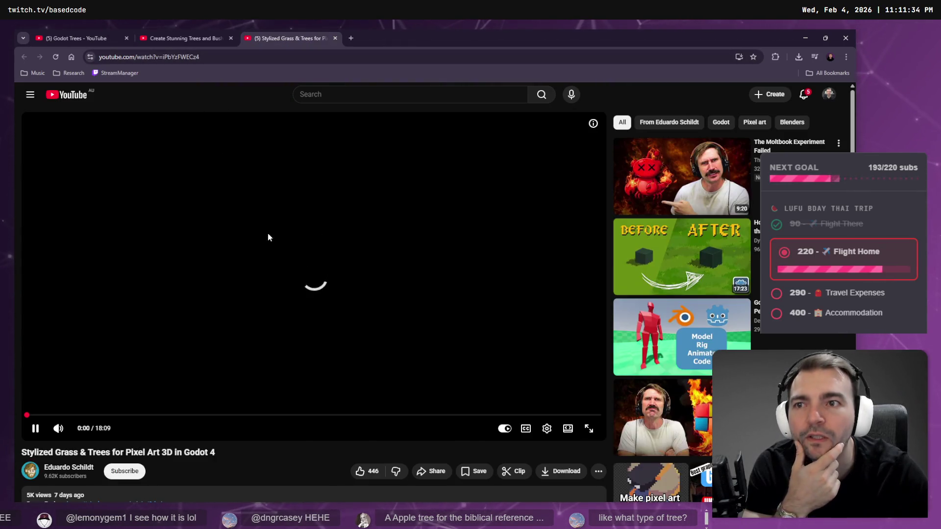
{"action": "left_click", "coordinate": [102, 33]}
{"action": "mouse_move", "coordinate": [329, 253]}
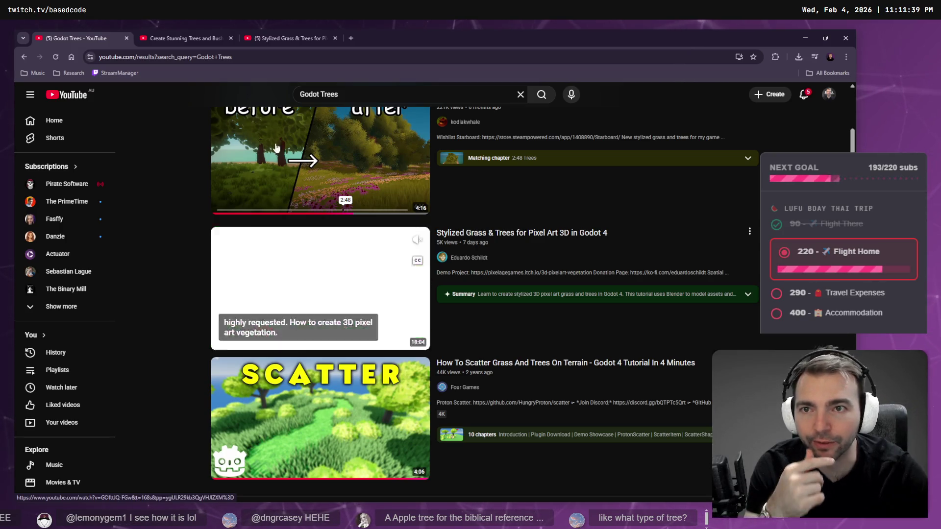
Check the Stylized Grass & Trees tab, then browse the Godot Trees results
{"action": "left_click", "coordinate": [294, 37]}
{"action": "left_click", "coordinate": [85, 36]}
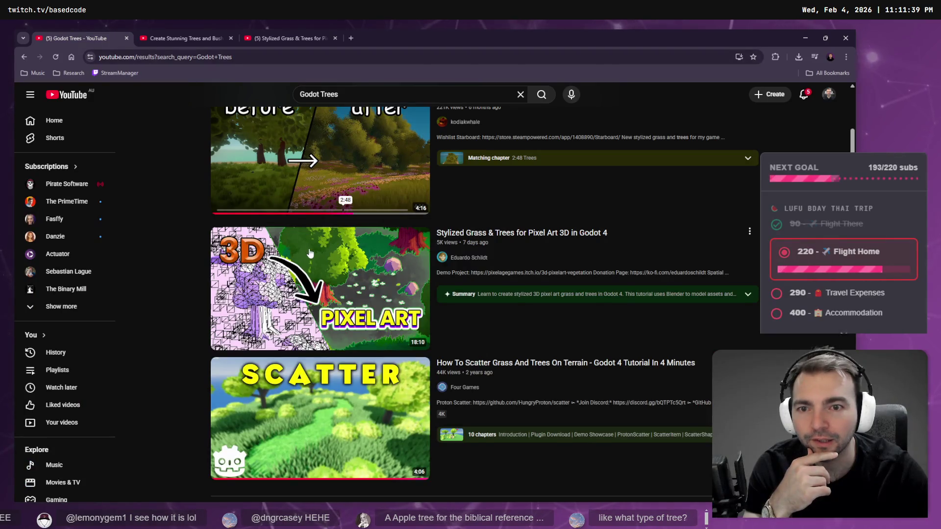
{"action": "mouse_move", "coordinate": [310, 253]}
{"action": "scroll", "coordinate": [364, 176], "scroll_direction": "down", "scroll_amount": 3}
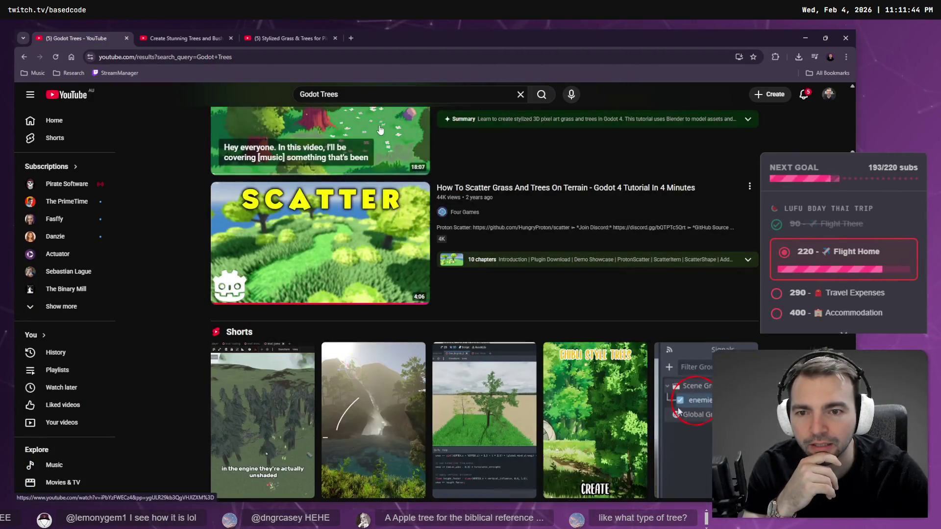
{"action": "scroll", "coordinate": [343, 181], "scroll_direction": "up", "scroll_amount": 3}
{"action": "scroll", "coordinate": [460, 253], "scroll_direction": "down", "scroll_amount": 3}
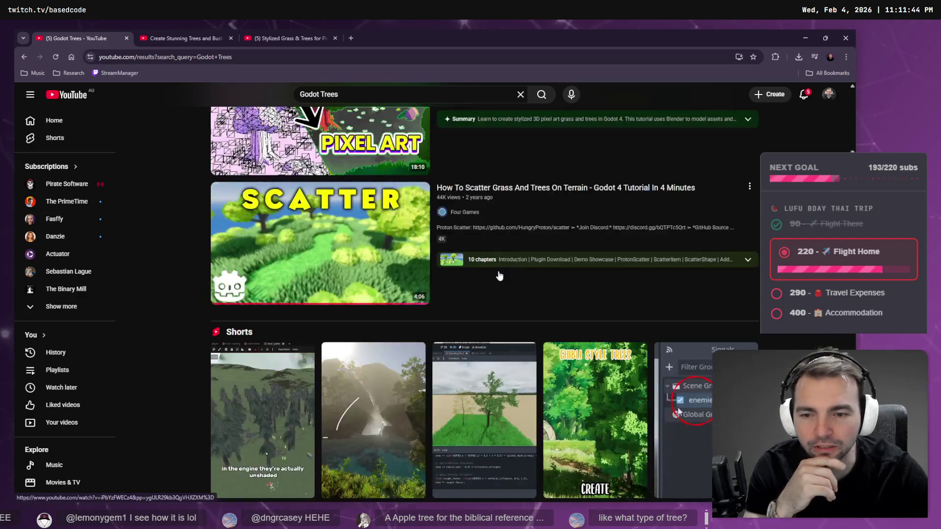
{"action": "scroll", "coordinate": [353, 196], "scroll_direction": "down", "scroll_amount": 3}
{"action": "scroll", "coordinate": [349, 174], "scroll_direction": "up", "scroll_amount": 2}
{"action": "mouse_move", "coordinate": [348, 174]}
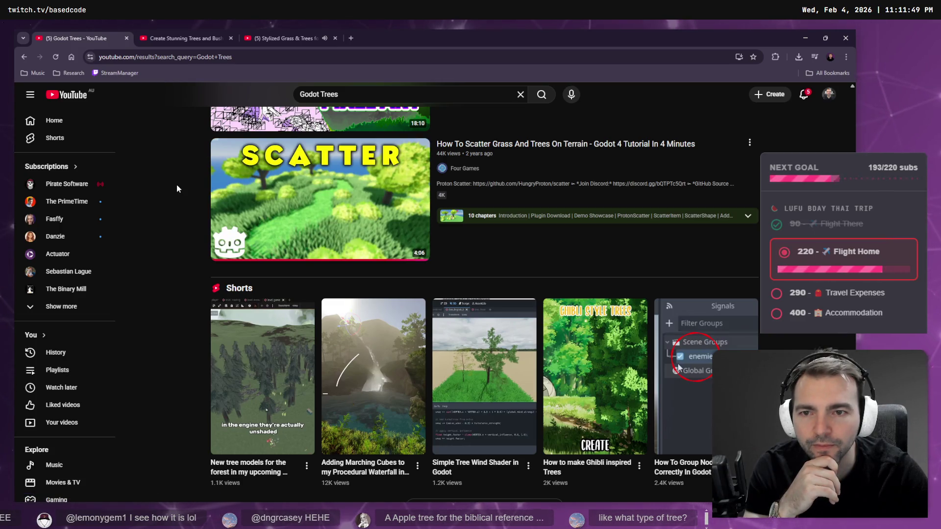
Revisit the video tab and scroll much further down the Godot Trees results
{"action": "left_click", "coordinate": [255, 39]}
{"action": "left_click", "coordinate": [106, 31]}
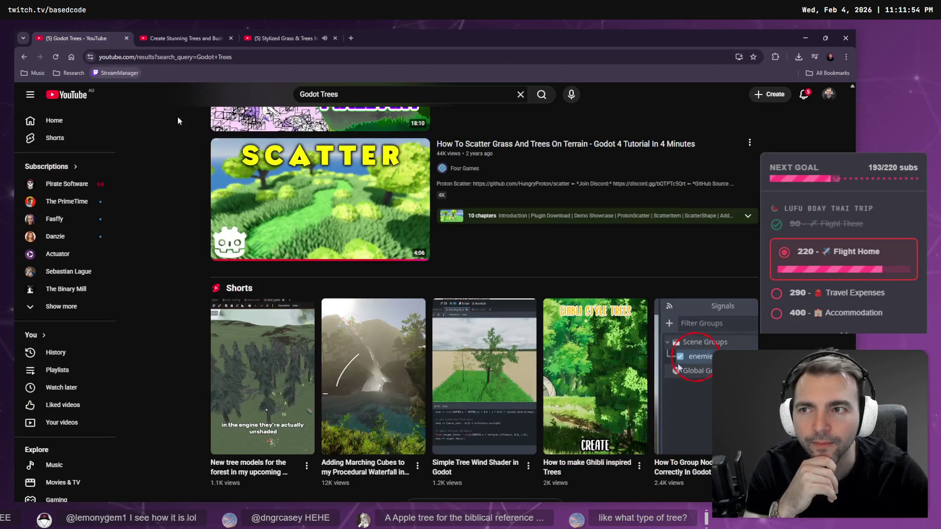
{"action": "scroll", "coordinate": [393, 237], "scroll_direction": "down", "scroll_amount": 4}
{"action": "scroll", "coordinate": [422, 220], "scroll_direction": "down", "scroll_amount": 7}
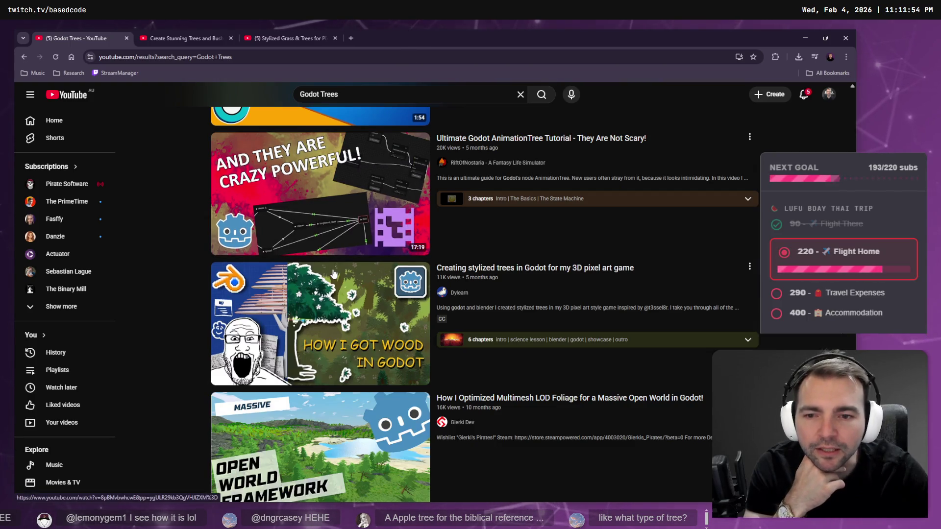
{"action": "scroll", "coordinate": [321, 245], "scroll_direction": "down", "scroll_amount": 1}
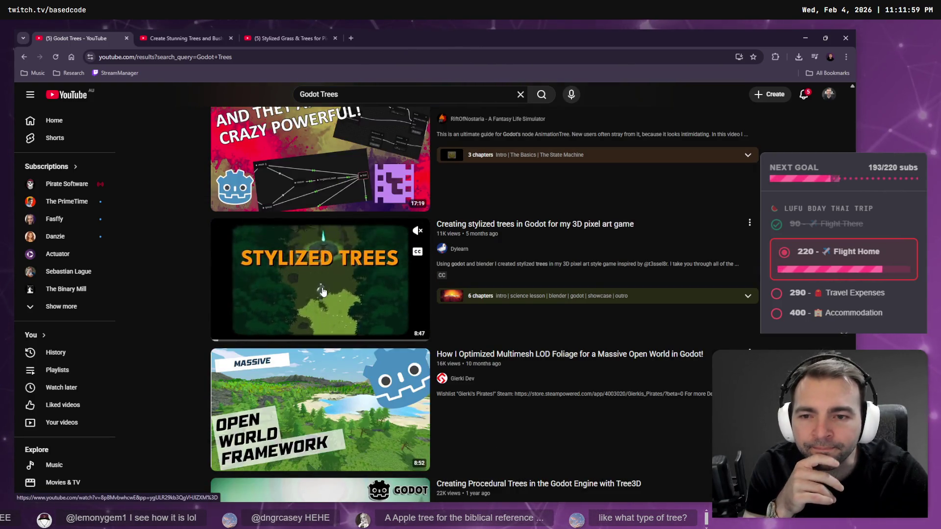
{"action": "scroll", "coordinate": [336, 258], "scroll_direction": "down", "scroll_amount": 5}
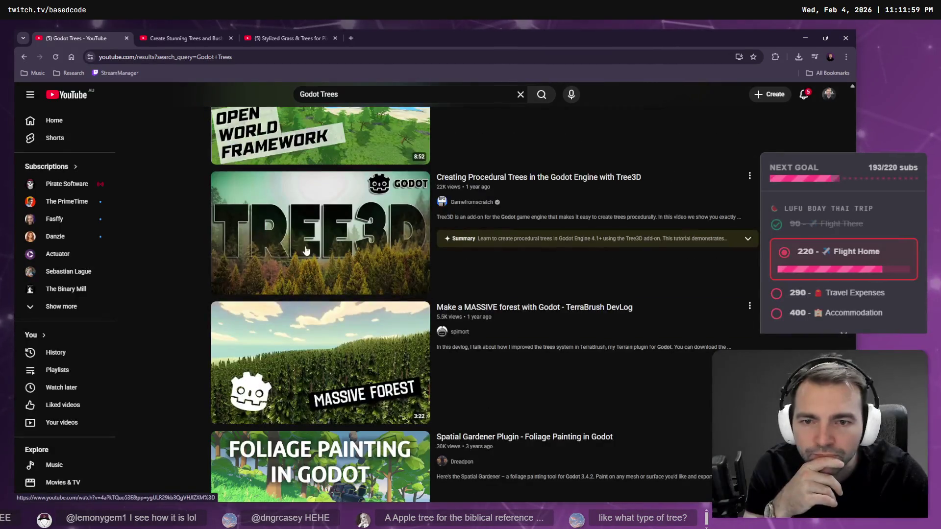
{"action": "scroll", "coordinate": [332, 265], "scroll_direction": "down", "scroll_amount": 4}
{"action": "scroll", "coordinate": [337, 251], "scroll_direction": "down", "scroll_amount": 2}
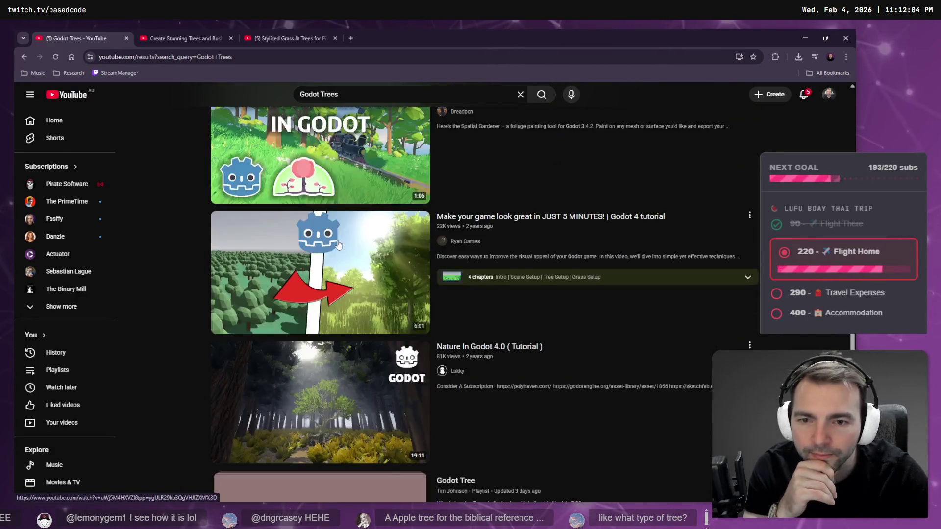
{"action": "scroll", "coordinate": [338, 270], "scroll_direction": "down", "scroll_amount": 7}
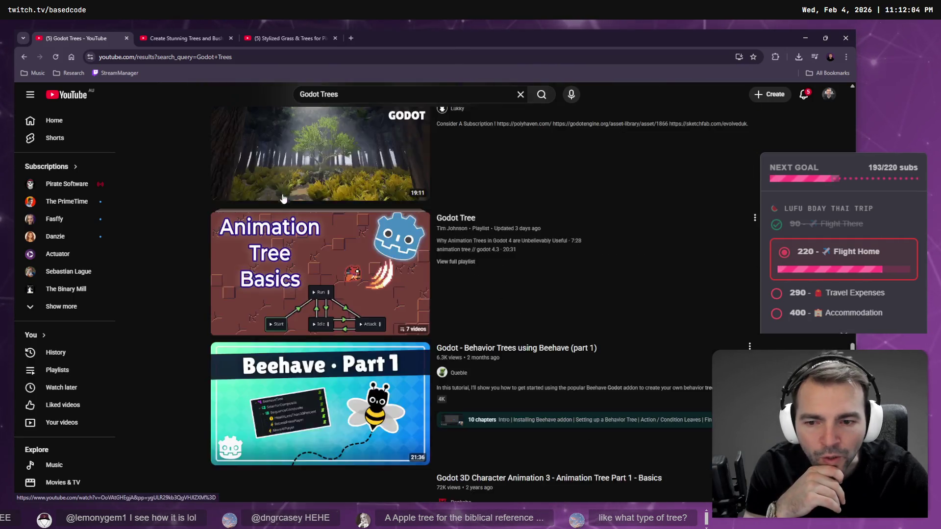
{"action": "scroll", "coordinate": [290, 208], "scroll_direction": "down", "scroll_amount": 9}
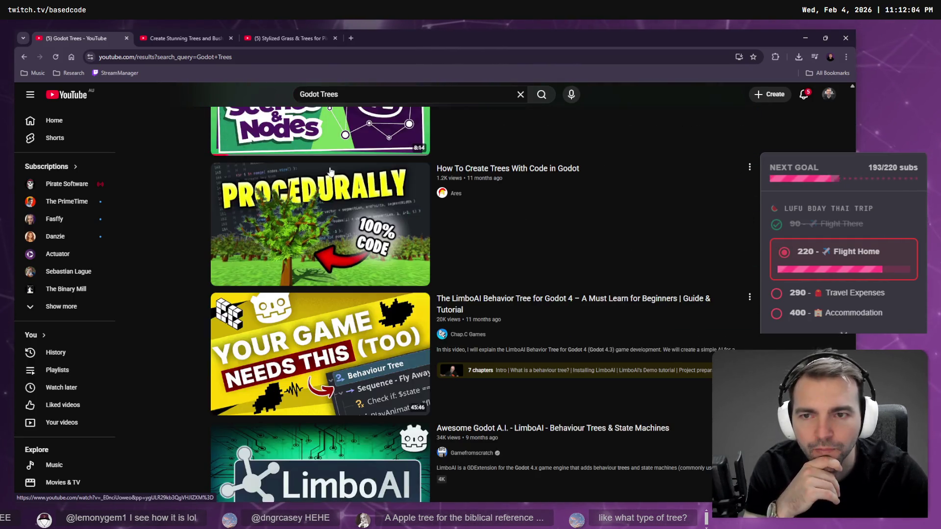
{"action": "scroll", "coordinate": [310, 211], "scroll_direction": "down", "scroll_amount": 4}
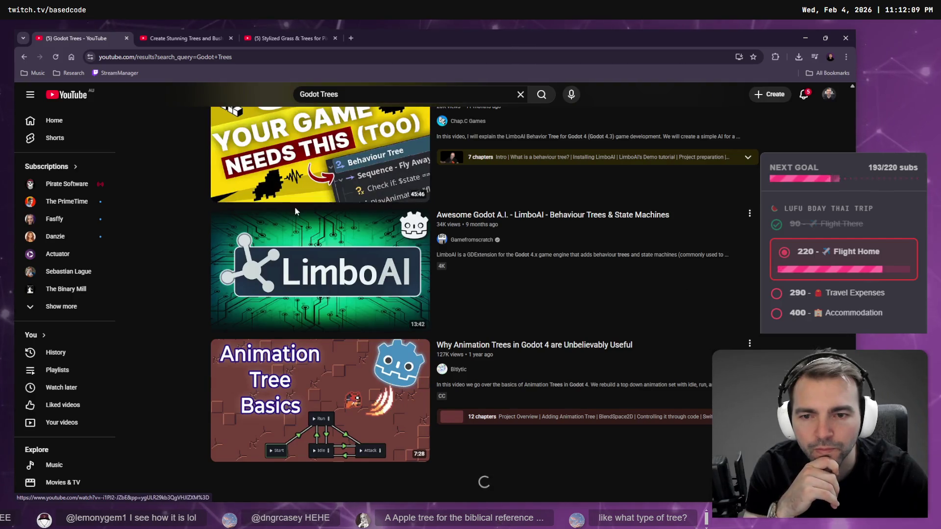
{"action": "mouse_move", "coordinate": [283, 256]}
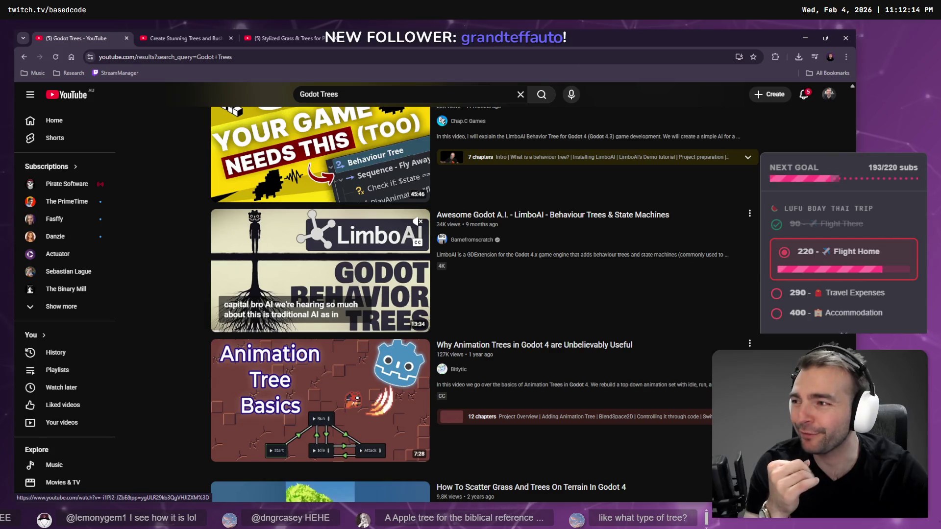
Open 'How To Scatter Grass And Trees On Terrain In Godot 4' in a background tab
{"action": "scroll", "coordinate": [336, 244], "scroll_direction": "down", "scroll_amount": 2}
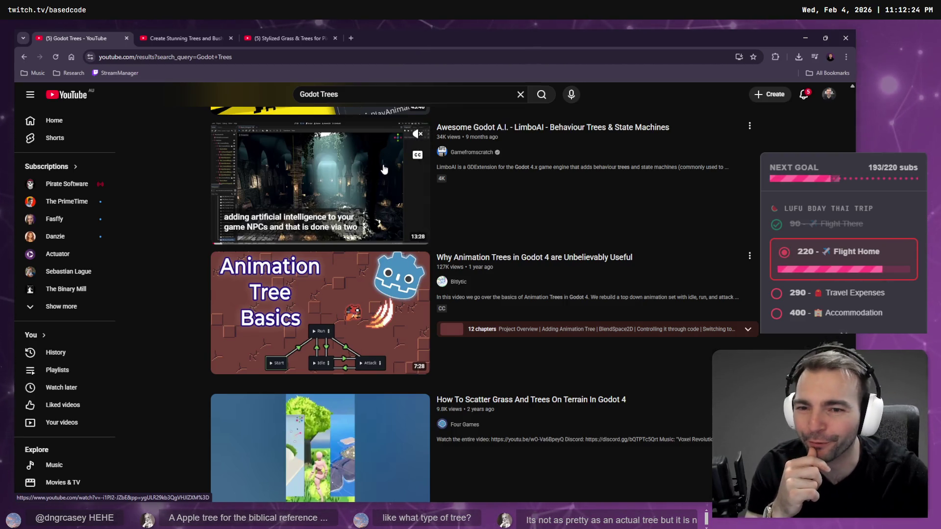
{"action": "scroll", "coordinate": [367, 196], "scroll_direction": "down", "scroll_amount": 5}
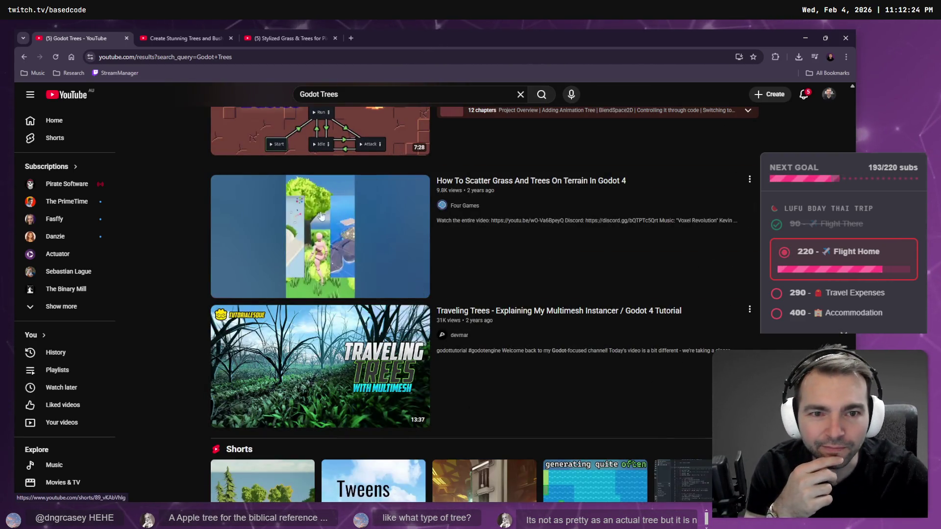
{"action": "mouse_move", "coordinate": [349, 227]}
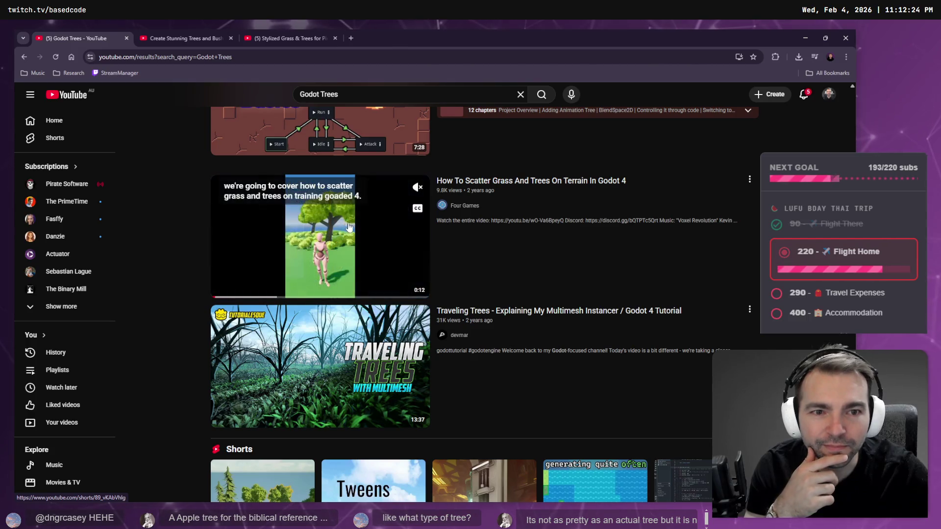
{"action": "middle_click", "coordinate": [322, 245]}
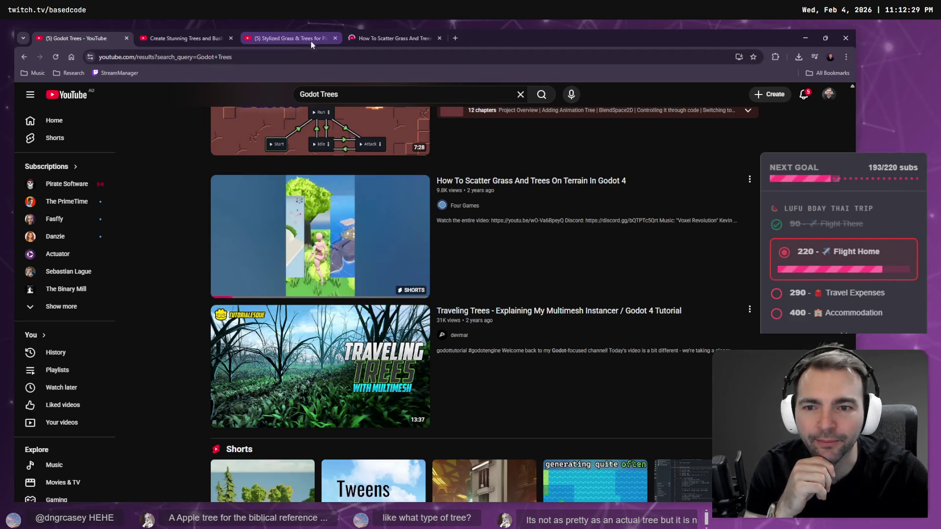
{"action": "left_click", "coordinate": [309, 39]}
Play the Stylized Grass & Trees video fullscreen at 1.5x speed, then pause it
{"action": "left_click", "coordinate": [365, 220]}
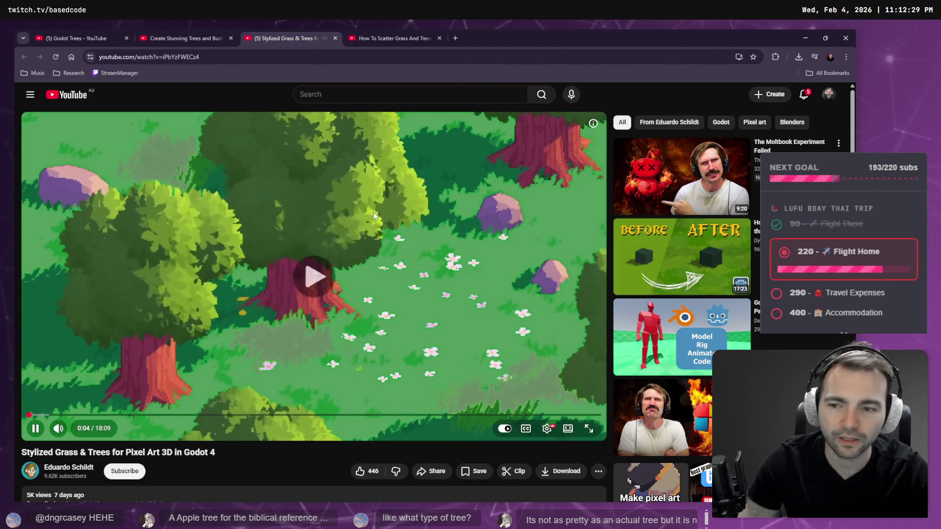
{"action": "key", "text": "f"}
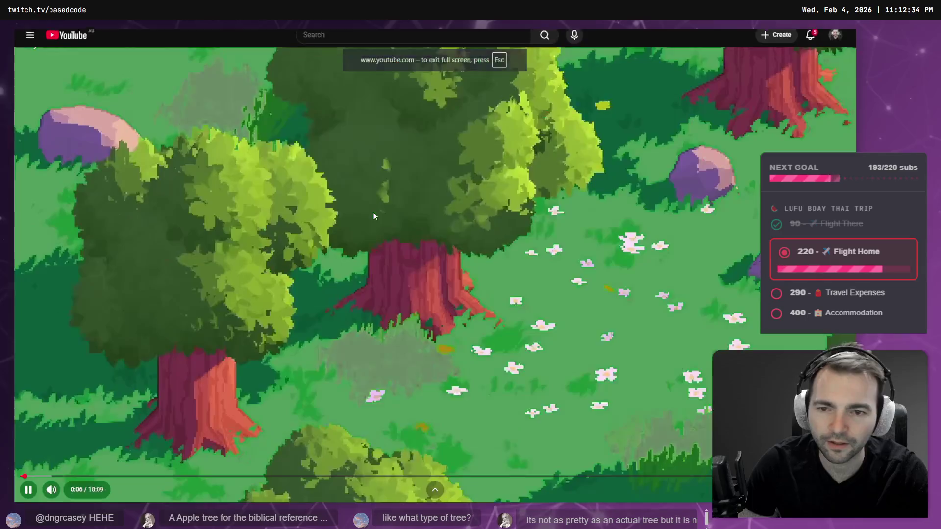
{"action": "key", "text": "shift+period"}
{"action": "key", "text": "shift+period"}
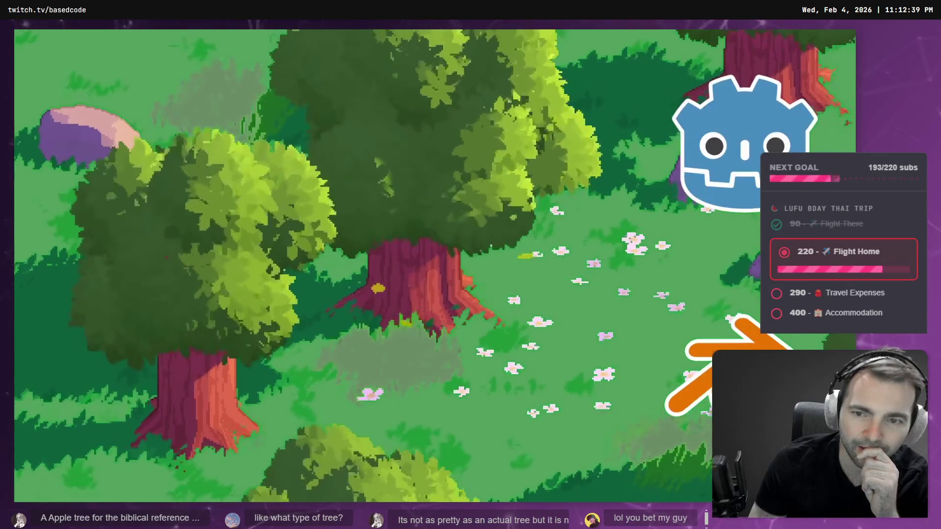
{"action": "left_click", "coordinate": [375, 220]}
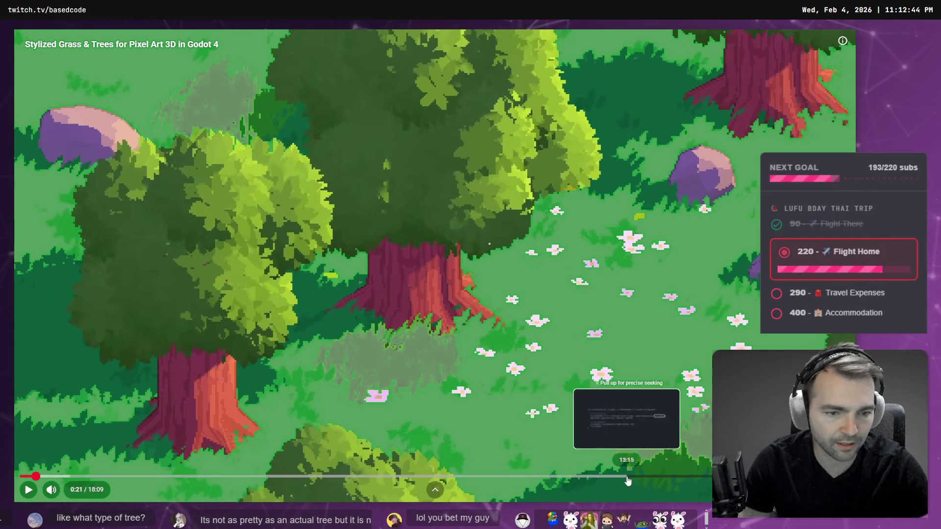
Jump to 14:21, mute, skim past the shader code to the editor walkthrough, and pause
{"action": "left_click", "coordinate": [679, 480]}
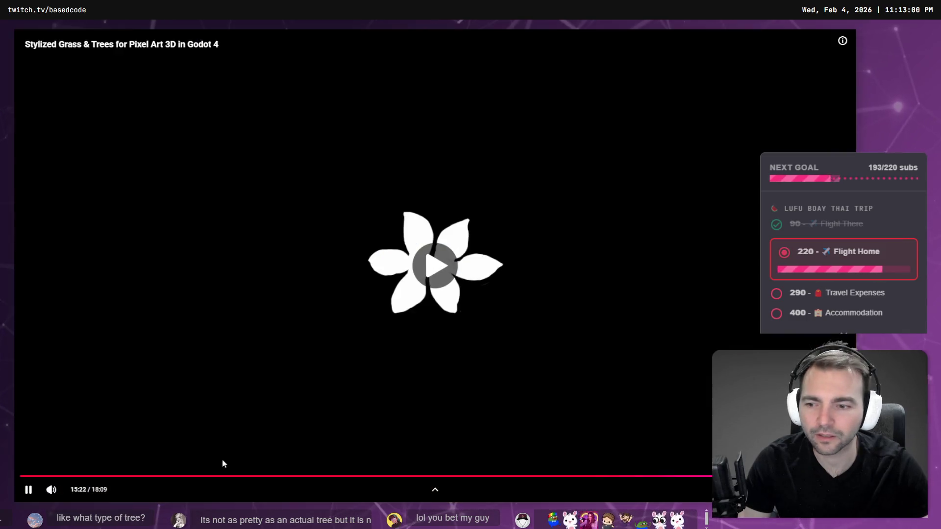
{"action": "left_click", "coordinate": [58, 490]}
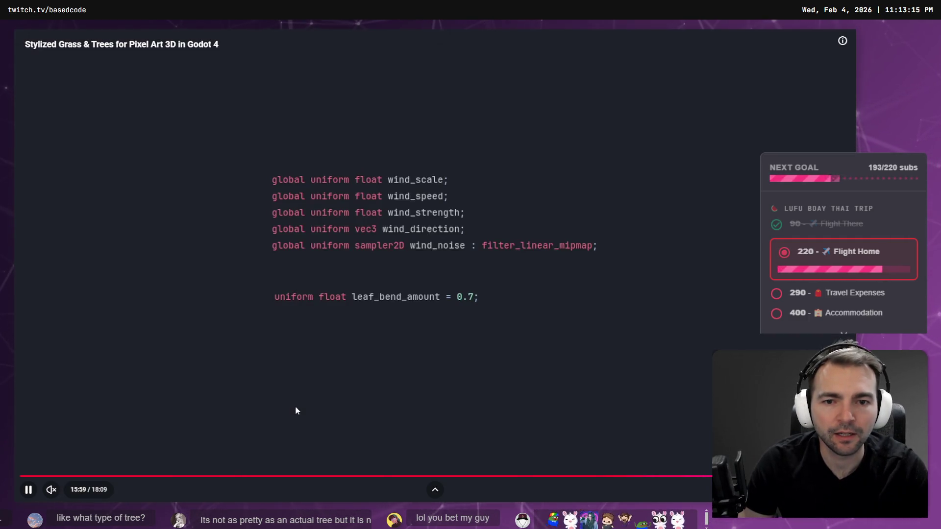
{"action": "key", "text": "Right"}
{"action": "key", "text": "Right"}
{"action": "key", "text": "Right"}
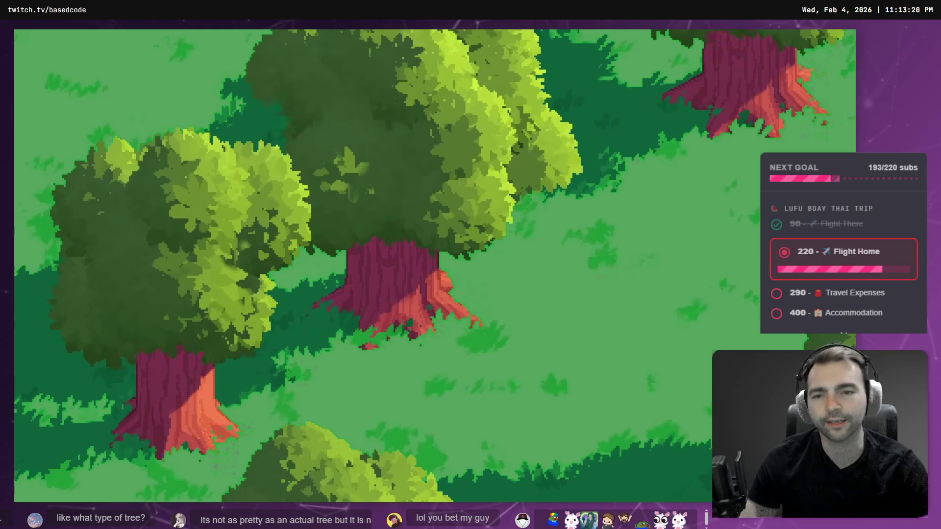
{"action": "key", "text": "Left"}
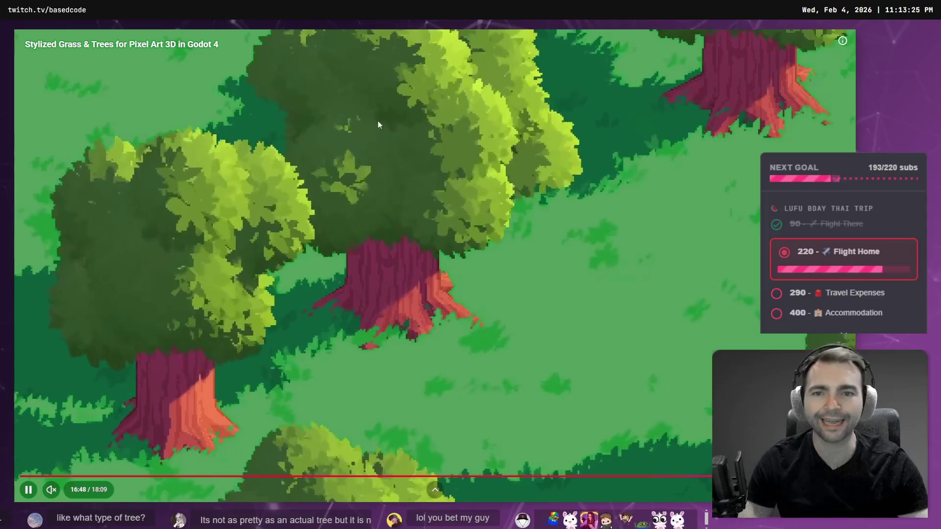
{"action": "key", "text": "Left"}
{"action": "key", "text": "Left"}
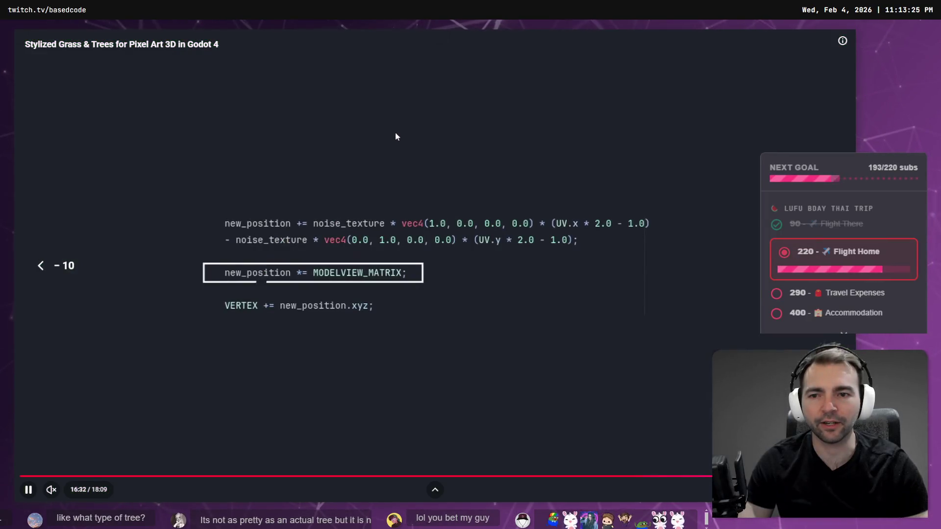
{"action": "key", "text": "Right"}
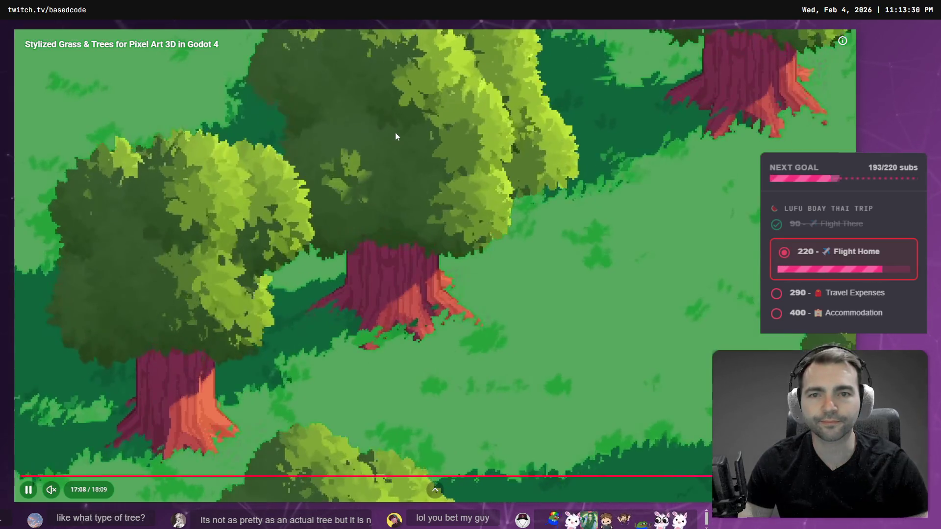
{"action": "key", "text": "Right"}
{"action": "key", "text": "Right"}
{"action": "key", "text": "Right"}
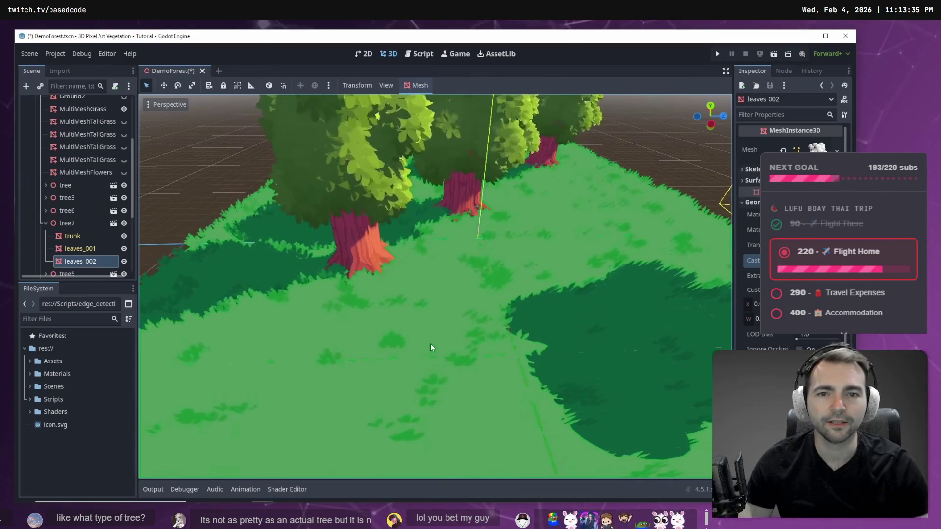
{"action": "left_click", "coordinate": [431, 346]}
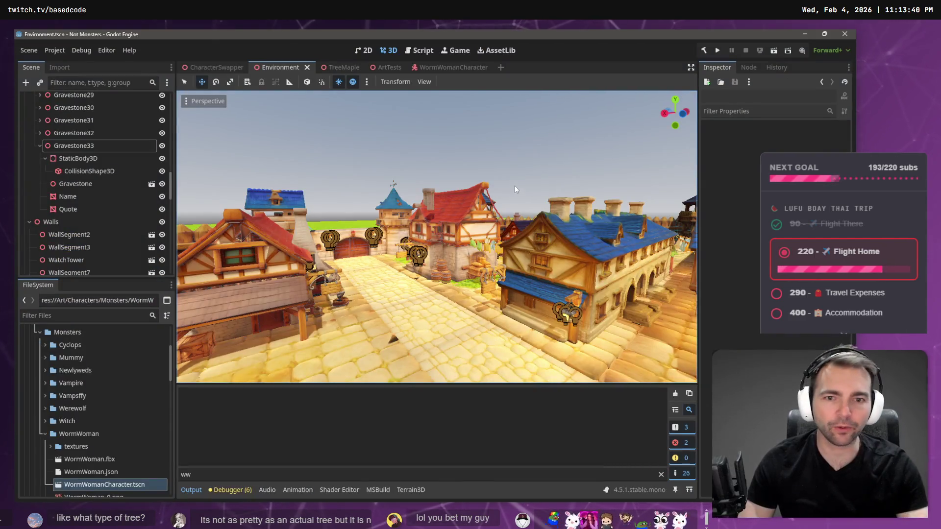
{"action": "key", "text": "w"}
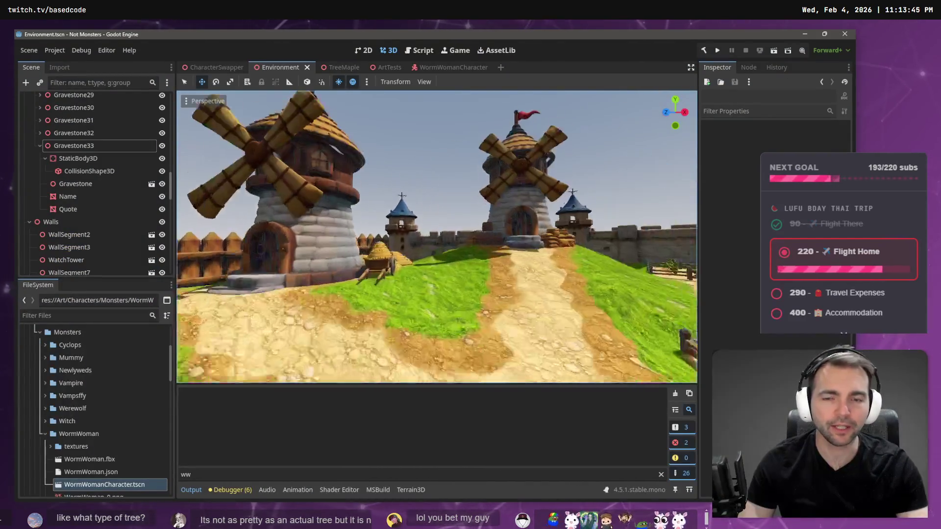
{"action": "key", "text": "s"}
{"action": "key", "text": "w"}
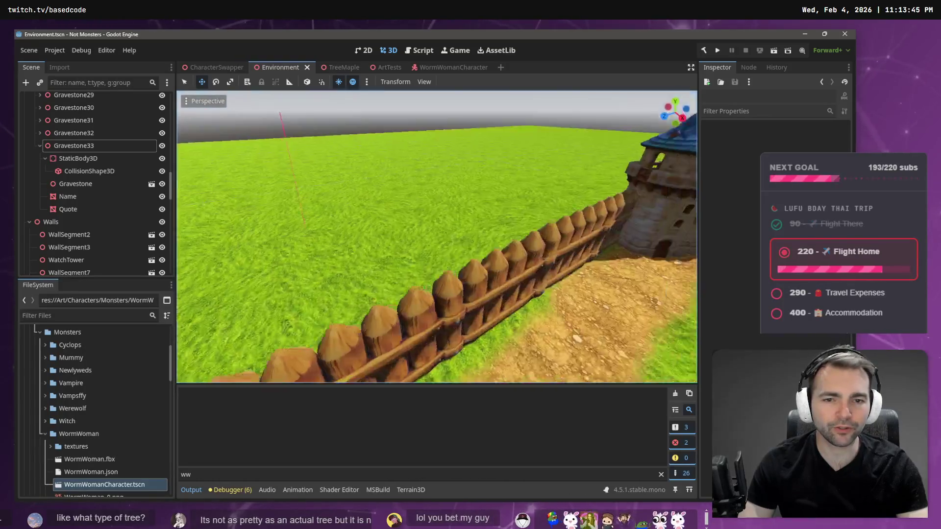
{"action": "key", "text": "s"}
{"action": "key", "text": "w"}
{"action": "key", "text": "w"}
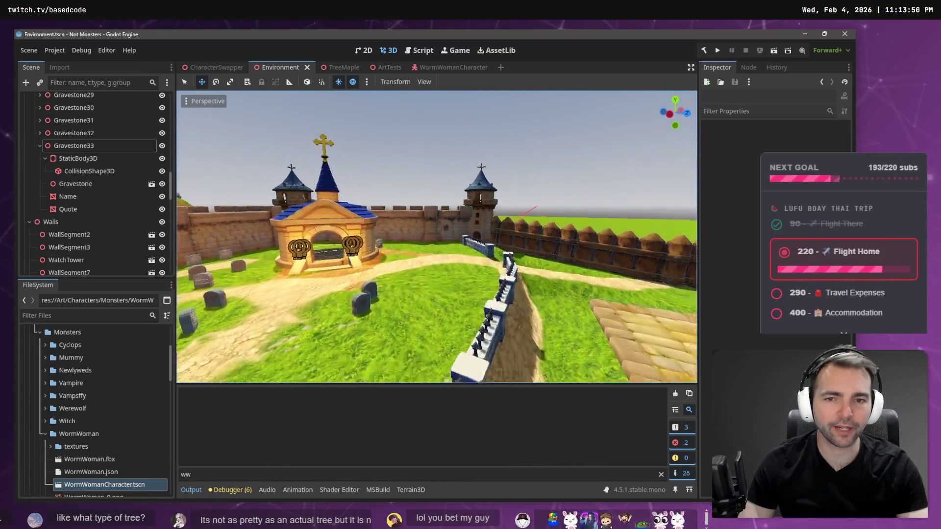
{"action": "key", "text": "s"}
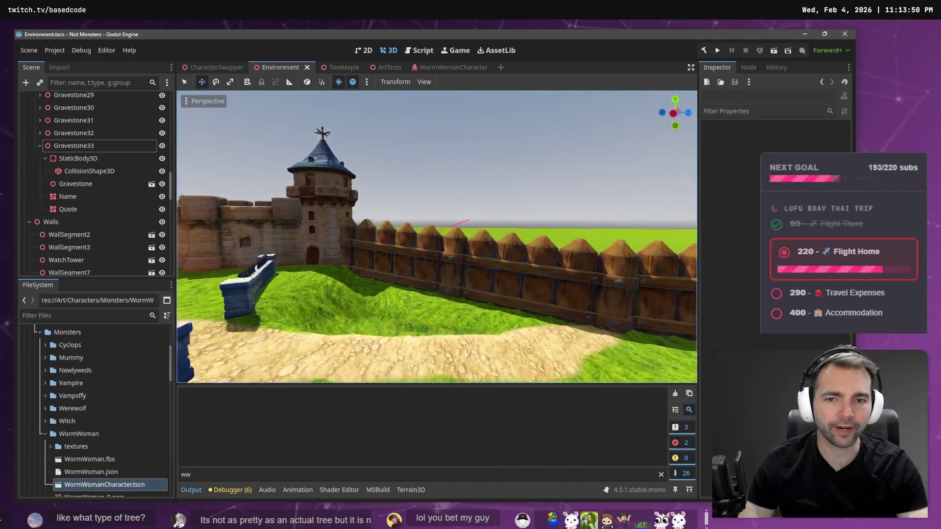
{"action": "key", "text": "w"}
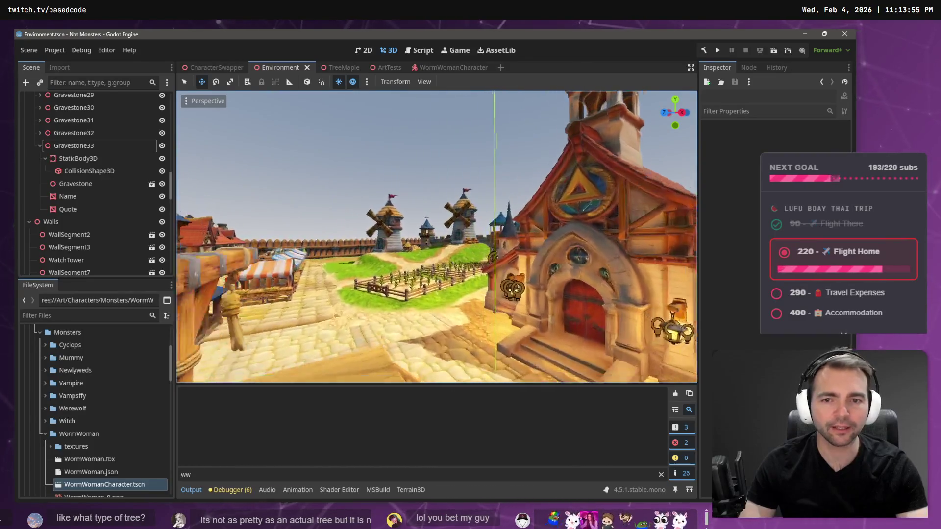
{"action": "key", "text": "w"}
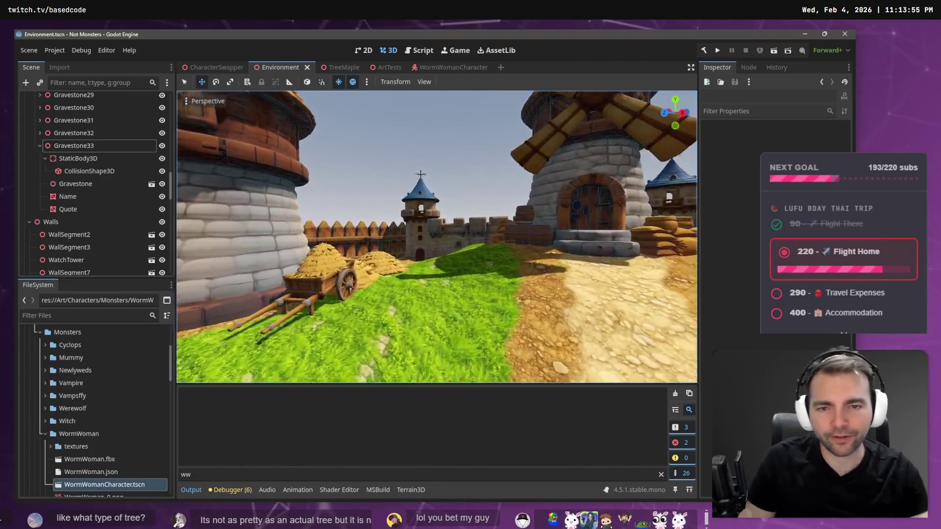
{"action": "key", "text": "w"}
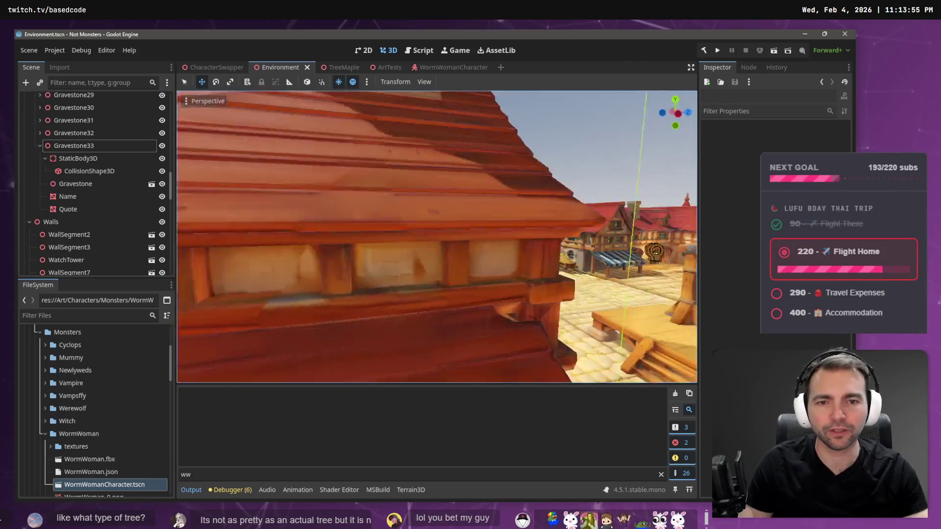
{"action": "key", "text": "w"}
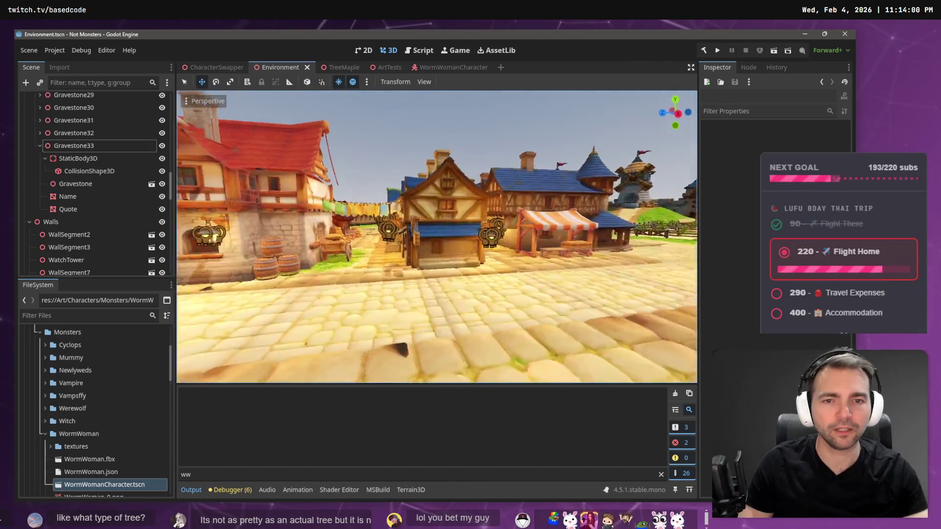
{"action": "key", "text": "w"}
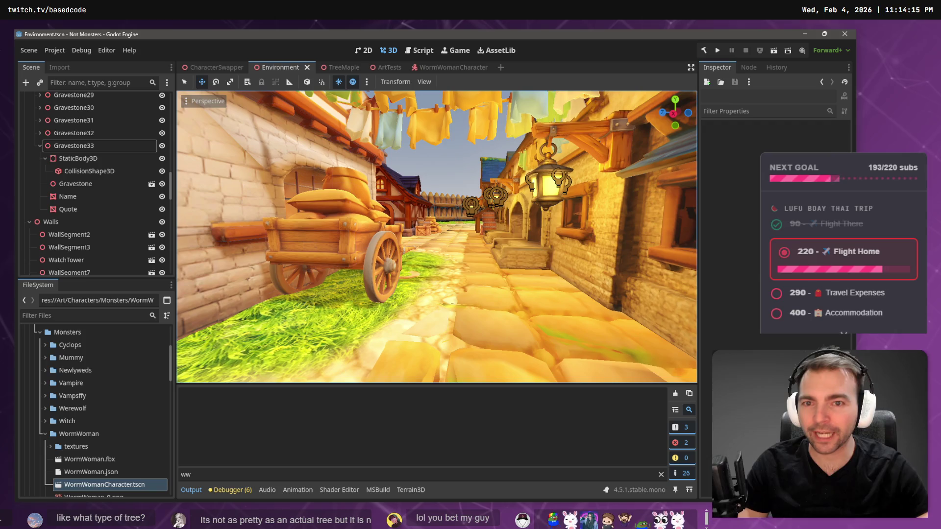
{"action": "left_click_drag", "start_coordinate": [428, 143], "coordinate": [378, 147]}
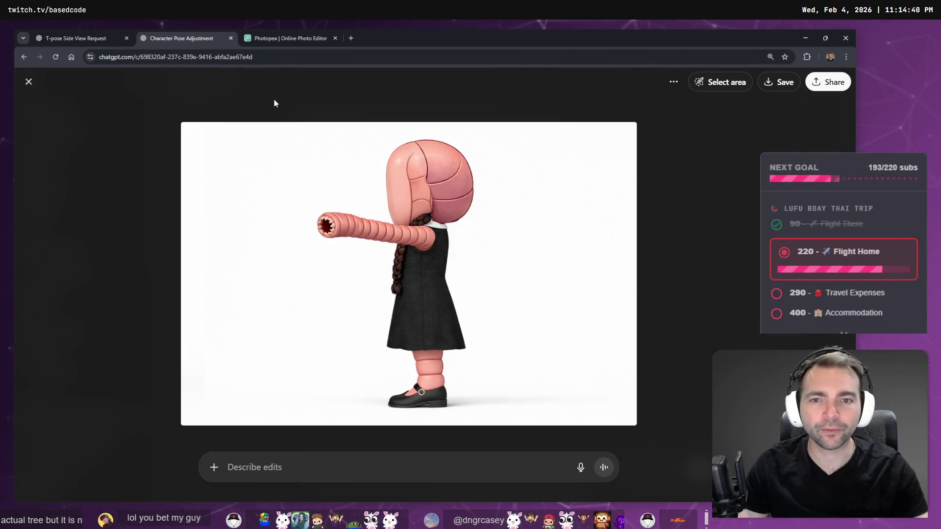
{"action": "key", "text": "Escape"}
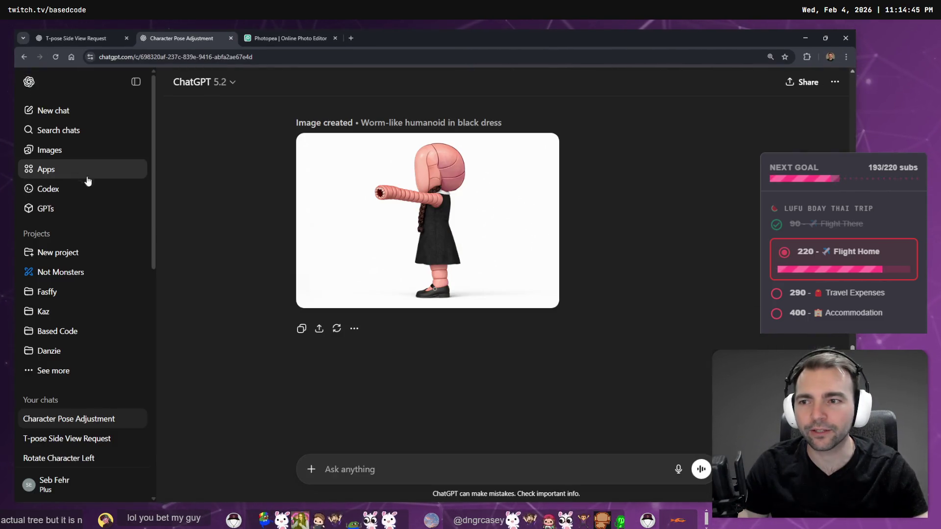
{"action": "left_click", "coordinate": [83, 150]}
{"action": "scroll", "coordinate": [528, 271], "scroll_direction": "down", "scroll_amount": 15}
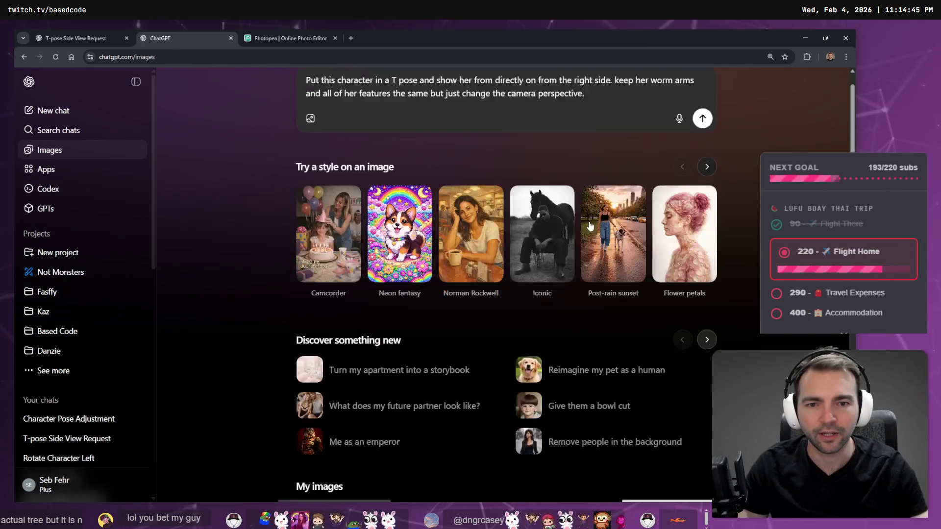
{"action": "scroll", "coordinate": [528, 271], "scroll_direction": "down", "scroll_amount": 20}
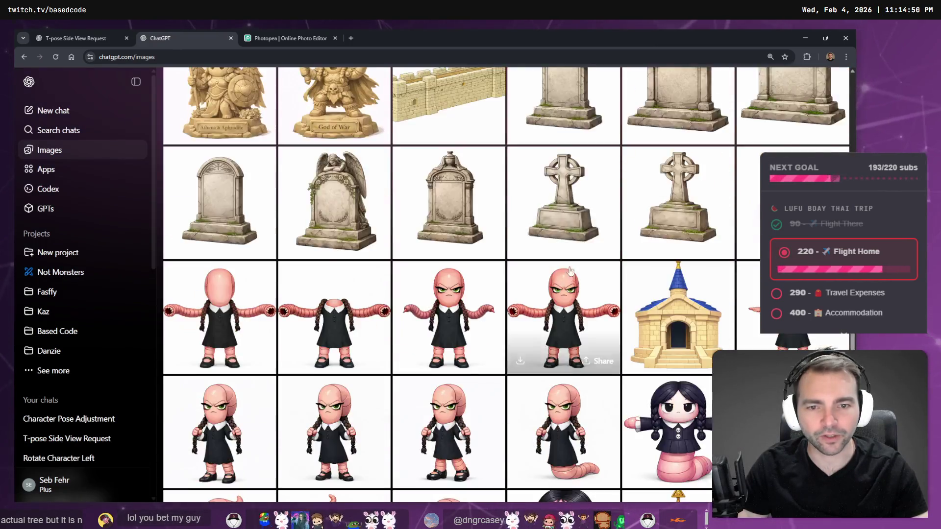
{"action": "scroll", "coordinate": [510, 290], "scroll_direction": "up", "scroll_amount": 5}
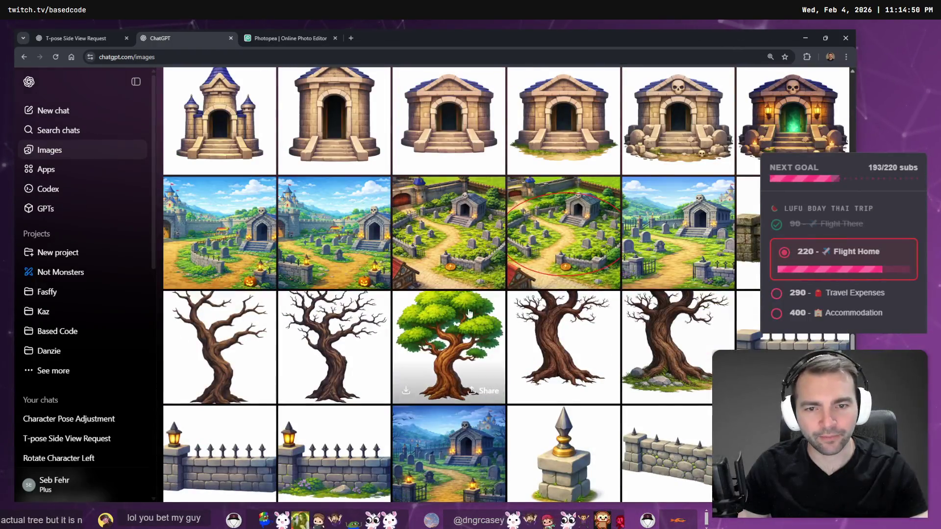
{"action": "scroll", "coordinate": [467, 323], "scroll_direction": "down", "scroll_amount": 20}
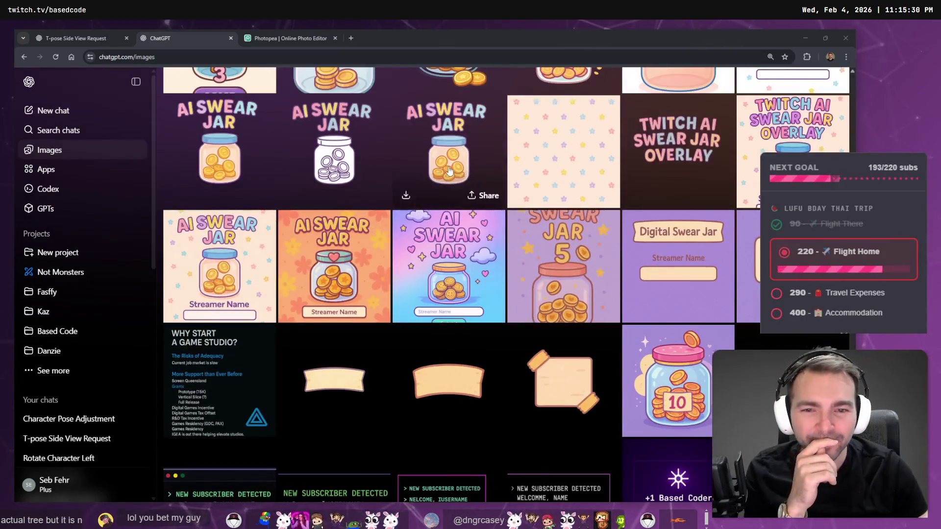
{"action": "scroll", "coordinate": [449, 171], "scroll_direction": "up", "scroll_amount": 15}
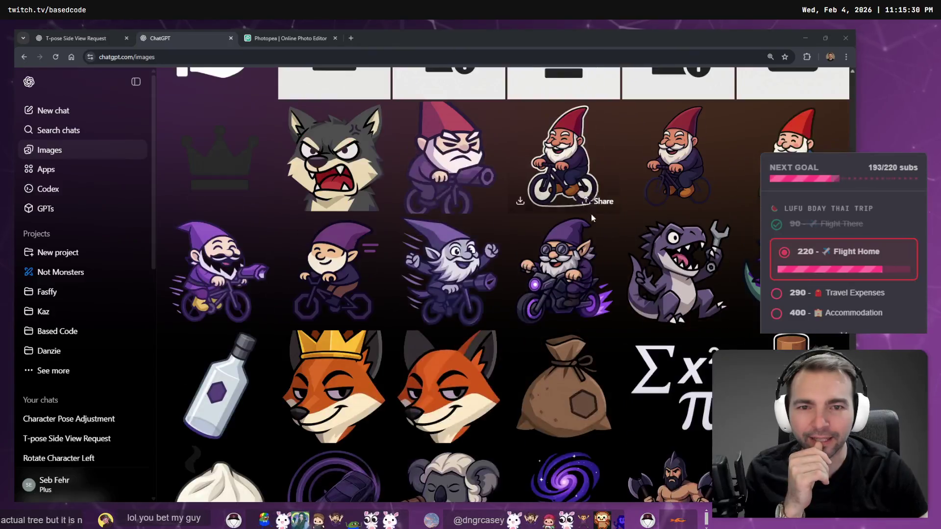
{"action": "scroll", "coordinate": [592, 216], "scroll_direction": "up", "scroll_amount": 20}
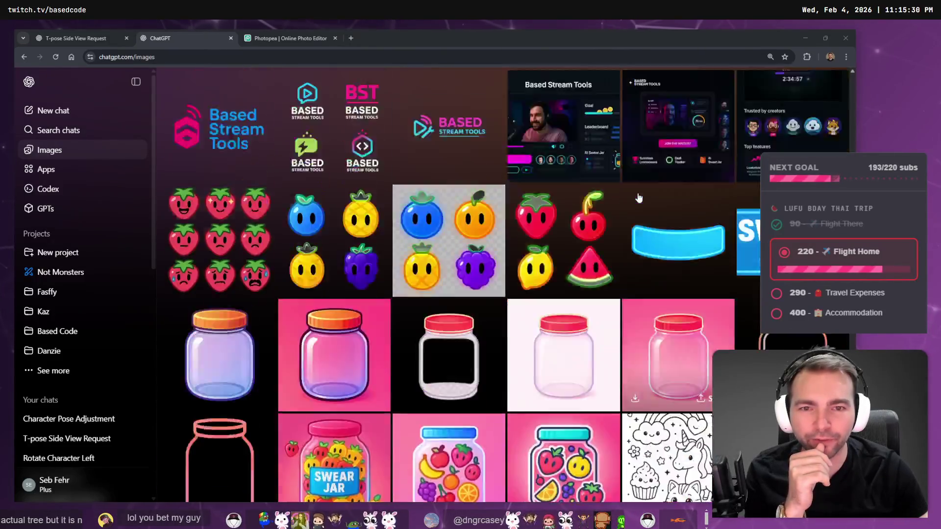
{"action": "scroll", "coordinate": [638, 198], "scroll_direction": "up", "scroll_amount": 20}
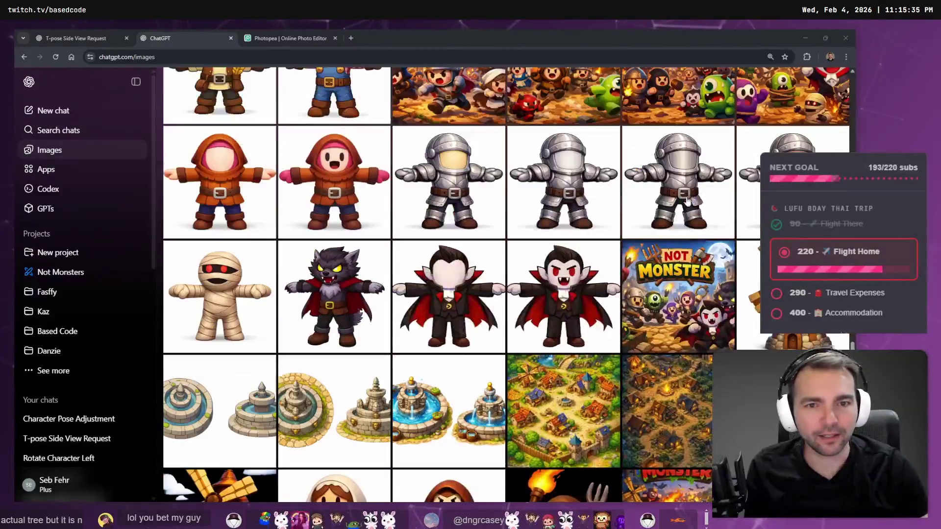
{"action": "scroll", "coordinate": [688, 201], "scroll_direction": "up", "scroll_amount": 20}
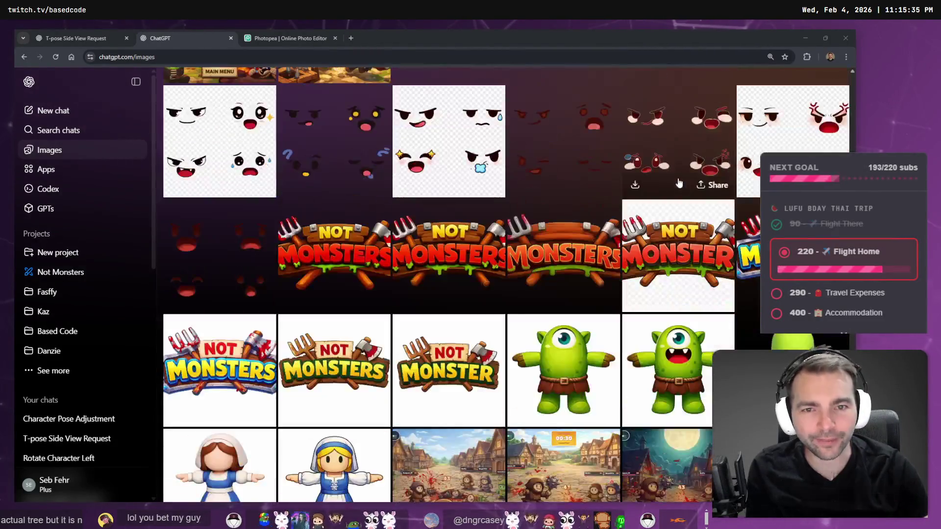
{"action": "scroll", "coordinate": [678, 184], "scroll_direction": "down", "scroll_amount": 5}
{"action": "scroll", "coordinate": [673, 193], "scroll_direction": "up", "scroll_amount": 15}
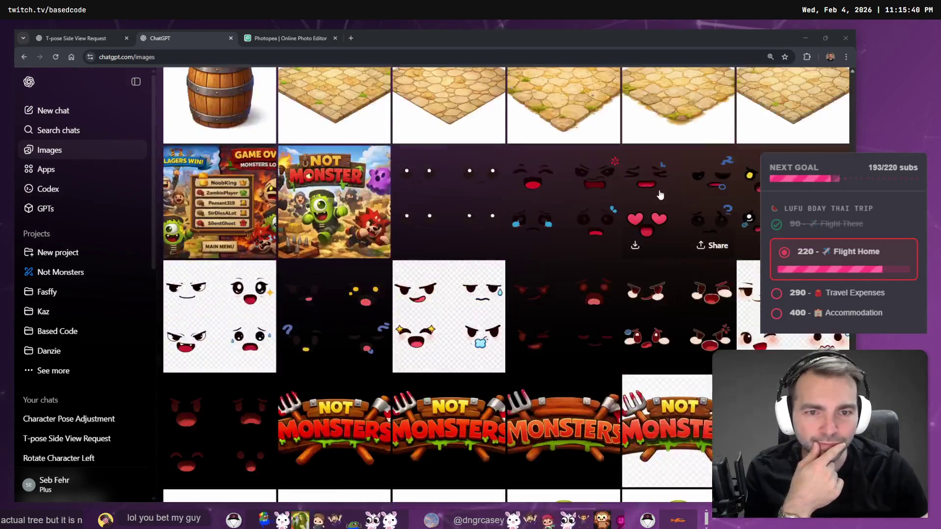
{"action": "scroll", "coordinate": [604, 211], "scroll_direction": "down", "scroll_amount": 3}
{"action": "scroll", "coordinate": [604, 211], "scroll_direction": "up", "scroll_amount": 20}
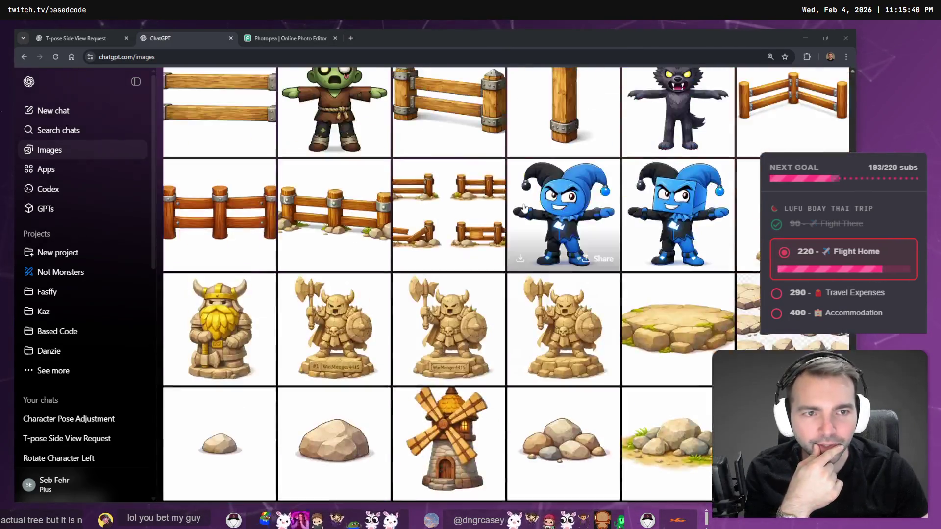
{"action": "scroll", "coordinate": [539, 212], "scroll_direction": "up", "scroll_amount": 3}
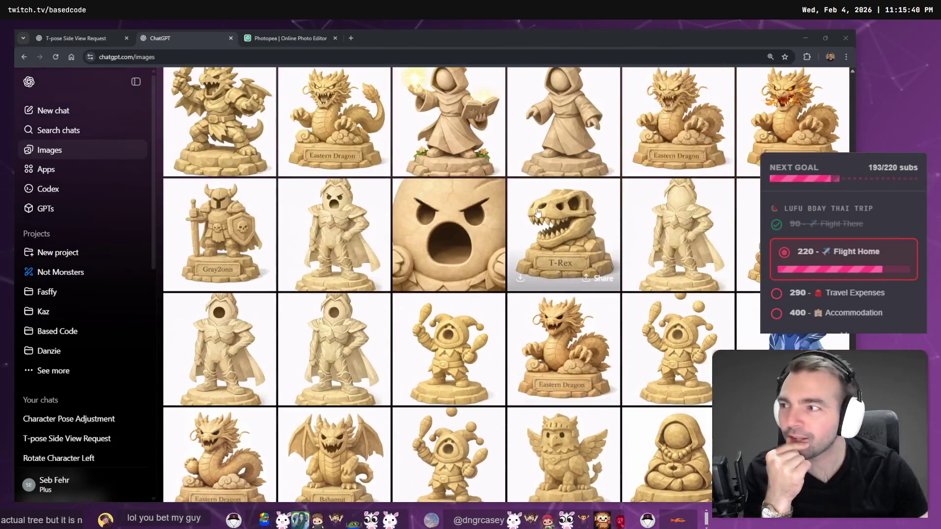
{"action": "scroll", "coordinate": [538, 212], "scroll_direction": "up", "scroll_amount": 1}
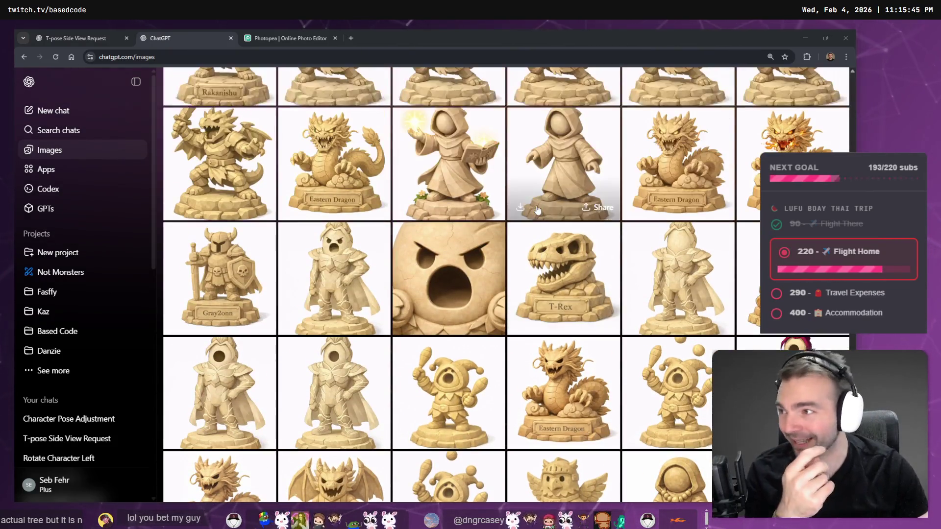
{"action": "scroll", "coordinate": [535, 216], "scroll_direction": "up", "scroll_amount": 15}
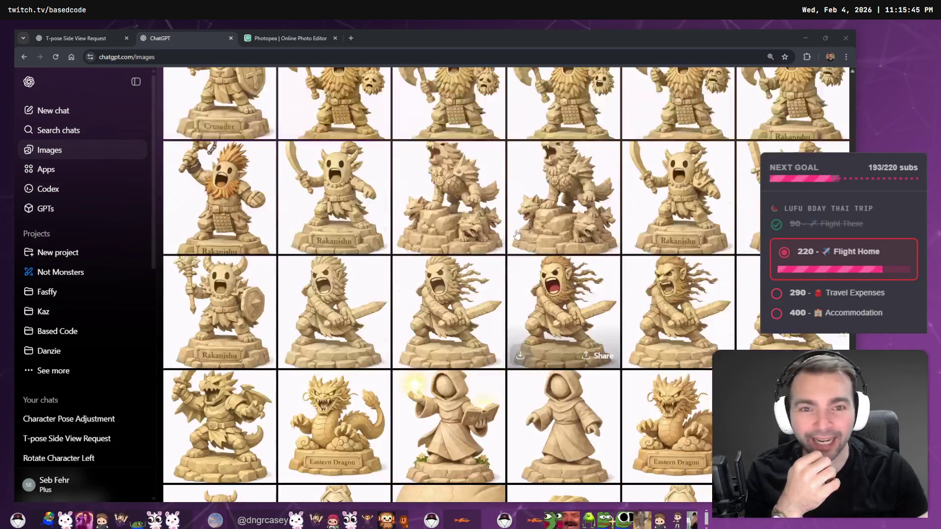
{"action": "scroll", "coordinate": [558, 207], "scroll_direction": "up", "scroll_amount": 15}
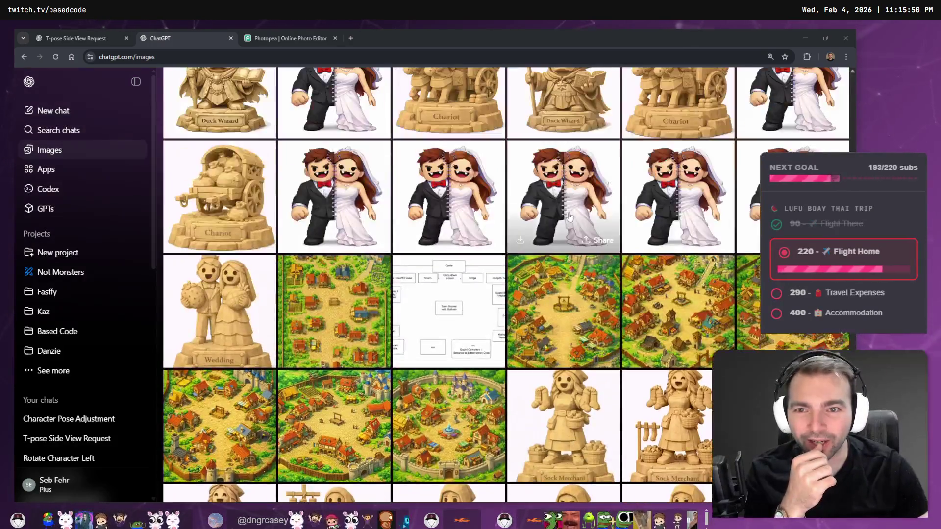
{"action": "scroll", "coordinate": [593, 211], "scroll_direction": "up", "scroll_amount": 10}
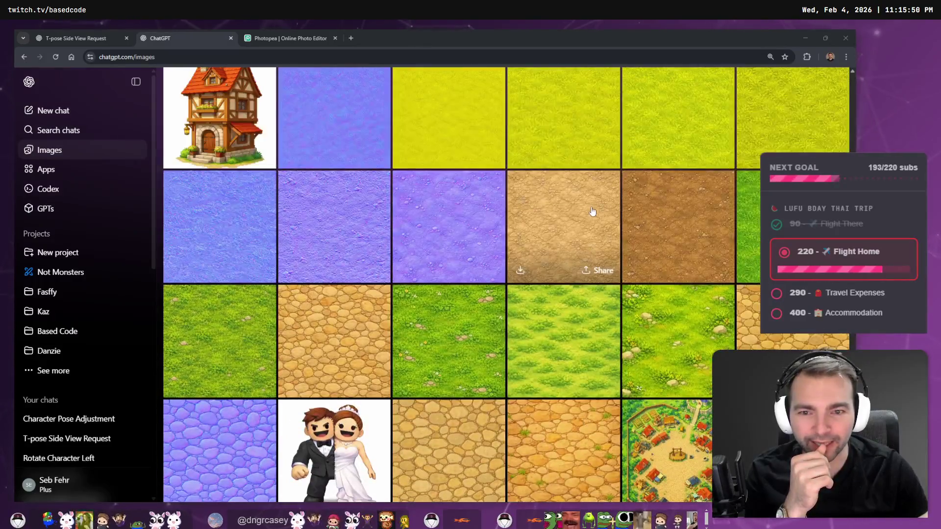
{"action": "scroll", "coordinate": [594, 212], "scroll_direction": "down", "scroll_amount": 7}
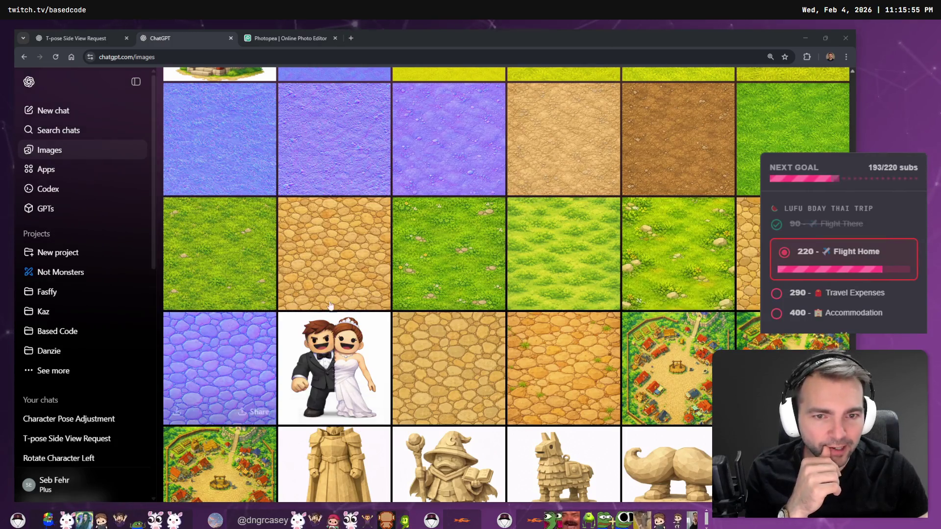
{"action": "scroll", "coordinate": [613, 245], "scroll_direction": "up", "scroll_amount": 4}
{"action": "scroll", "coordinate": [588, 250], "scroll_direction": "up", "scroll_amount": 3}
{"action": "scroll", "coordinate": [588, 250], "scroll_direction": "down", "scroll_amount": 5}
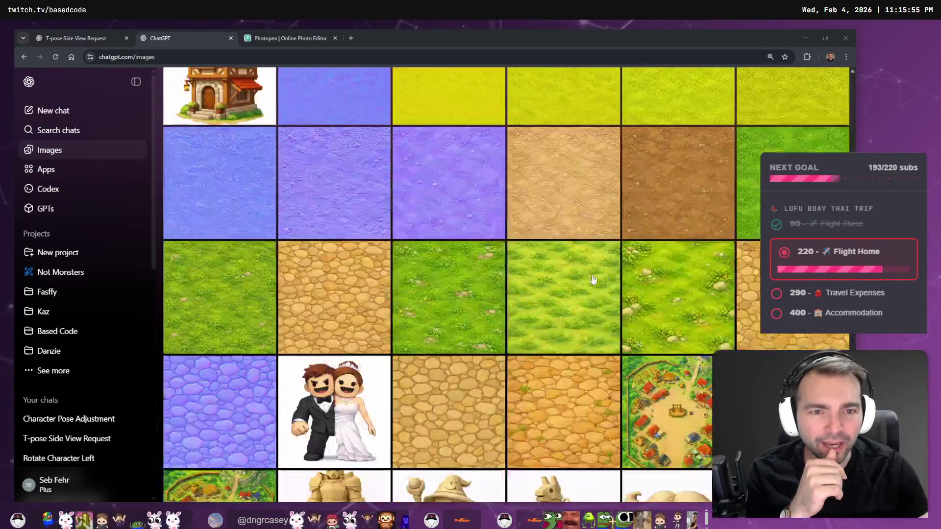
{"action": "scroll", "coordinate": [601, 270], "scroll_direction": "up", "scroll_amount": 1}
{"action": "scroll", "coordinate": [601, 271], "scroll_direction": "up", "scroll_amount": 2}
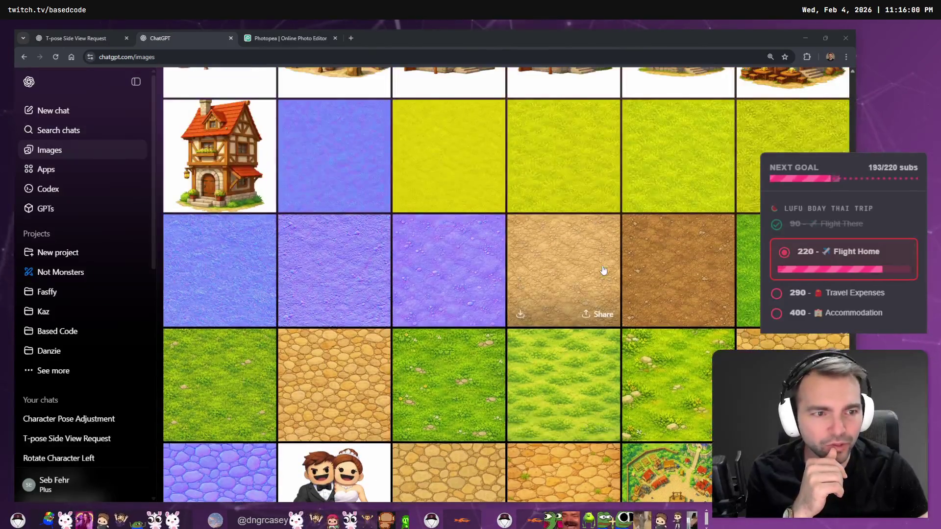
{"action": "scroll", "coordinate": [617, 280], "scroll_direction": "up", "scroll_amount": 8}
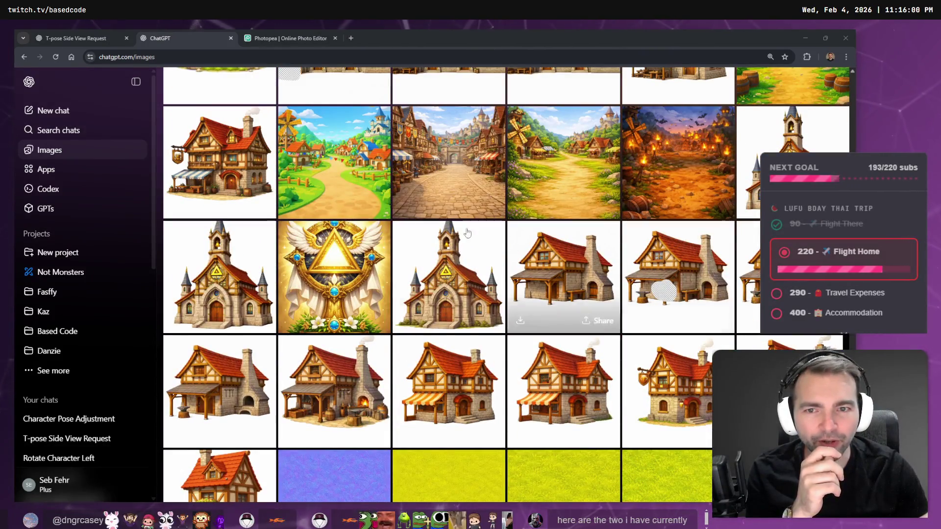
Preview the medieval village image, then scroll through the ChatGPT Images gallery
{"action": "left_click", "coordinate": [411, 186]}
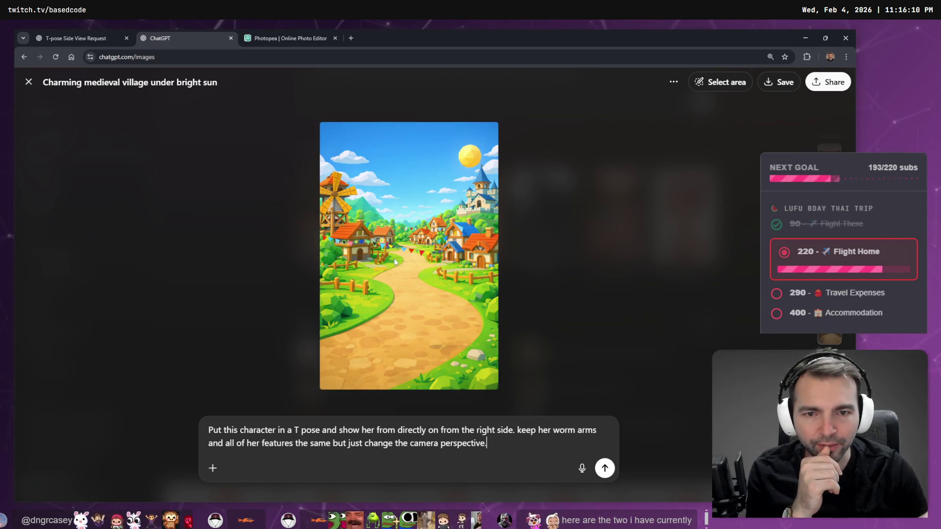
{"action": "left_click", "coordinate": [560, 230]}
{"action": "scroll", "coordinate": [505, 296], "scroll_direction": "down", "scroll_amount": 20}
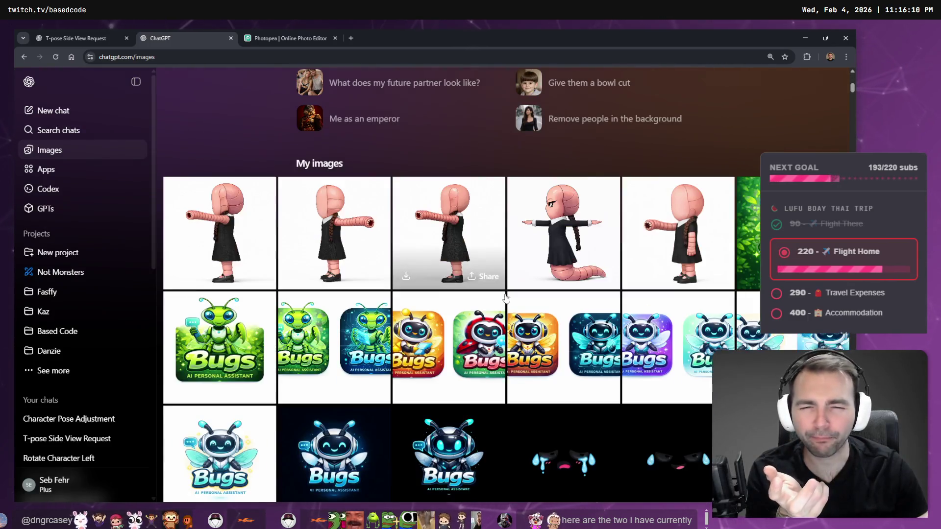
{"action": "scroll", "coordinate": [546, 300], "scroll_direction": "down", "scroll_amount": 20}
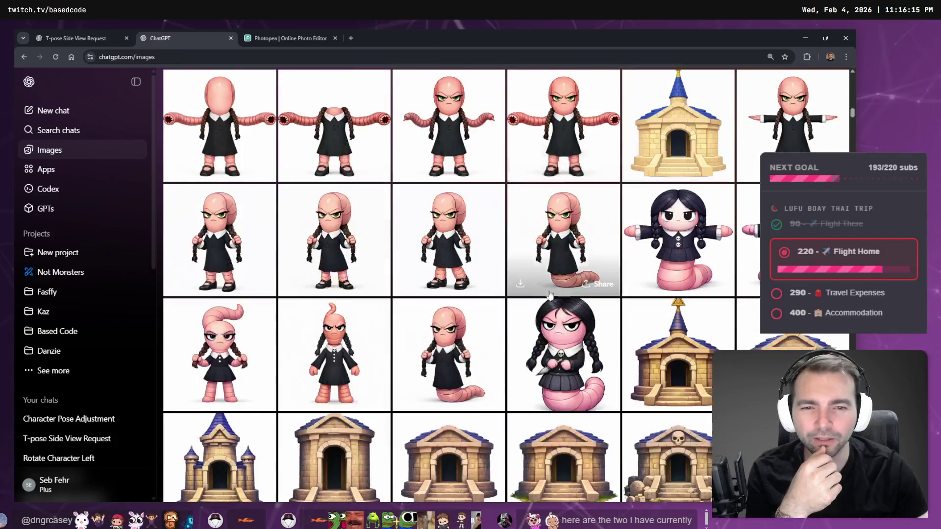
{"action": "scroll", "coordinate": [589, 299], "scroll_direction": "down", "scroll_amount": 20}
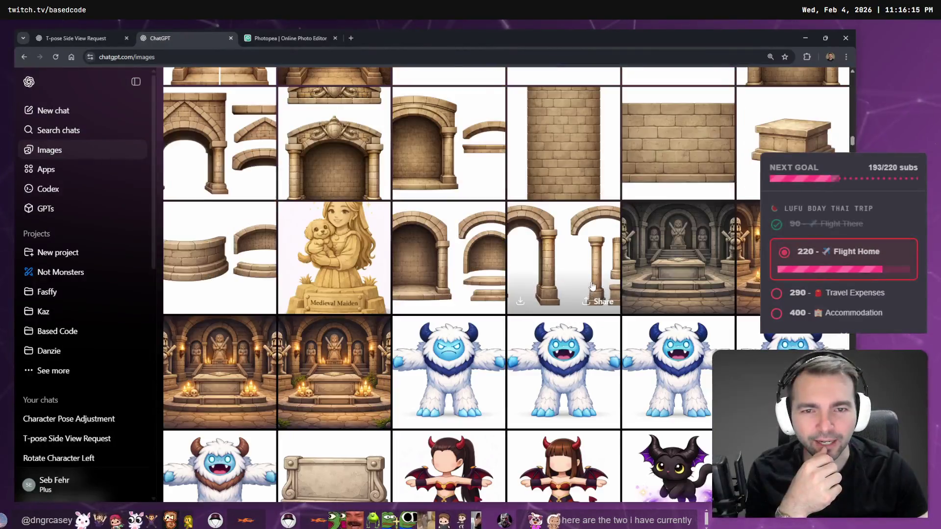
{"action": "scroll", "coordinate": [588, 314], "scroll_direction": "down", "scroll_amount": 20}
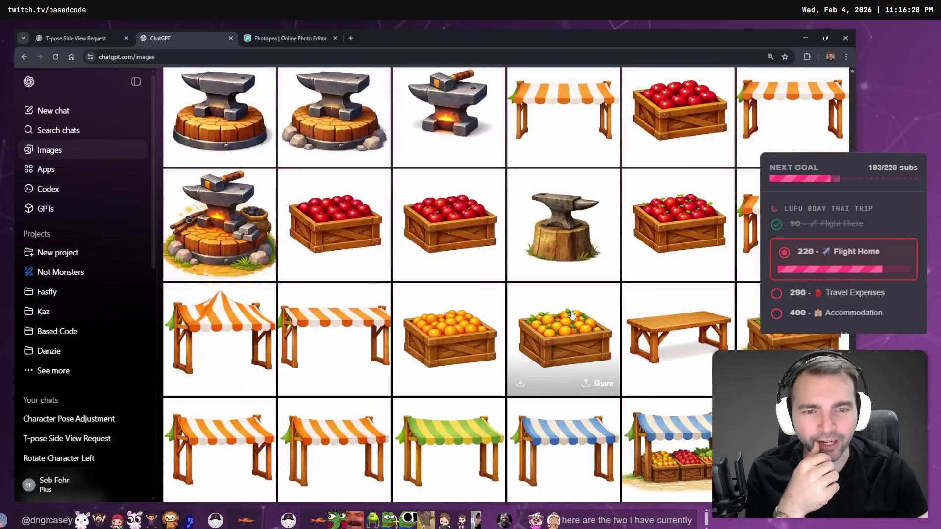
{"action": "scroll", "coordinate": [606, 304], "scroll_direction": "down", "scroll_amount": 4}
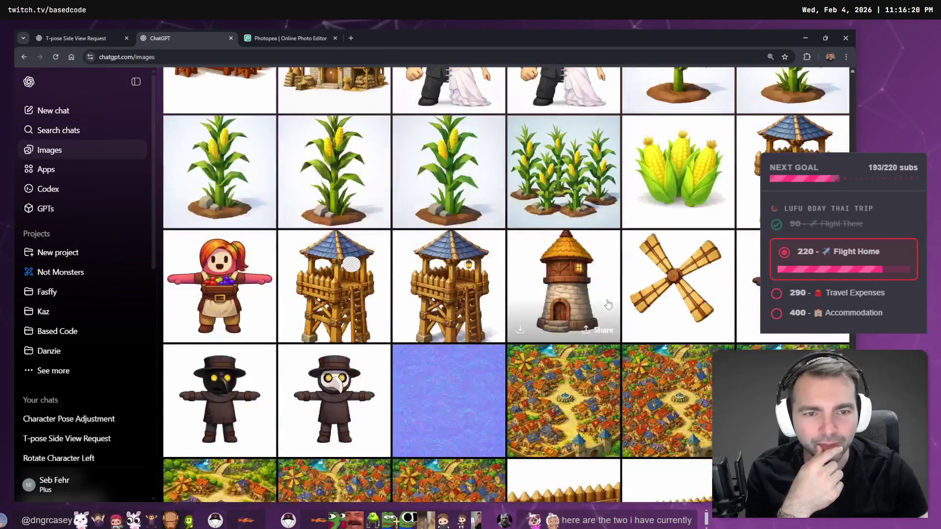
{"action": "scroll", "coordinate": [632, 274], "scroll_direction": "up", "scroll_amount": 5}
{"action": "scroll", "coordinate": [632, 275], "scroll_direction": "down", "scroll_amount": 18}
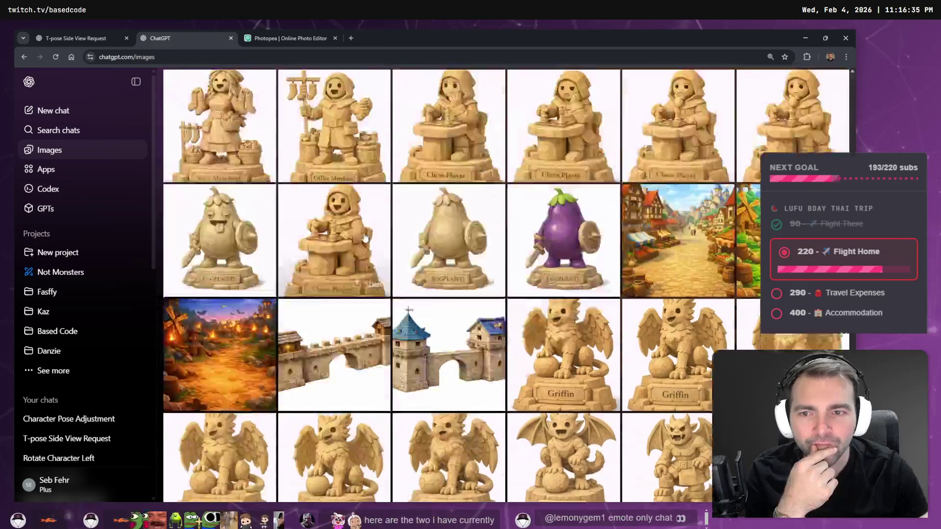
{"action": "scroll", "coordinate": [368, 243], "scroll_direction": "down", "scroll_amount": 15}
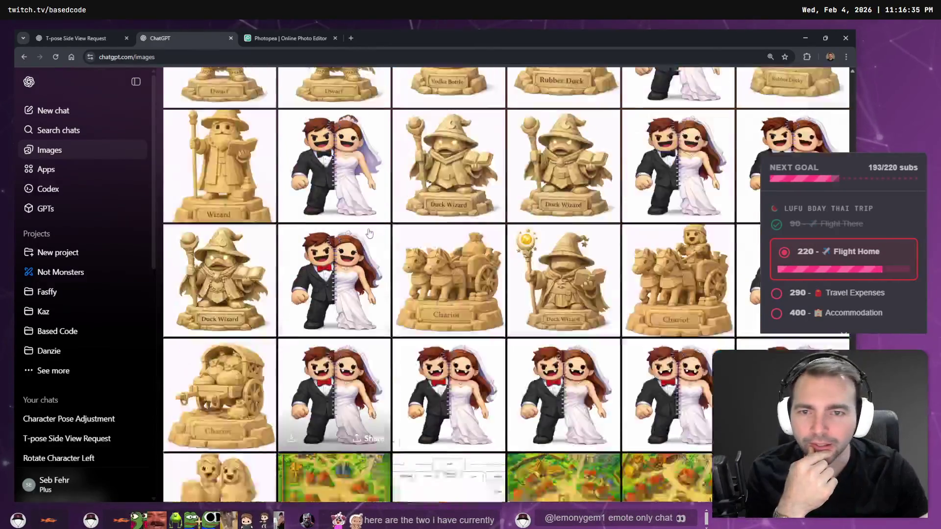
{"action": "scroll", "coordinate": [371, 232], "scroll_direction": "up", "scroll_amount": 20}
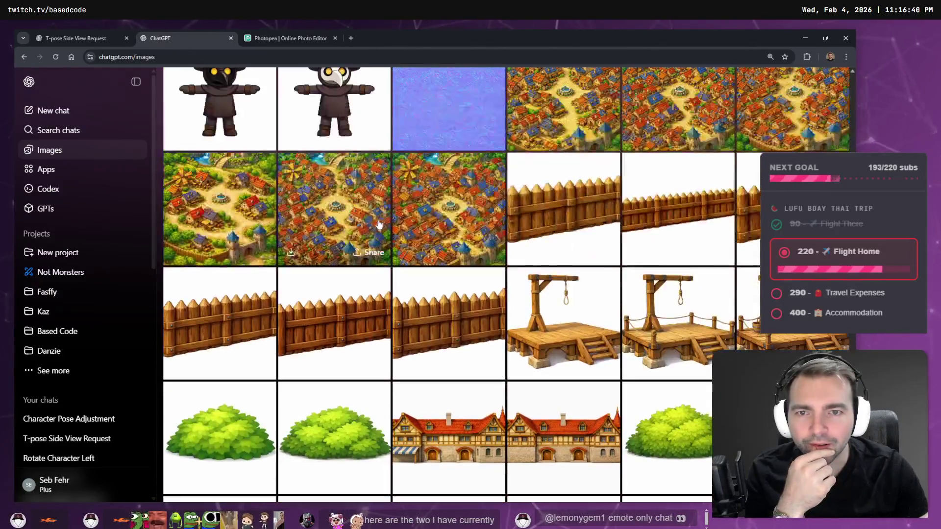
{"action": "scroll", "coordinate": [411, 251], "scroll_direction": "up", "scroll_amount": 5}
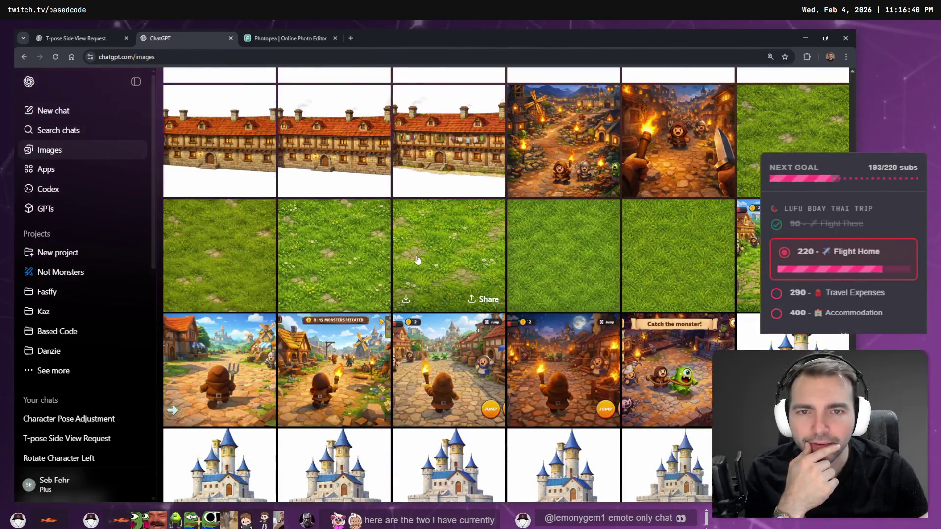
{"action": "scroll", "coordinate": [417, 260], "scroll_direction": "up", "scroll_amount": 20}
{"action": "scroll", "coordinate": [425, 249], "scroll_direction": "down", "scroll_amount": 20}
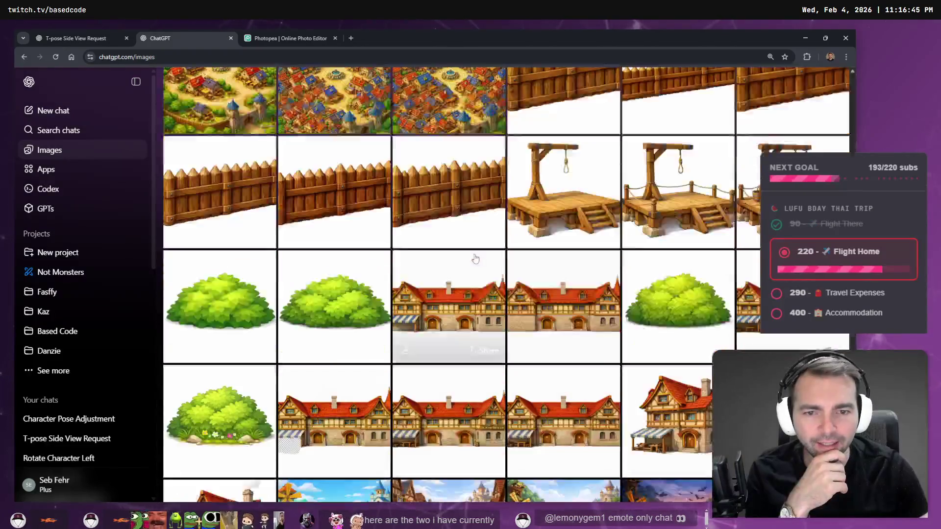
{"action": "scroll", "coordinate": [471, 258], "scroll_direction": "down", "scroll_amount": 6}
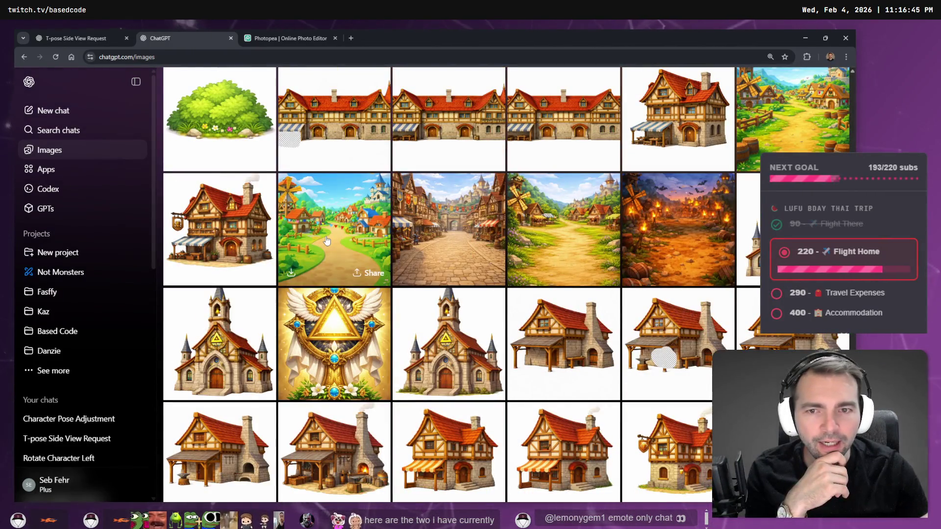
{"action": "scroll", "coordinate": [294, 238], "scroll_direction": "up", "scroll_amount": 1}
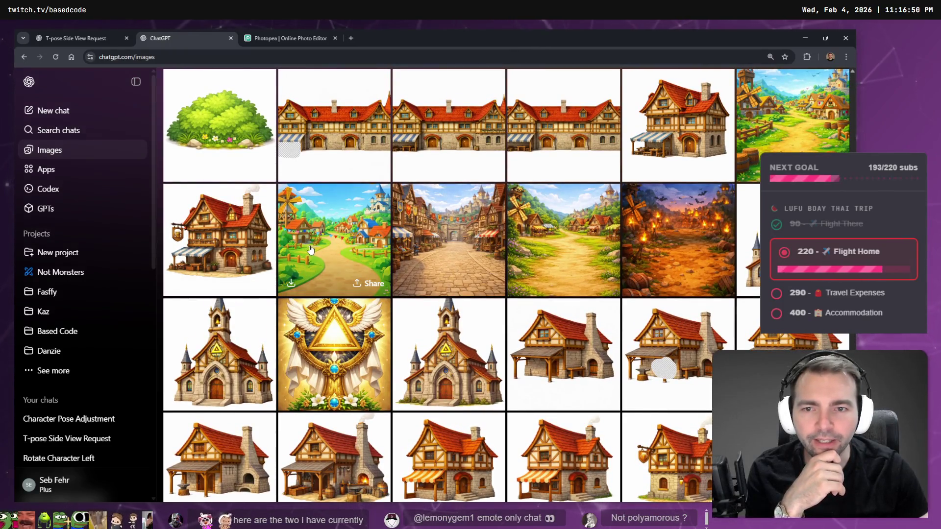
Open the sunny village image full-size and go to the chat that created it
{"action": "left_click", "coordinate": [336, 240]}
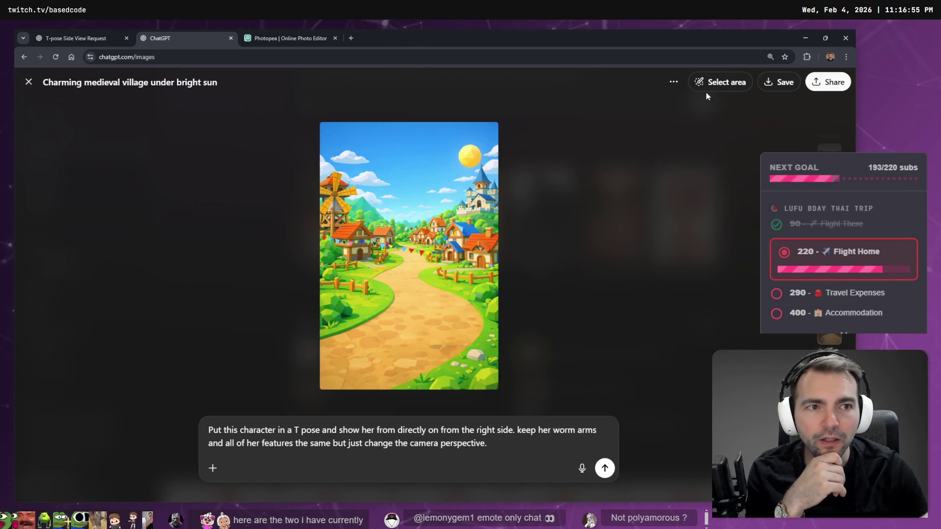
{"action": "left_click", "coordinate": [673, 83]}
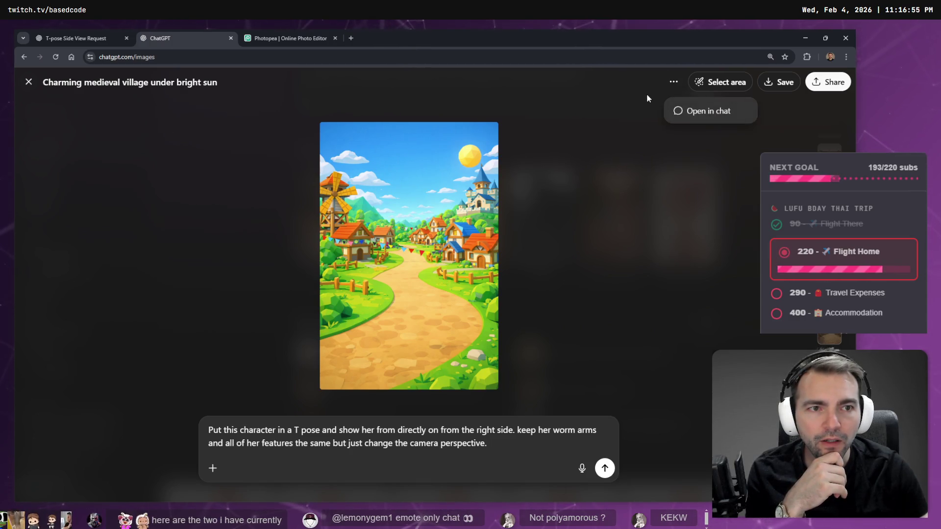
{"action": "left_click", "coordinate": [709, 114]}
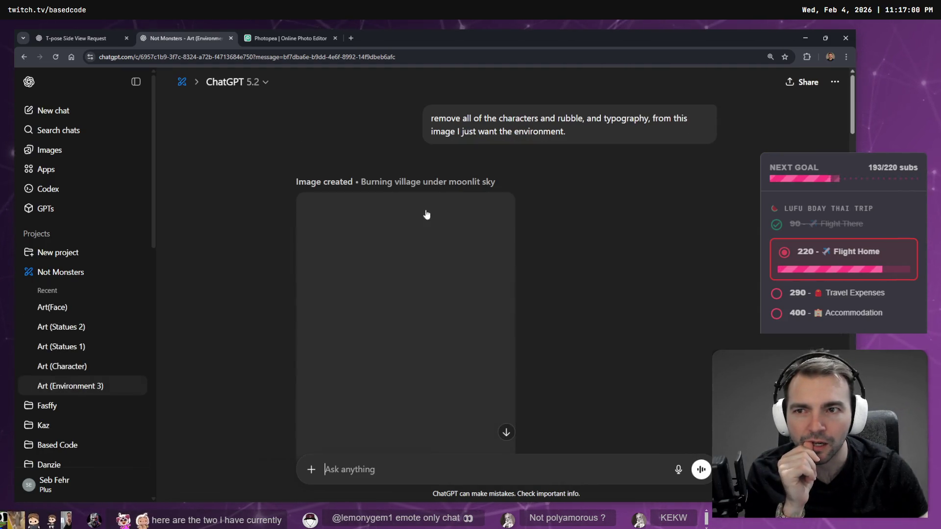
Load the same conversation in the Photopea tab as well, confirming Leave
{"action": "scroll", "coordinate": [527, 299], "scroll_direction": "up", "scroll_amount": 3}
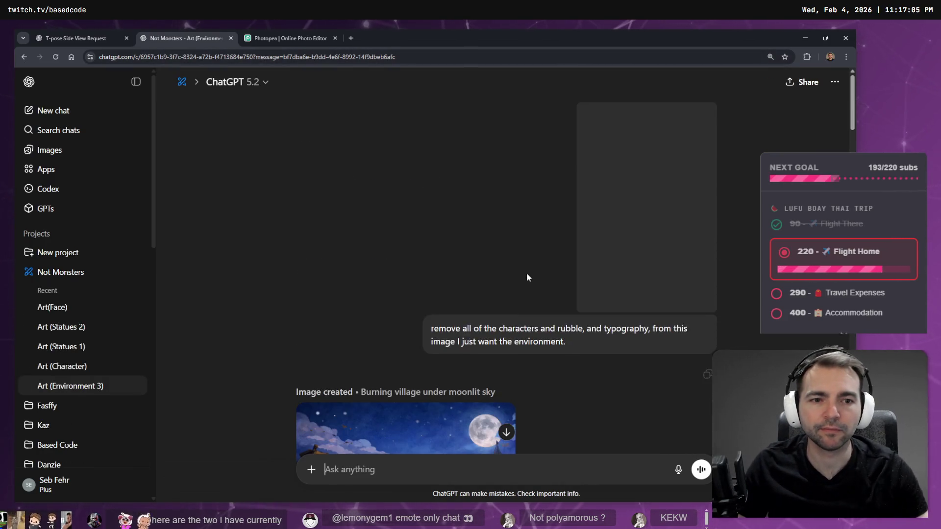
{"action": "scroll", "coordinate": [527, 273], "scroll_direction": "down", "scroll_amount": 4}
{"action": "scroll", "coordinate": [563, 289], "scroll_direction": "up", "scroll_amount": 3}
{"action": "scroll", "coordinate": [614, 272], "scroll_direction": "down", "scroll_amount": 10}
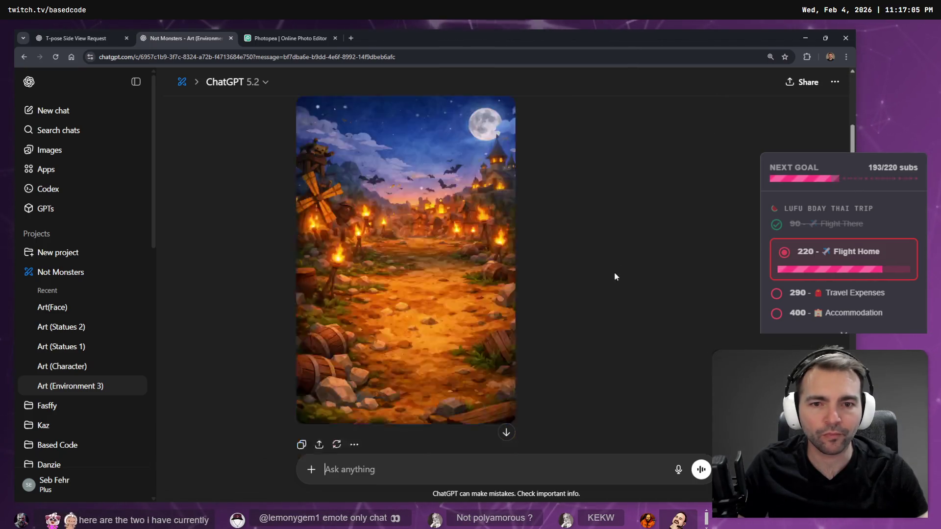
{"action": "scroll", "coordinate": [563, 264], "scroll_direction": "up", "scroll_amount": 4}
{"action": "scroll", "coordinate": [575, 269], "scroll_direction": "down", "scroll_amount": 2}
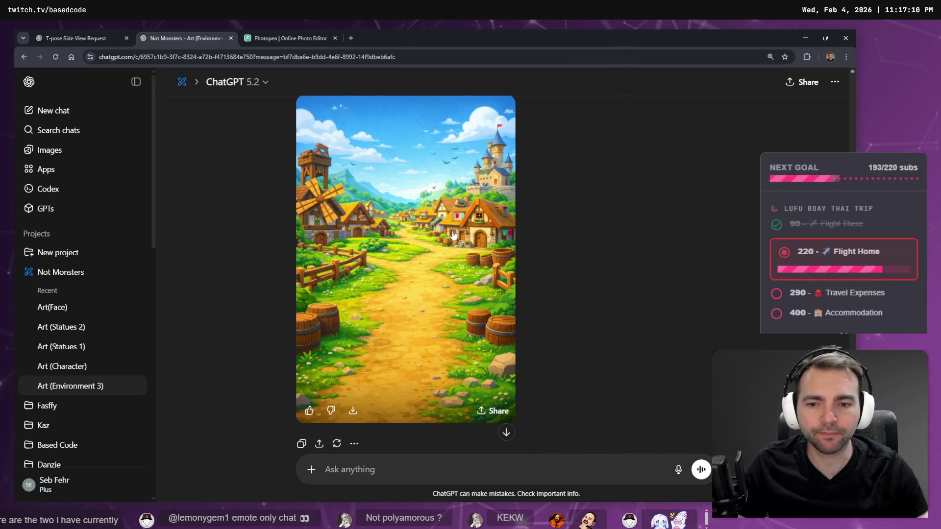
{"action": "left_click", "coordinate": [214, 57]}
{"action": "mouse_move", "coordinate": [214, 57]}
{"action": "left_mouse_down"}
{"action": "mouse_move", "coordinate": [455, 37]}
{"action": "mouse_move", "coordinate": [286, 42]}
{"action": "left_mouse_up"}
{"action": "left_click", "coordinate": [471, 111]}
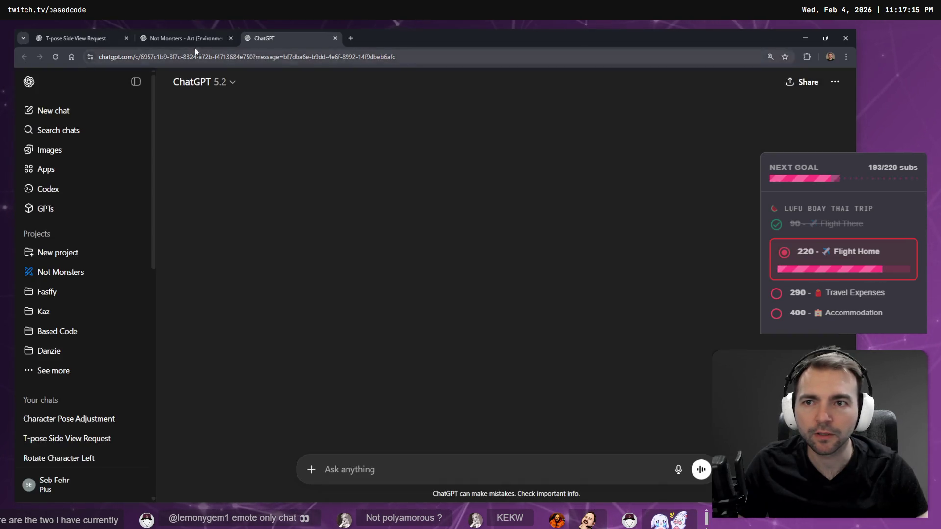
Switch the prompt to version 2/3, open the bright-sun village image full-screen, then return to Godot
{"action": "scroll", "coordinate": [418, 277], "scroll_direction": "down", "scroll_amount": 3}
{"action": "scroll", "coordinate": [557, 293], "scroll_direction": "down", "scroll_amount": 10}
{"action": "scroll", "coordinate": [558, 296], "scroll_direction": "down", "scroll_amount": 10}
{"action": "scroll", "coordinate": [550, 255], "scroll_direction": "up", "scroll_amount": 20}
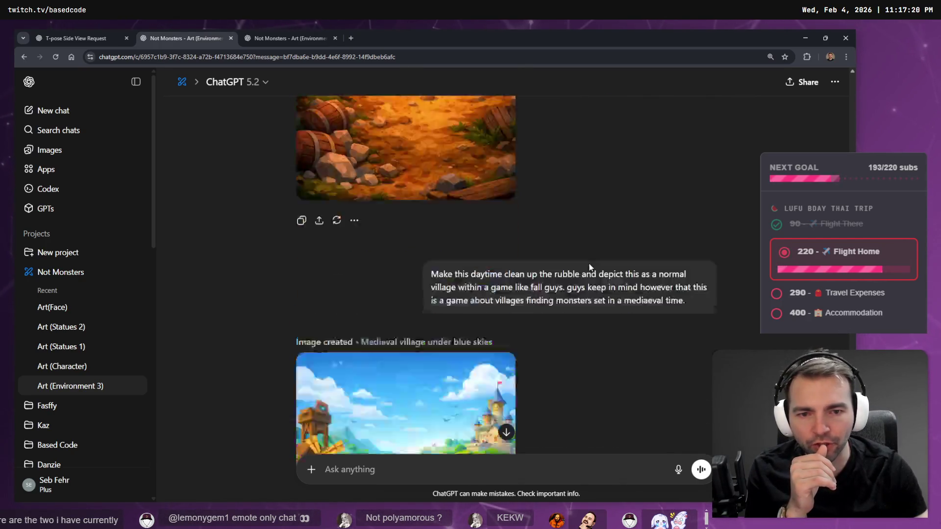
{"action": "scroll", "coordinate": [590, 267], "scroll_direction": "down", "scroll_amount": 4}
{"action": "scroll", "coordinate": [615, 313], "scroll_direction": "up", "scroll_amount": 5}
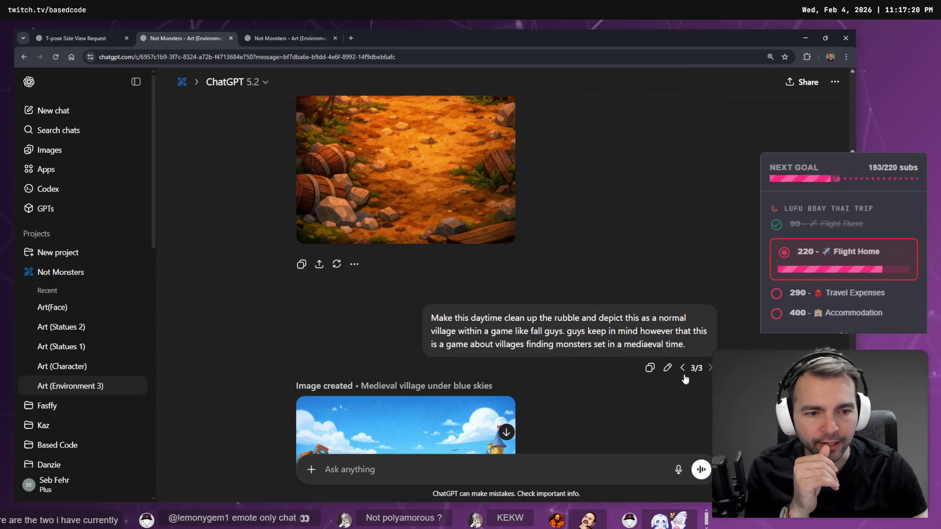
{"action": "left_click", "coordinate": [683, 369]}
{"action": "scroll", "coordinate": [662, 289], "scroll_direction": "down", "scroll_amount": 3}
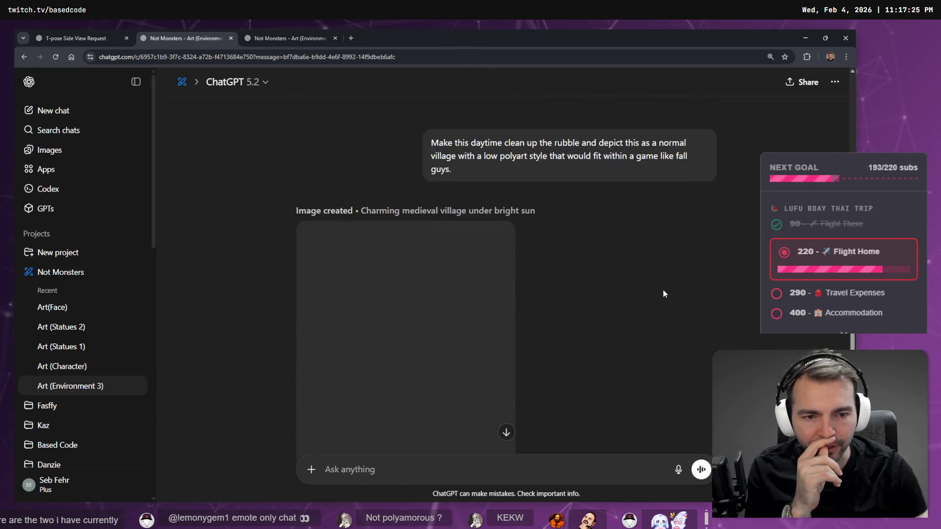
{"action": "mouse_move", "coordinate": [665, 191]}
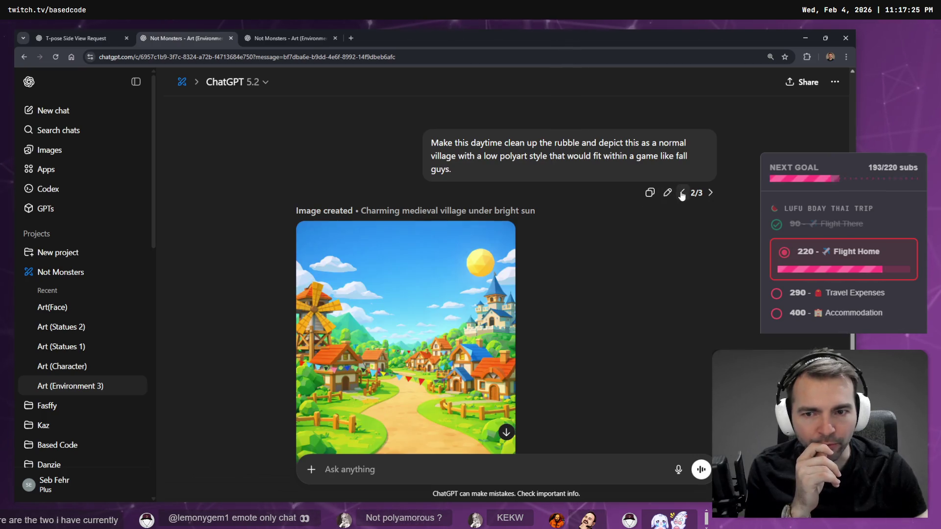
{"action": "scroll", "coordinate": [404, 277], "scroll_direction": "down", "scroll_amount": 2}
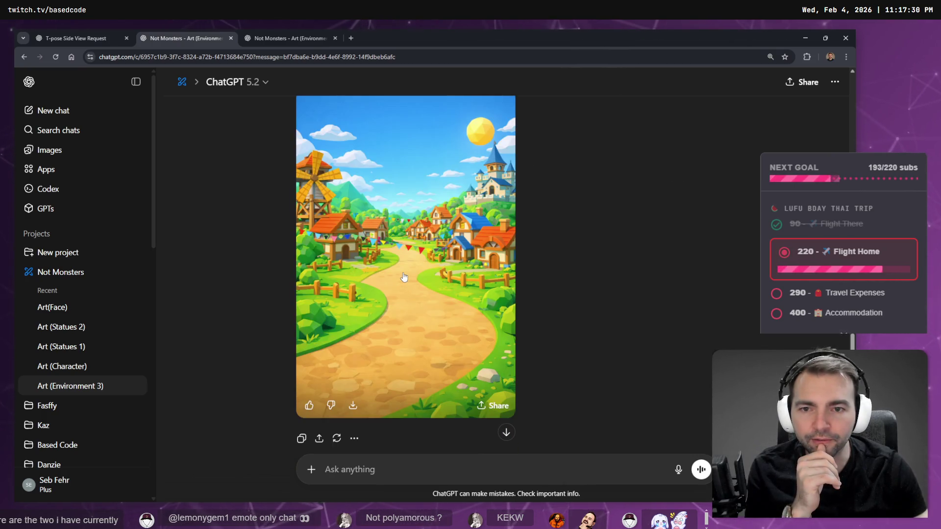
{"action": "left_click", "coordinate": [410, 275]}
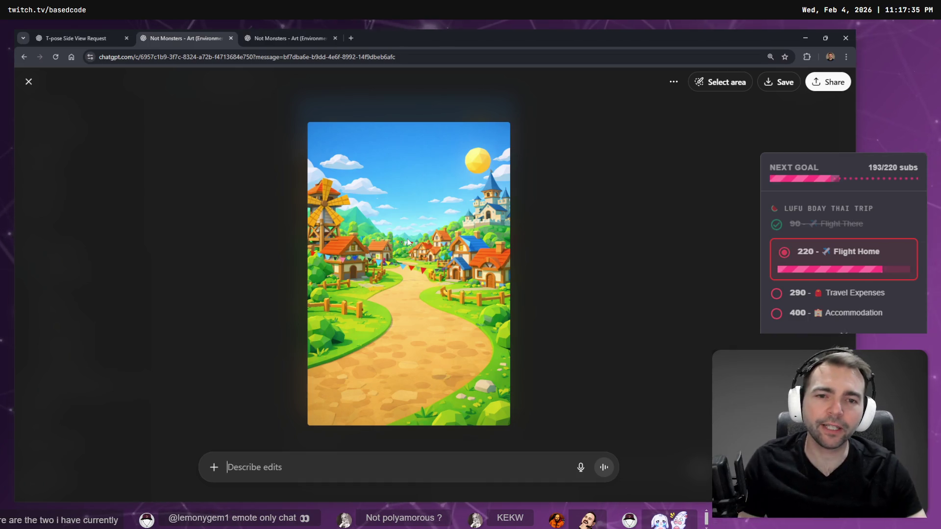
{"action": "key", "text": "alt+Tab"}
Fly the camera through the village past the church to the windmills and hay cart
{"action": "key", "text": "w"}
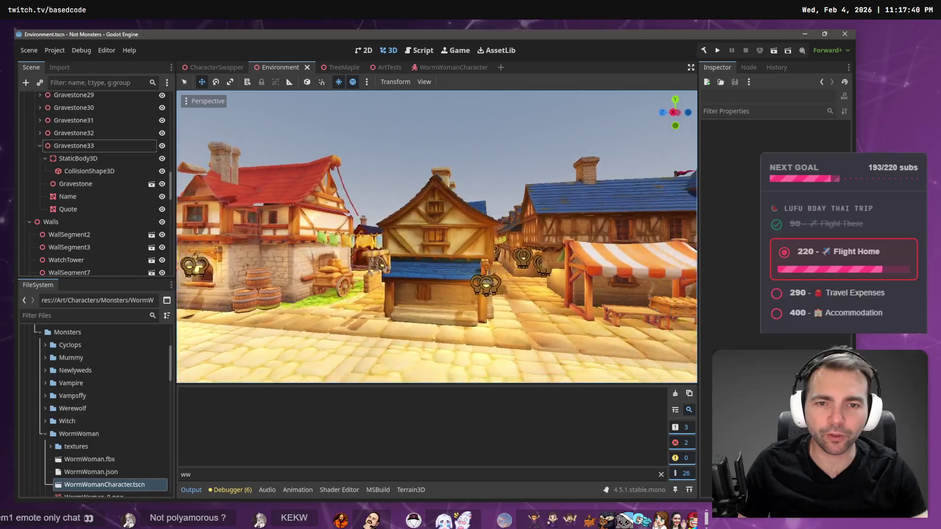
{"action": "key", "text": "w"}
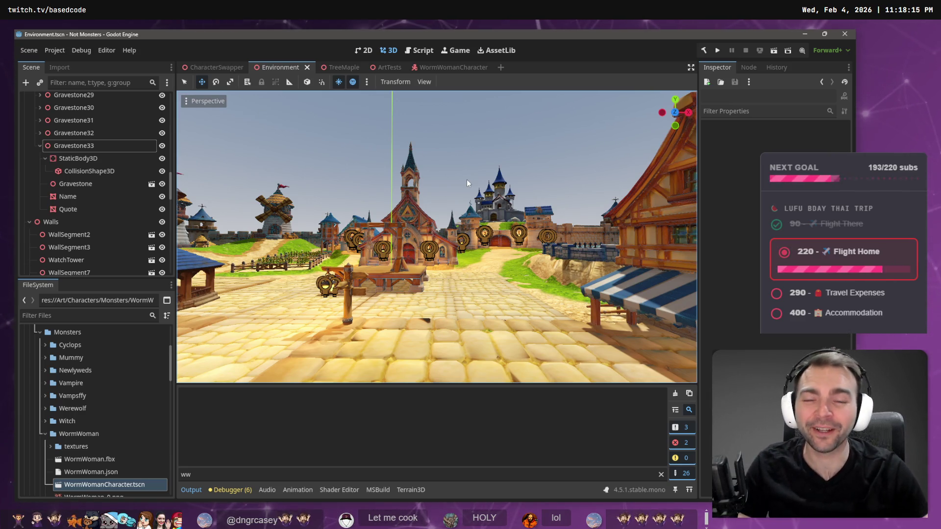
{"action": "scroll", "coordinate": [467, 180], "scroll_direction": "up", "scroll_amount": 2}
{"action": "key", "text": "w"}
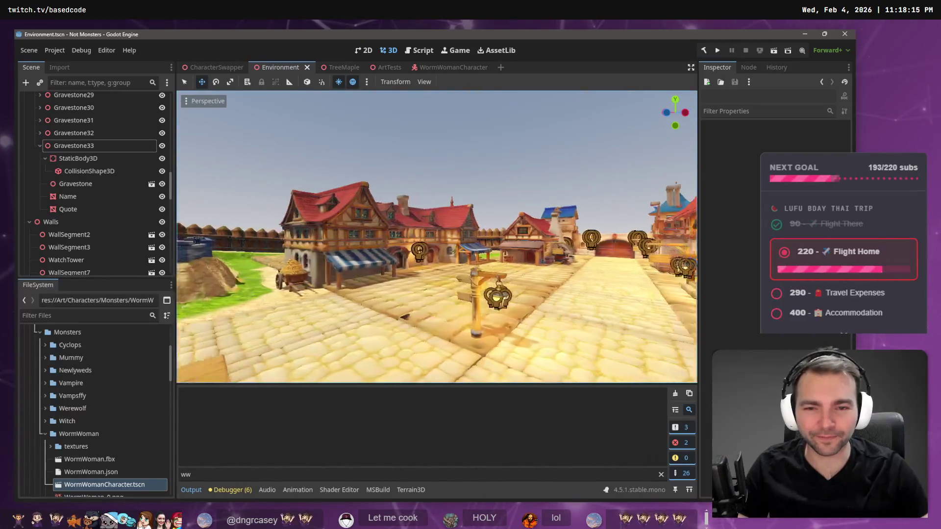
{"action": "key", "text": "w"}
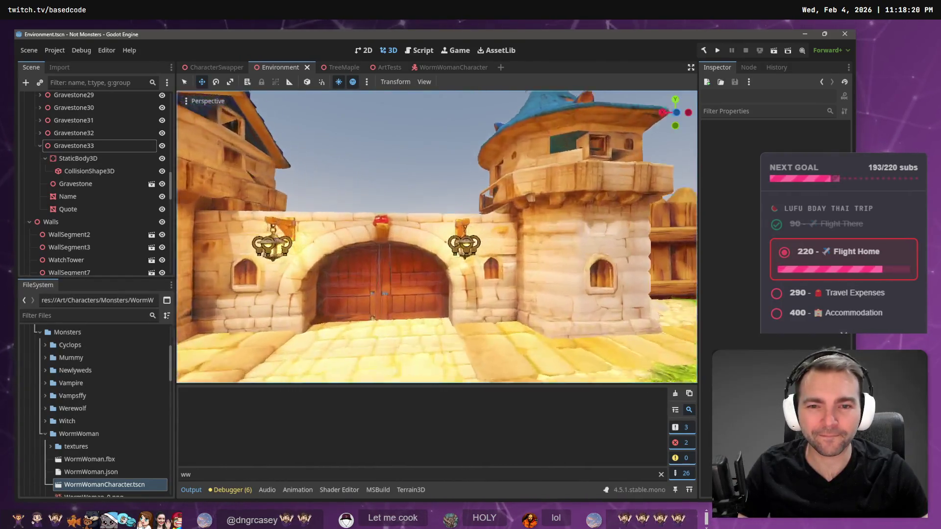
{"action": "key", "text": "w"}
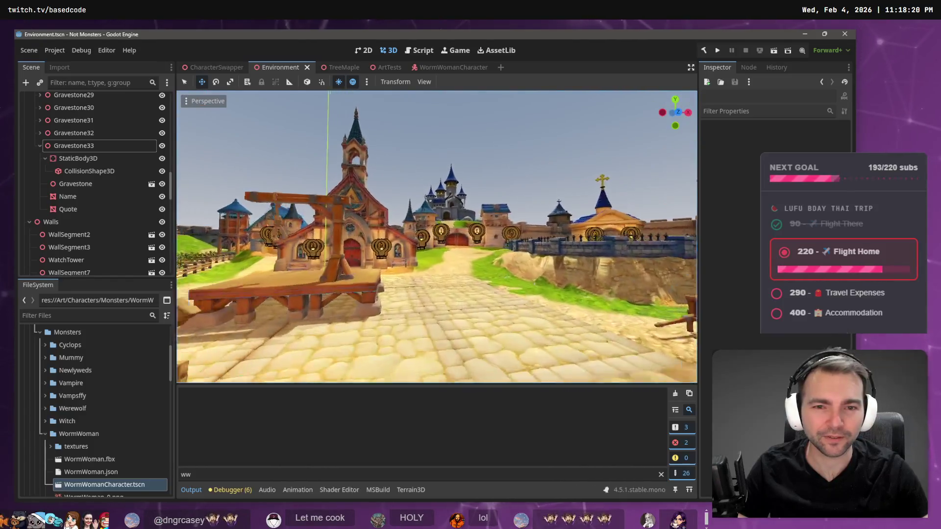
{"action": "key", "text": "w"}
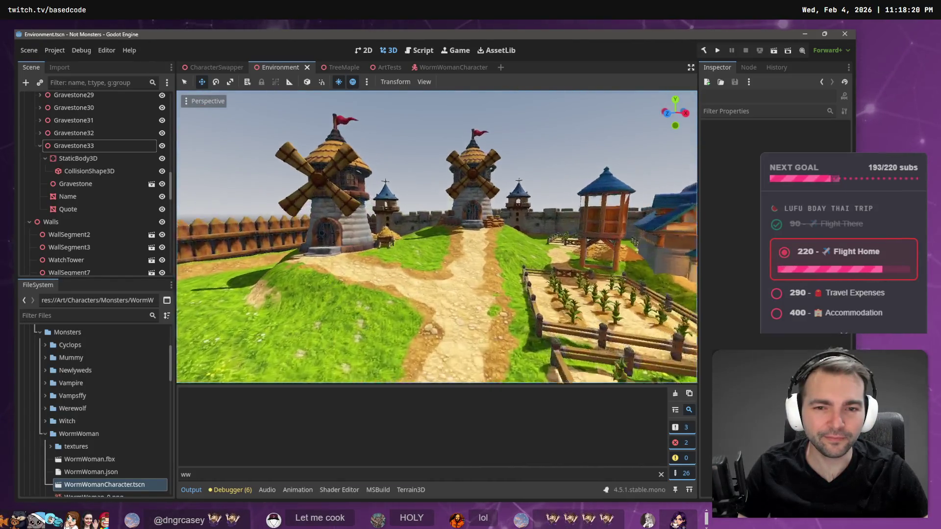
{"action": "key", "text": "s"}
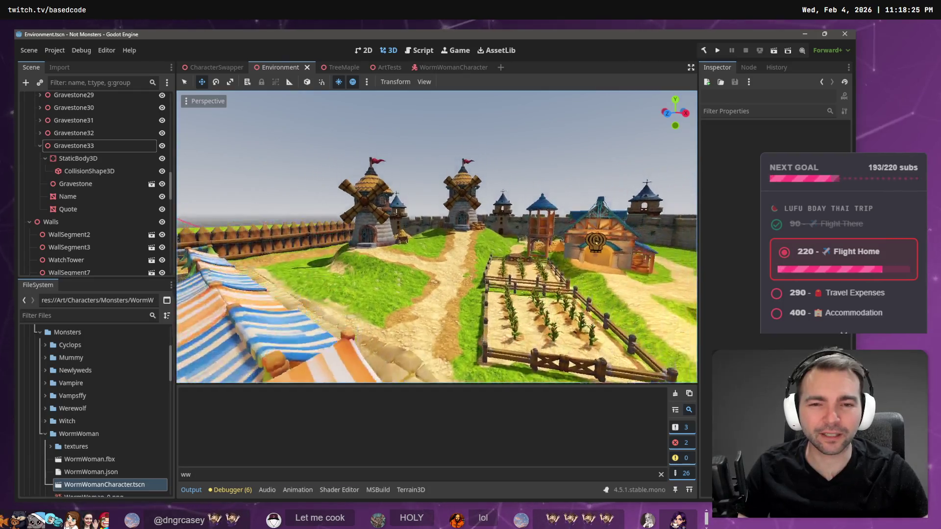
{"action": "key", "text": "w"}
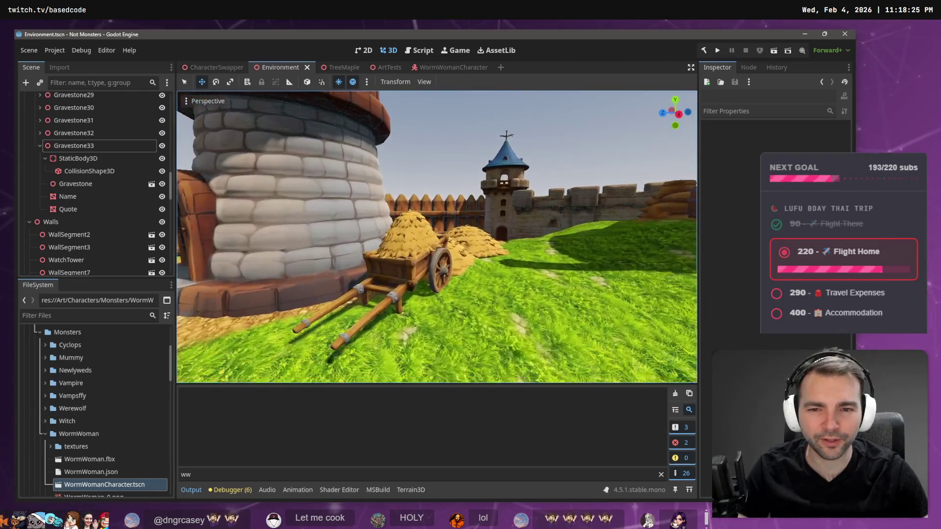
{"action": "key", "text": "w"}
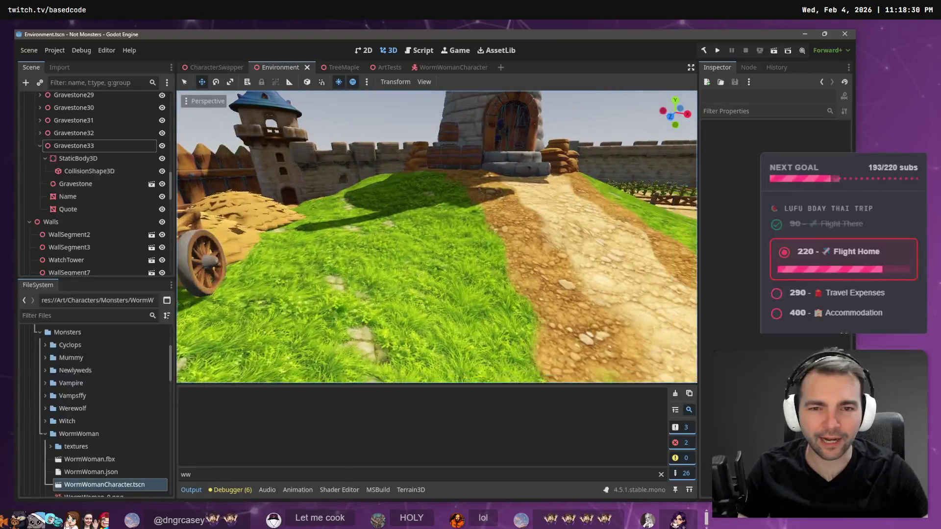
{"action": "key", "text": "s"}
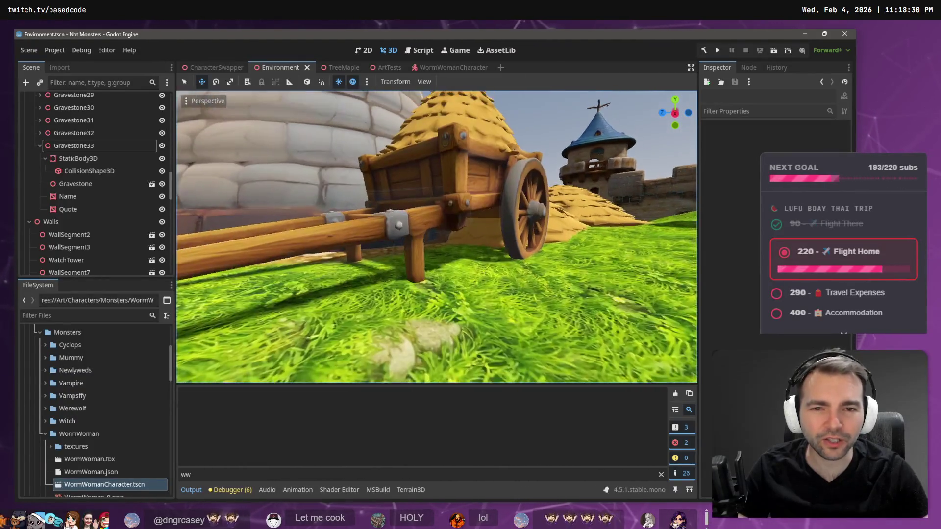
Tour the market stalls and forge, head toward the windmills, then switch to the browser
{"action": "key", "text": "a"}
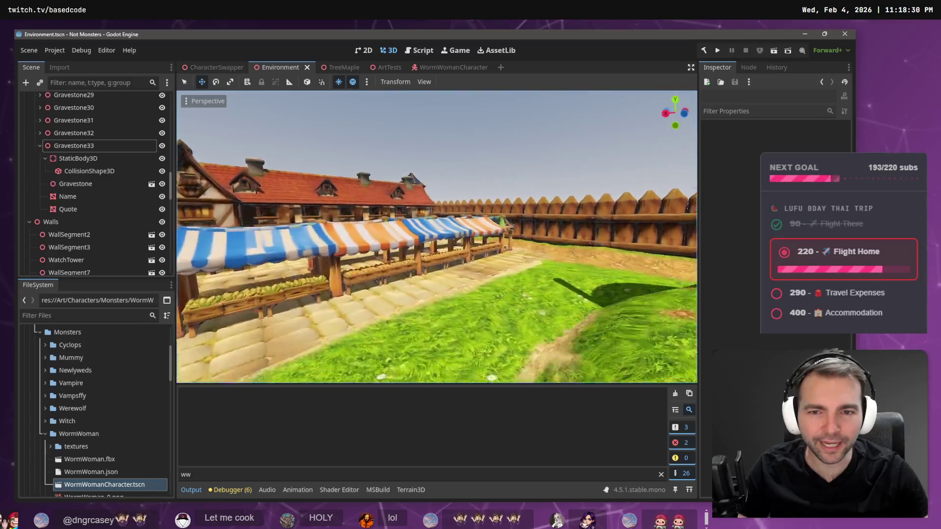
{"action": "key", "text": "s"}
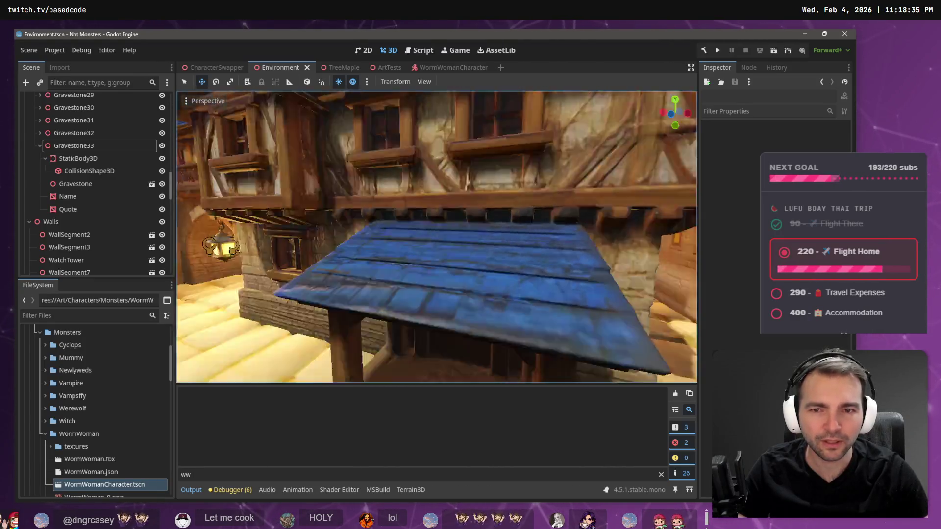
{"action": "key", "text": "w"}
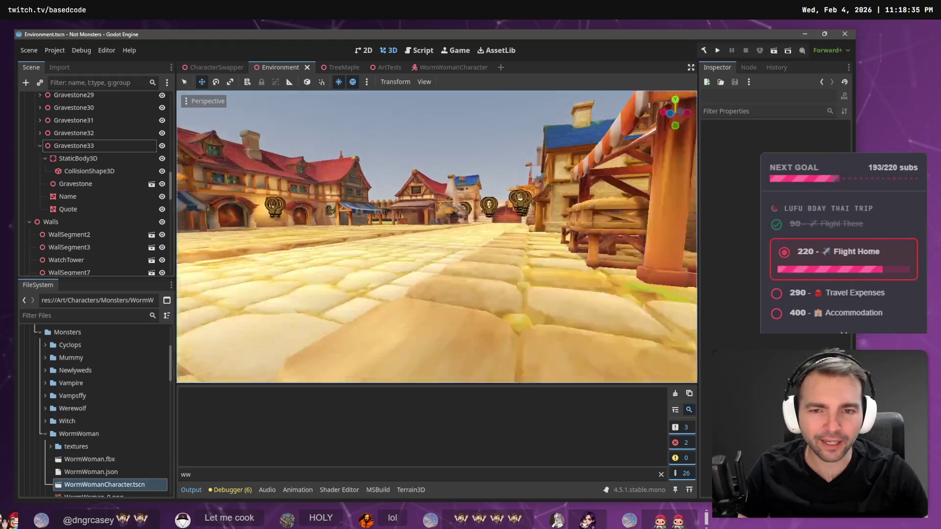
{"action": "key", "text": "w"}
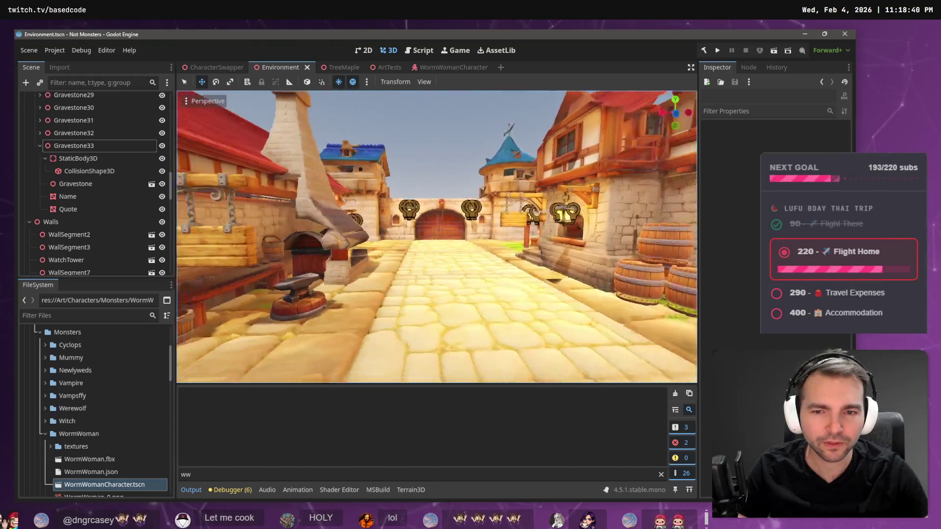
{"action": "key", "text": "s"}
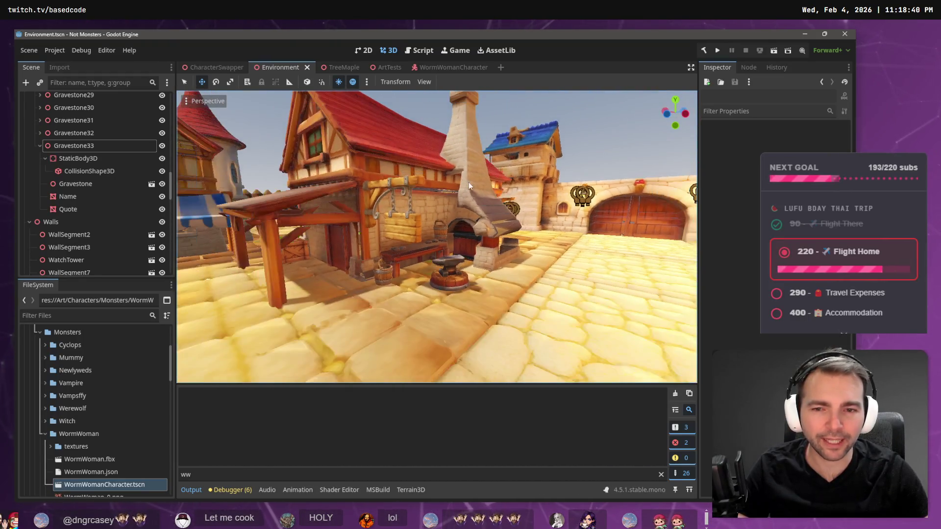
{"action": "key", "text": "w"}
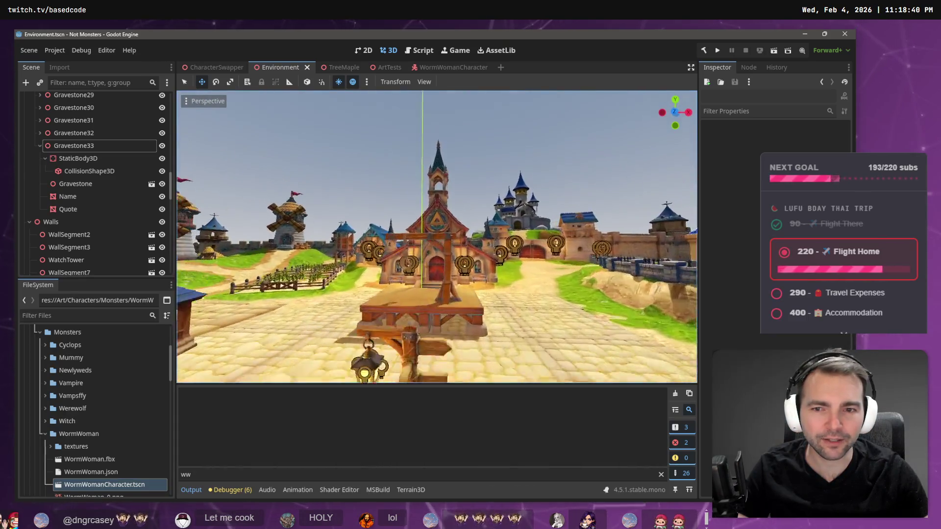
{"action": "key", "text": "alt+Tab"}
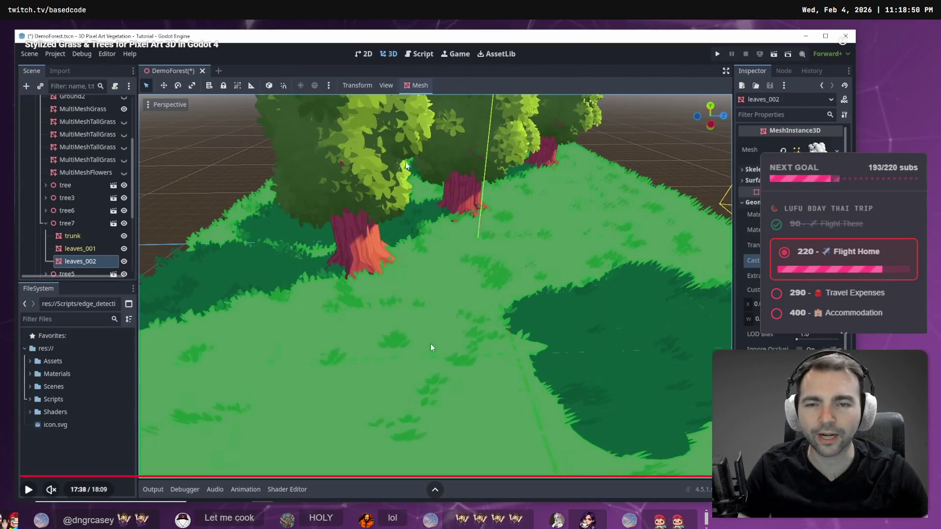
Pause the grass-scattering Short and resume the Stylized Grass & Trees tutorial fullscreen from 1:03
{"action": "key", "text": "Escape"}
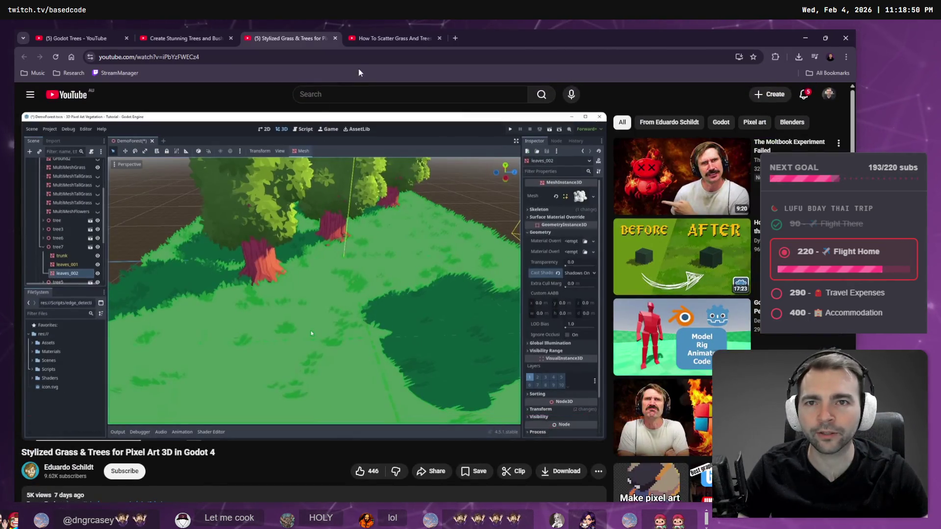
{"action": "left_click", "coordinate": [373, 38]}
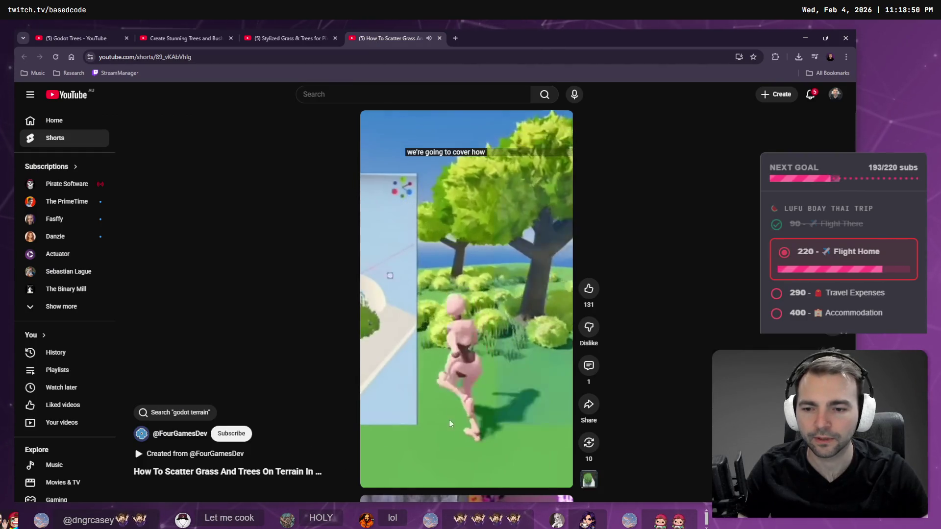
{"action": "left_click", "coordinate": [495, 394]}
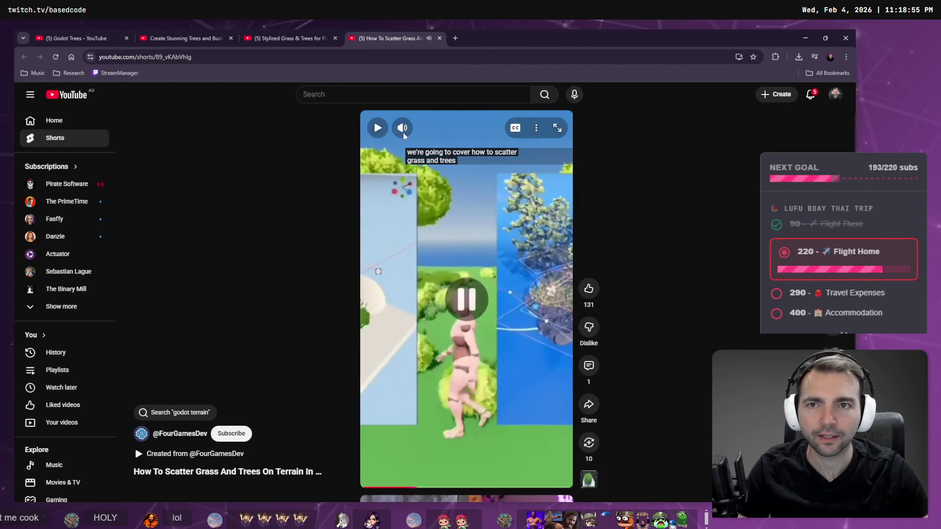
{"action": "left_click", "coordinate": [296, 39]}
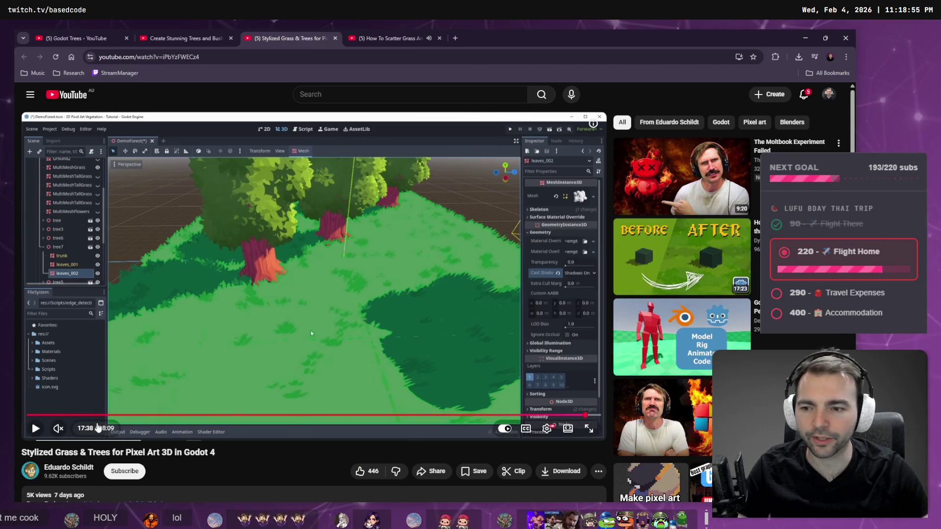
{"action": "left_click", "coordinate": [60, 415]}
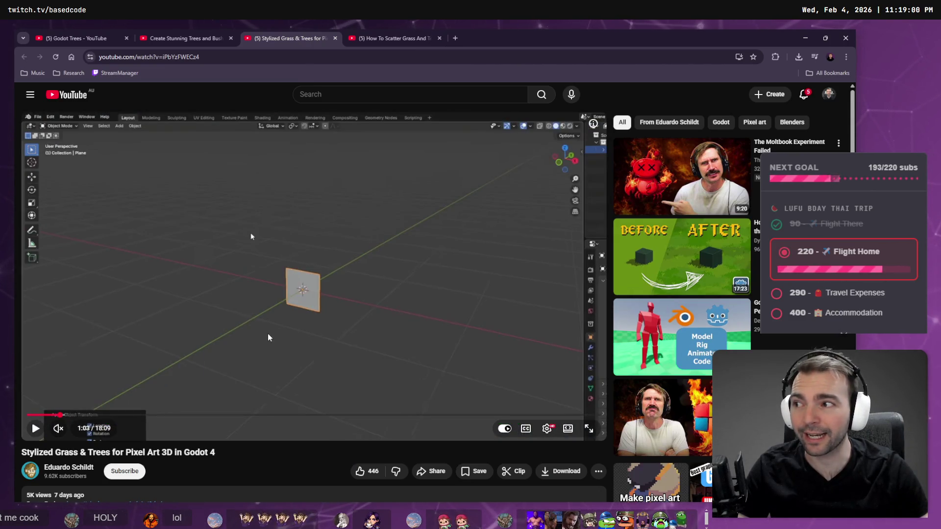
{"action": "key", "text": "f"}
{"action": "left_click", "coordinate": [268, 338]}
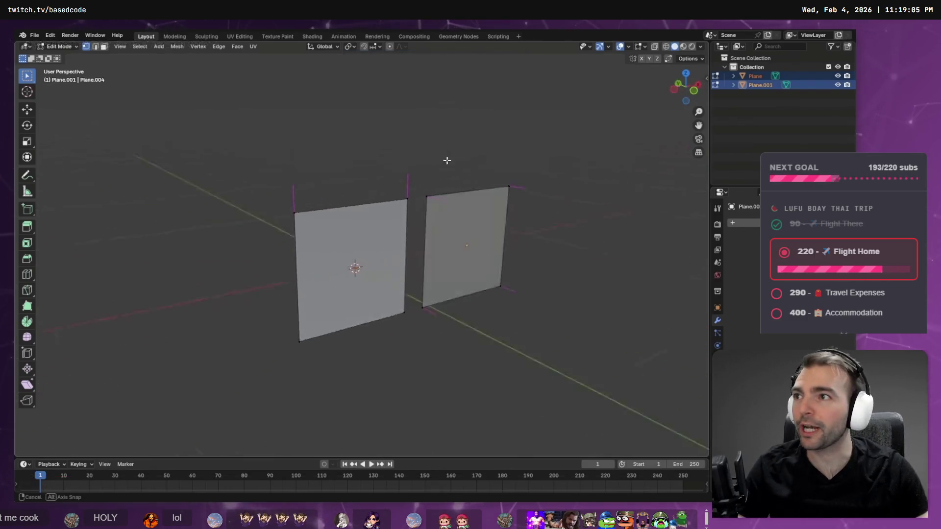
Restart the tutorial, then rewind it to about 1:02 at the Blender plane setup
{"action": "key", "text": "alt+Tab"}
{"action": "left_click_drag", "start_coordinate": [436, 236], "coordinate": [490, 218]}
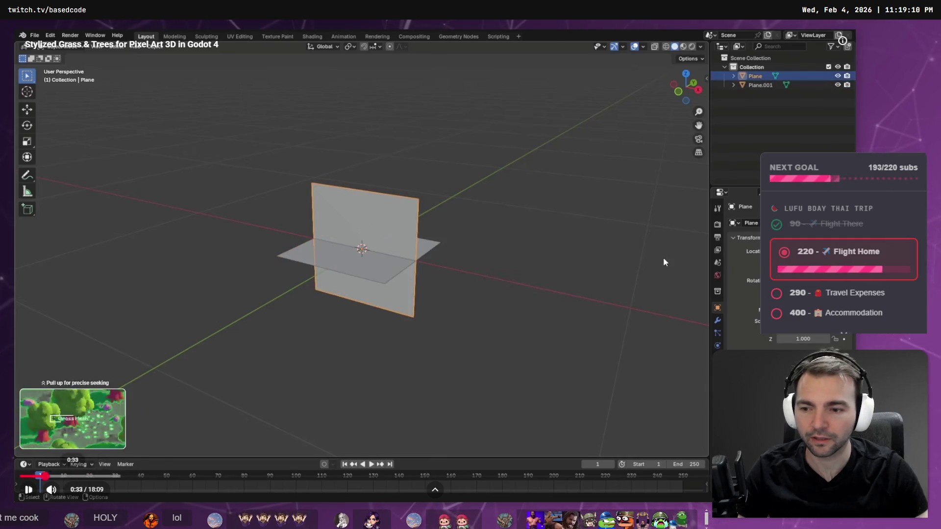
{"action": "left_click", "coordinate": [22, 476]}
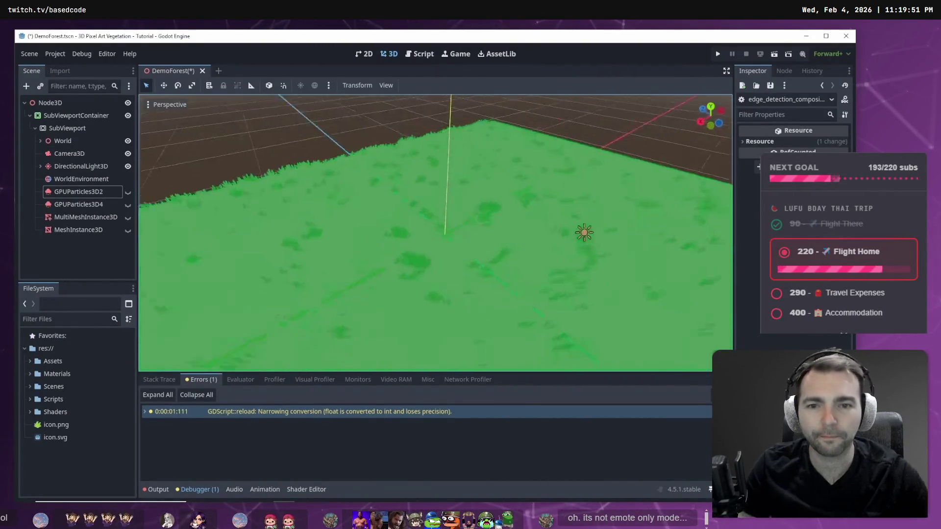
{"action": "mouse_move", "coordinate": [434, 211]}
{"action": "key", "text": "Left"}
{"action": "key", "text": "Left"}
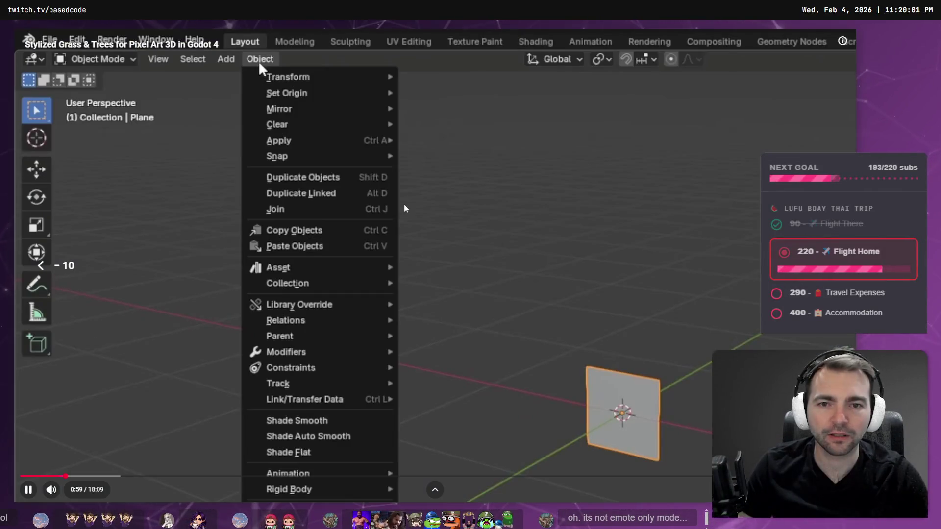
{"action": "key", "text": "Left"}
{"action": "key", "text": "Left"}
{"action": "key", "text": "Left"}
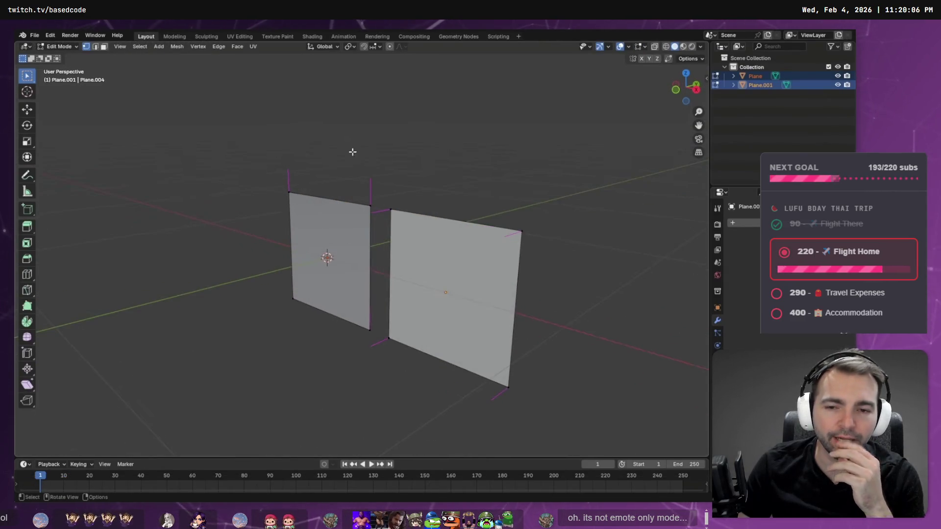
Switch to Blender and add plane meshes with Shift+A, adjusting their settings
{"action": "key", "text": "alt+Tab"}
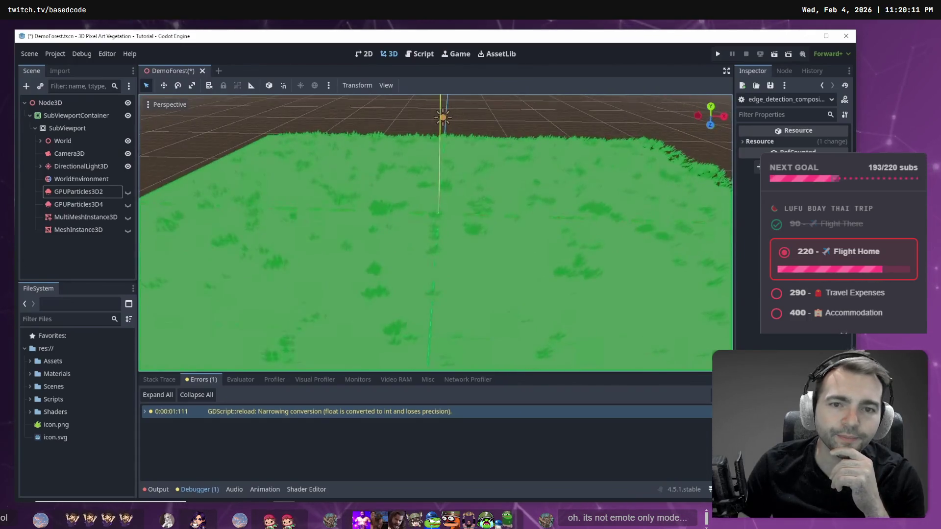
{"action": "key", "text": "alt+Tab"}
{"action": "key", "text": "shift+a"}
{"action": "left_click", "coordinate": [530, 236]}
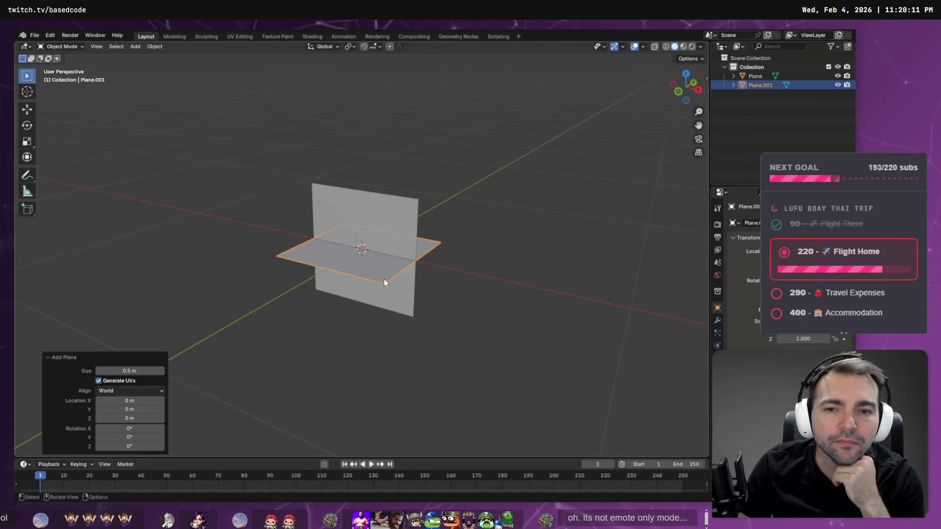
{"action": "left_click", "coordinate": [399, 228]}
{"action": "left_click", "coordinate": [717, 321]}
{"action": "left_click", "coordinate": [686, 198]}
{"action": "mouse_move", "coordinate": [685, 187]}
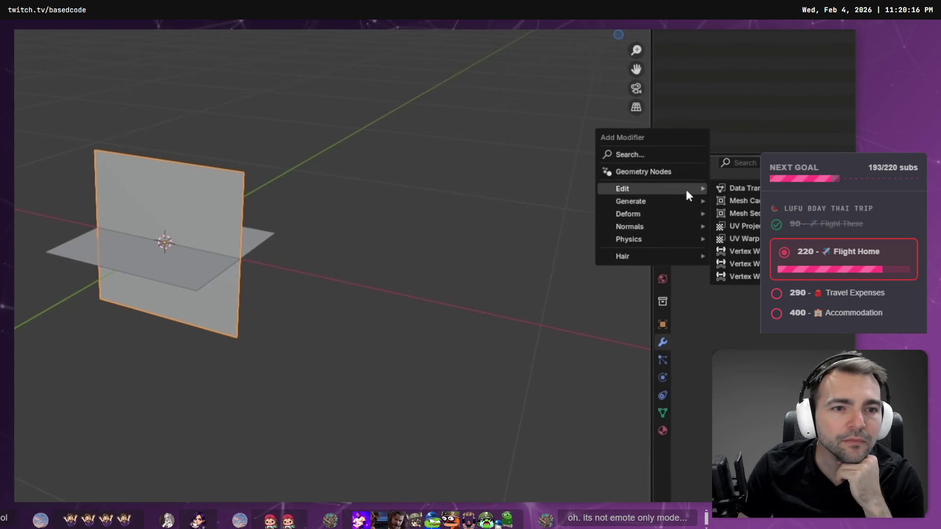
{"action": "left_click", "coordinate": [740, 188]}
{"action": "left_click", "coordinate": [692, 360]}
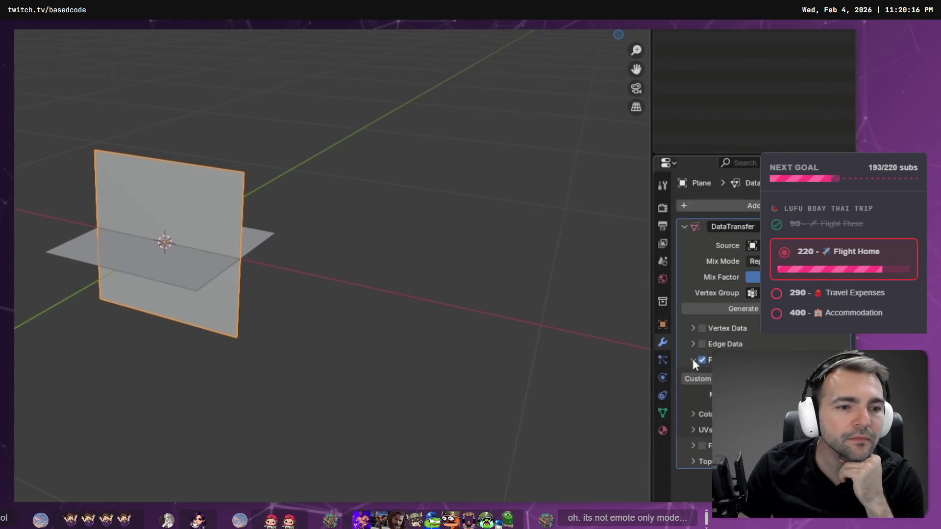
Move the selected plane up 0.25 on the Z axis
{"action": "left_click", "coordinate": [196, 274]}
{"action": "left_click", "coordinate": [759, 227]}
{"action": "left_click", "coordinate": [741, 240]}
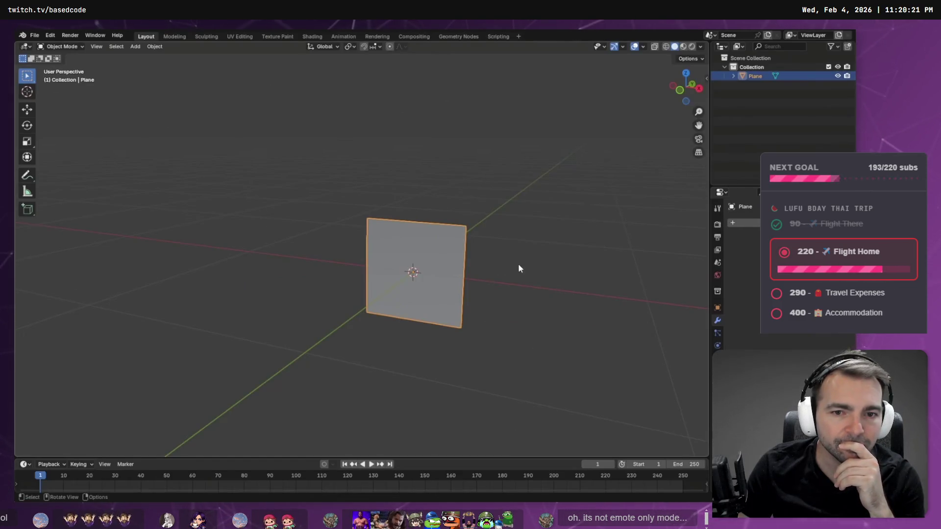
{"action": "type", "text": "gz"}
{"action": "type", "text": "0.25"}
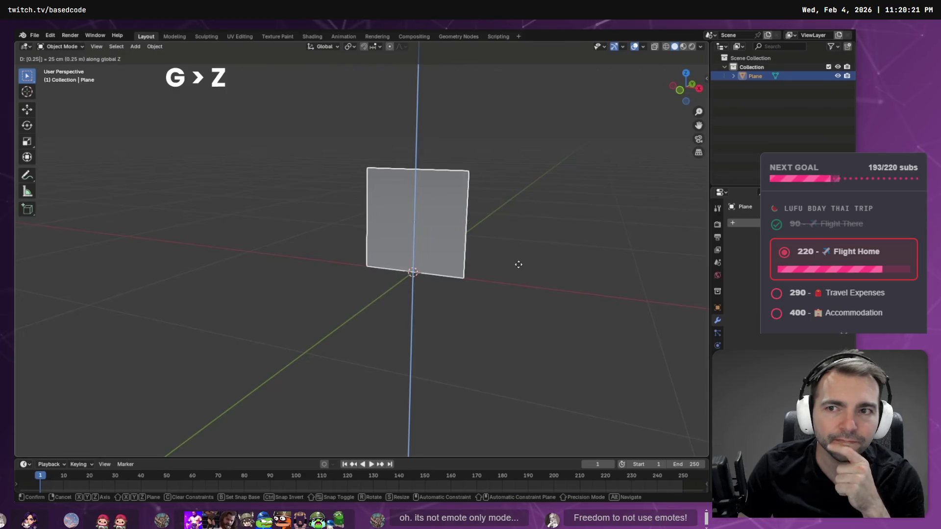
{"action": "key", "text": "Return"}
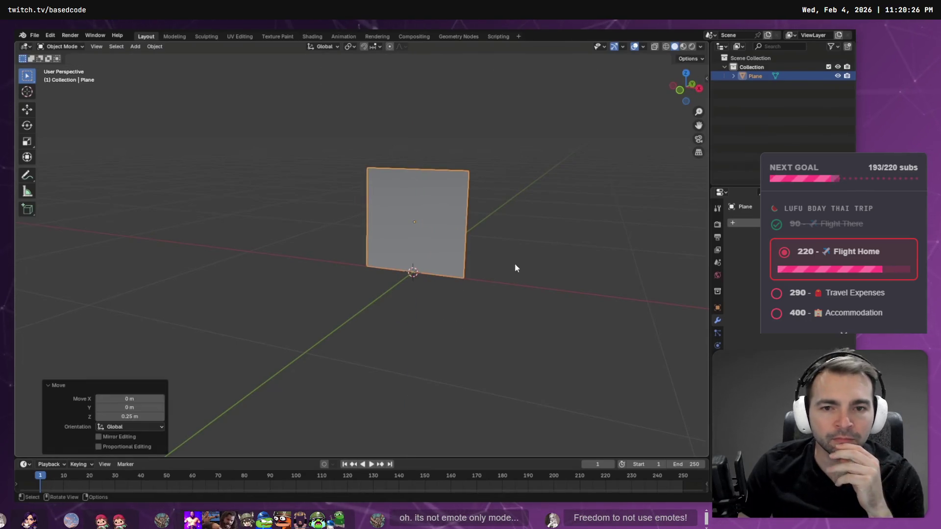
{"action": "scroll", "coordinate": [514, 268], "scroll_direction": "right", "scroll_amount": 5}
{"action": "scroll", "coordinate": [490, 294], "scroll_direction": "up", "scroll_amount": 3}
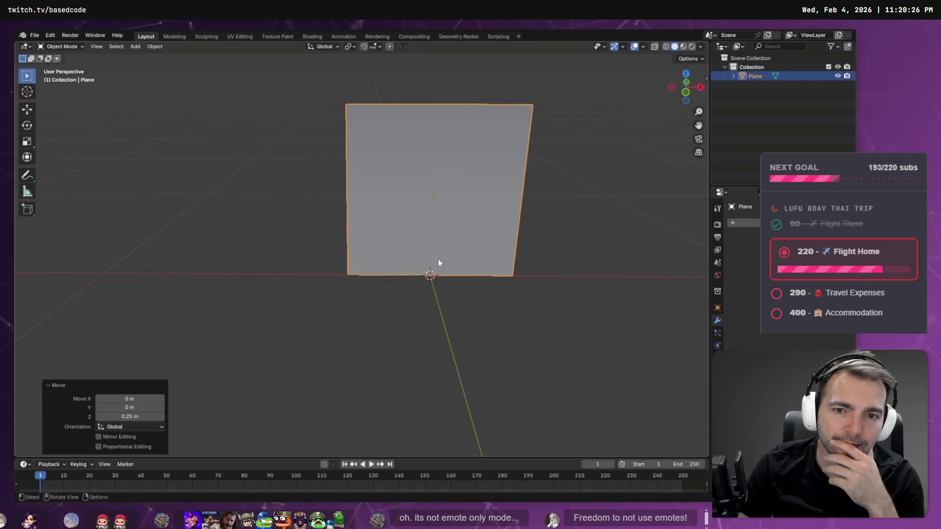
{"action": "scroll", "coordinate": [438, 263], "scroll_direction": "down", "scroll_amount": 2}
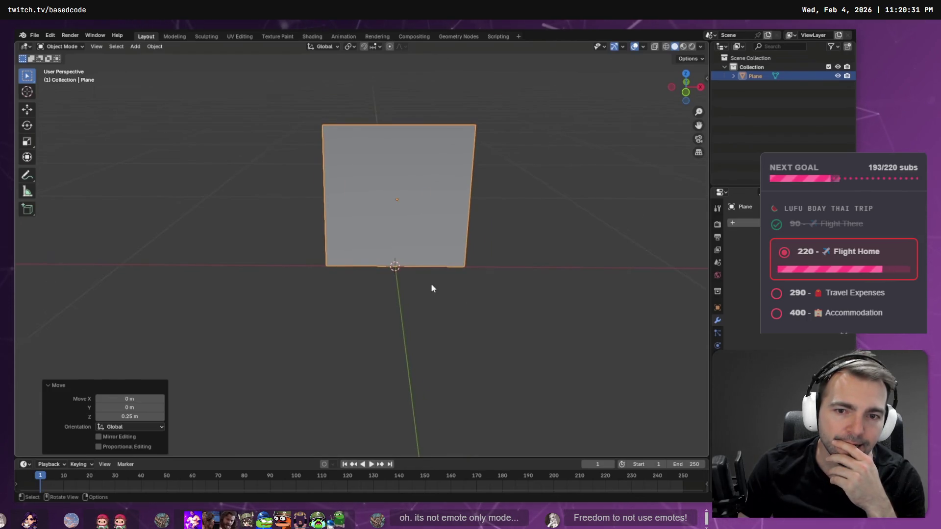
Use the Shift+S snap menu, then export the planes through the File menu's export submenu
{"action": "key", "text": "shift+s"}
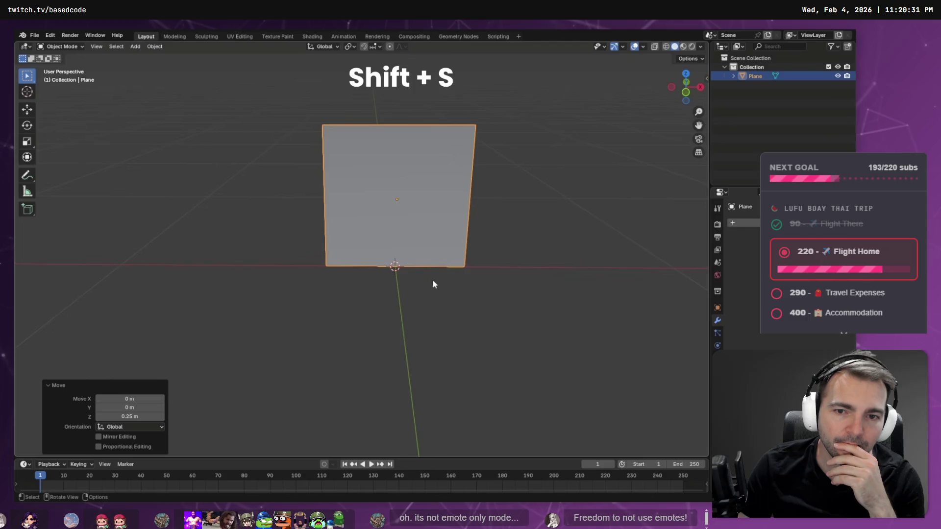
{"action": "left_click", "coordinate": [378, 313]}
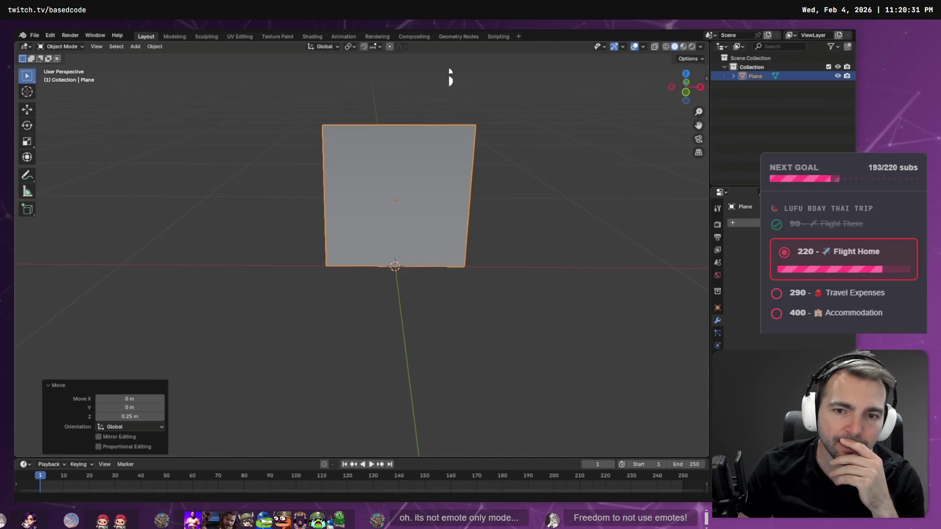
{"action": "left_click", "coordinate": [154, 46]}
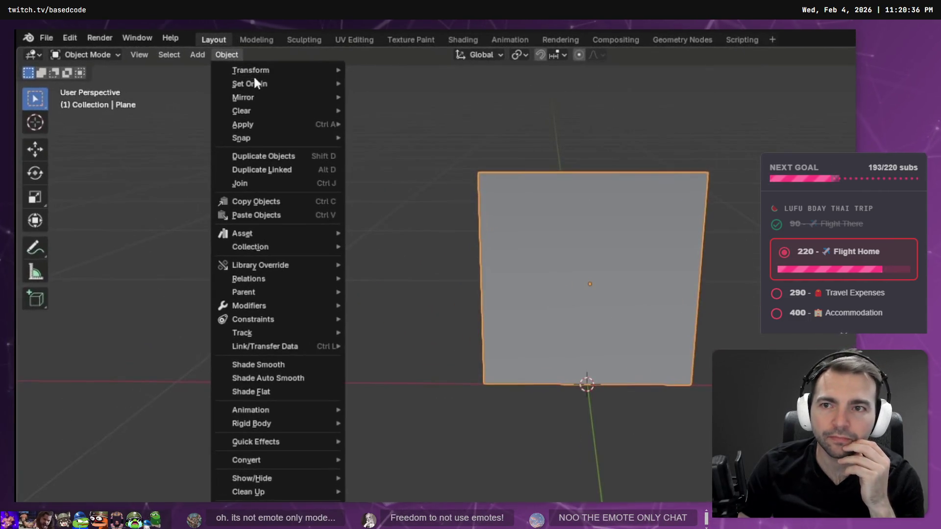
{"action": "mouse_move", "coordinate": [210, 66]}
{"action": "left_click", "coordinate": [426, 113]}
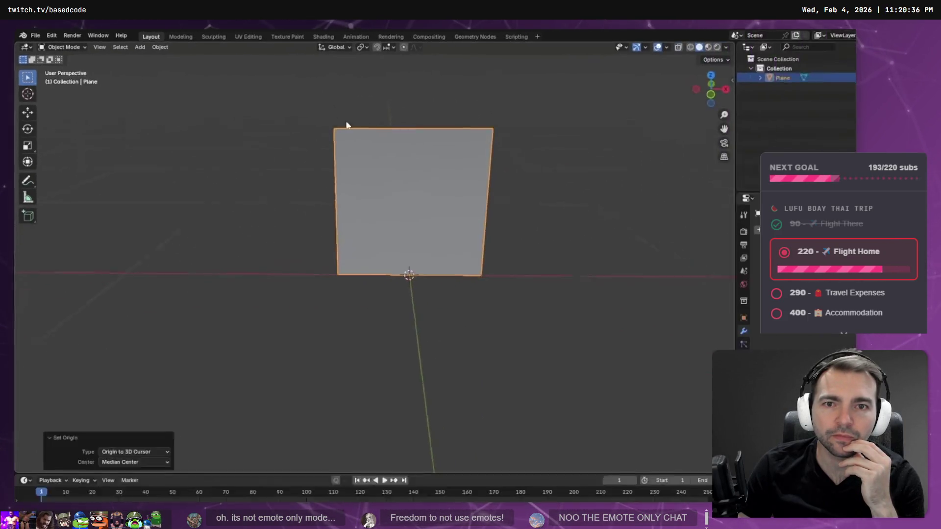
{"action": "left_click", "coordinate": [35, 49]}
{"action": "mouse_move", "coordinate": [73, 182]}
{"action": "left_click", "coordinate": [171, 246]}
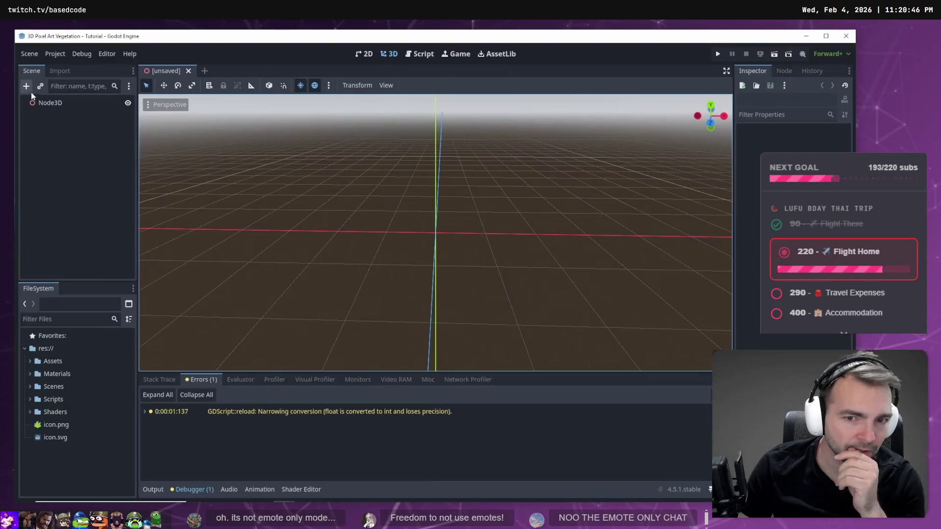
Add a mesh instance node found by searching 'mesh' and assign the grass mesh to it
{"action": "left_click", "coordinate": [26, 86]}
{"action": "type", "text": "mesh"}
{"action": "key", "text": "Return"}
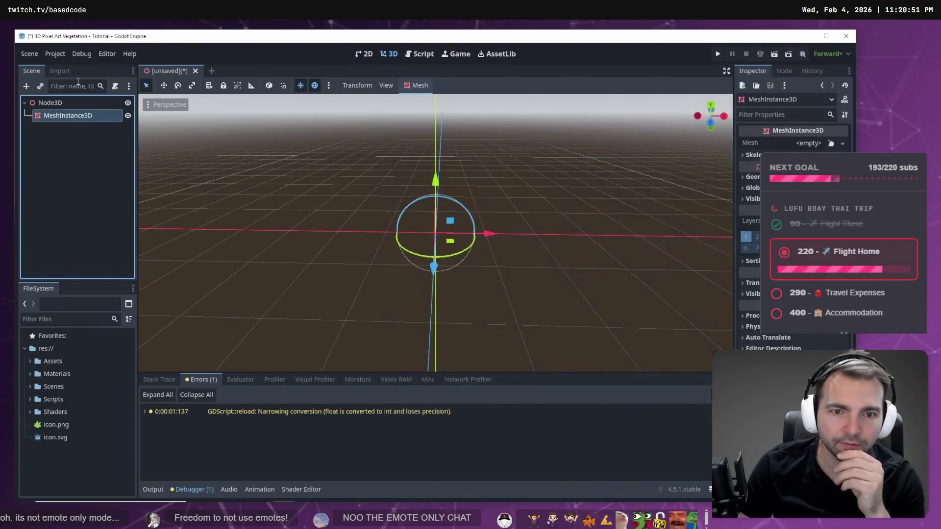
{"action": "left_click", "coordinate": [728, 269]}
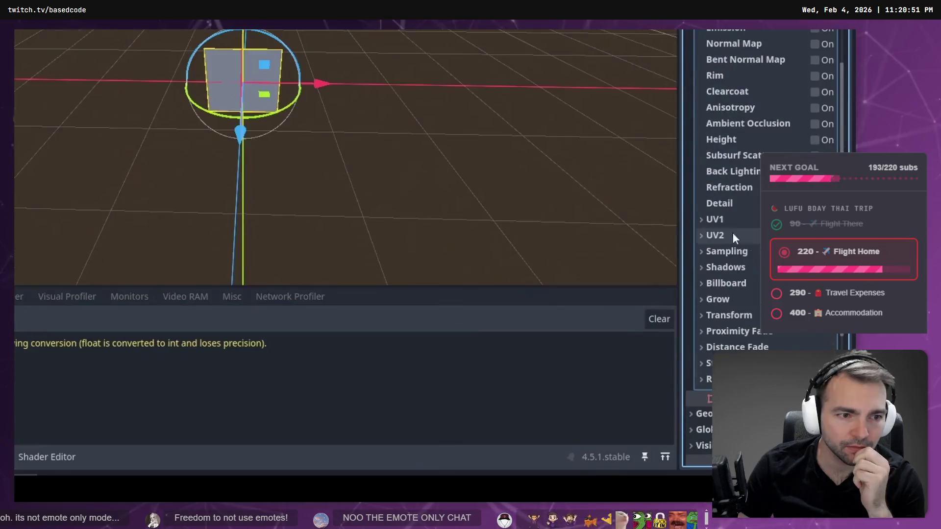
{"action": "left_click", "coordinate": [705, 284]}
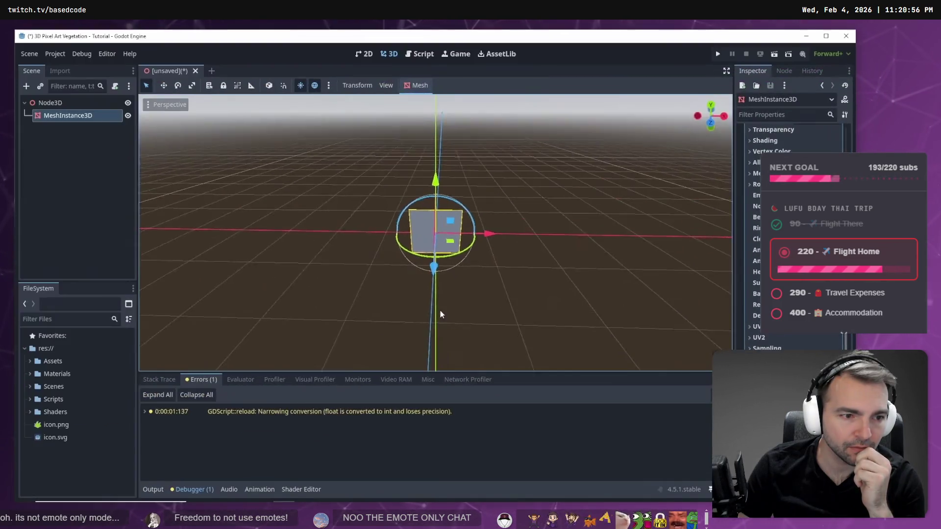
{"action": "left_click", "coordinate": [442, 316]}
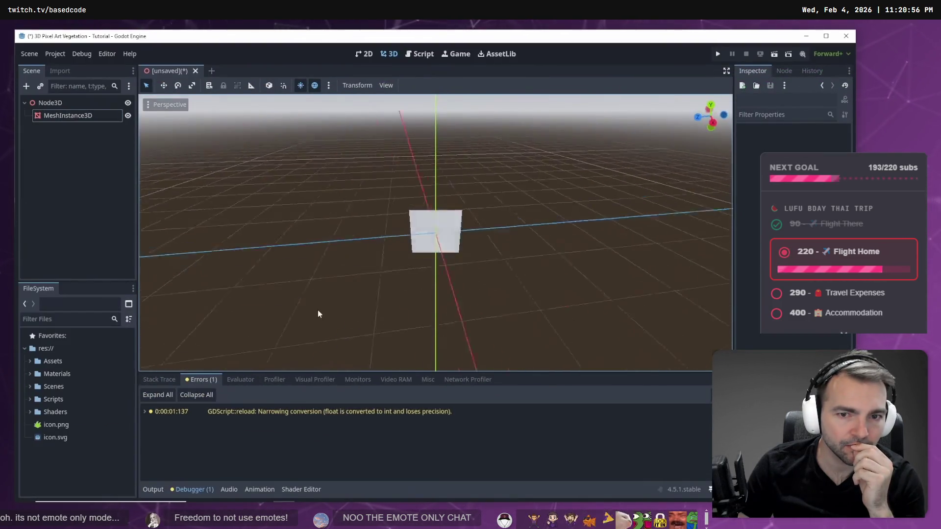
{"action": "left_click", "coordinate": [431, 231]}
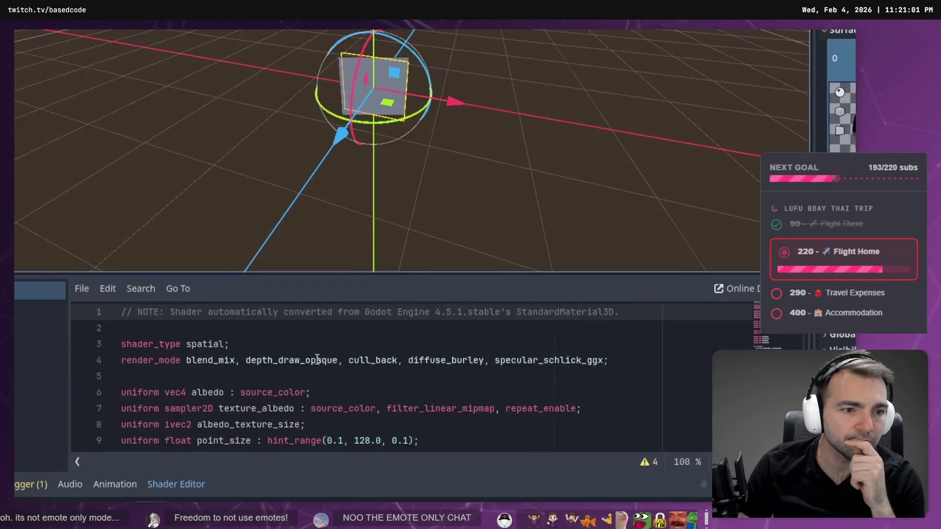
{"action": "scroll", "coordinate": [301, 373], "scroll_direction": "down", "scroll_amount": 8}
{"action": "mouse_move", "coordinate": [142, 345]}
{"action": "left_mouse_down"}
{"action": "mouse_move", "coordinate": [301, 349]}
{"action": "mouse_move", "coordinate": [388, 370]}
{"action": "mouse_move", "coordinate": [448, 412]}
{"action": "left_mouse_up"}
{"action": "left_click", "coordinate": [454, 409]}
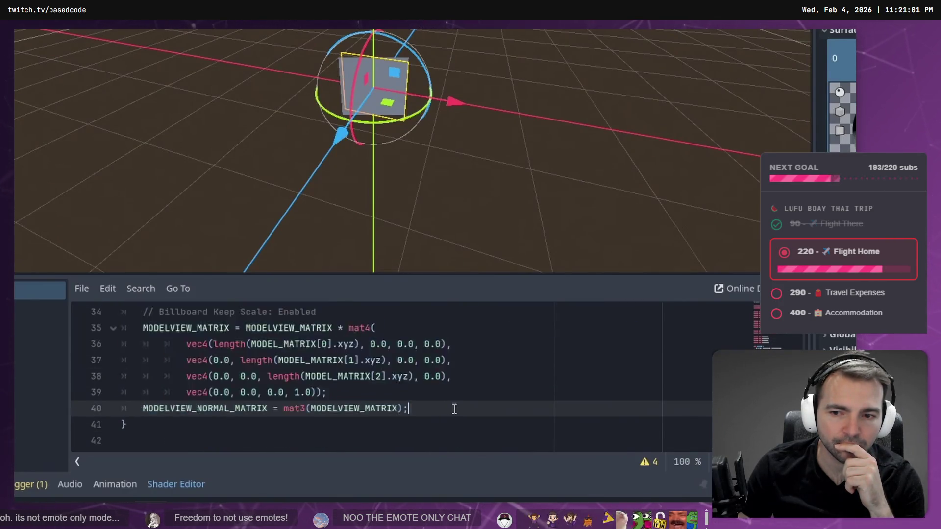
Create a new Shader resource named 'grass' from the FileSystem dock
{"action": "right_click", "coordinate": [103, 410]}
{"action": "left_click", "coordinate": [122, 449]}
{"action": "type", "text": "Shader"}
{"action": "key", "text": "Return"}
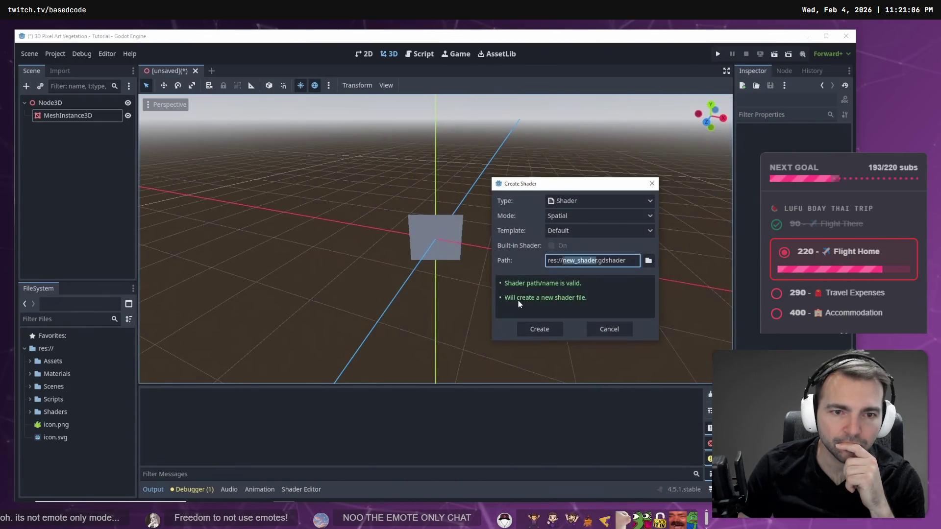
{"action": "type", "text": "grass"}
{"action": "key", "text": "Return"}
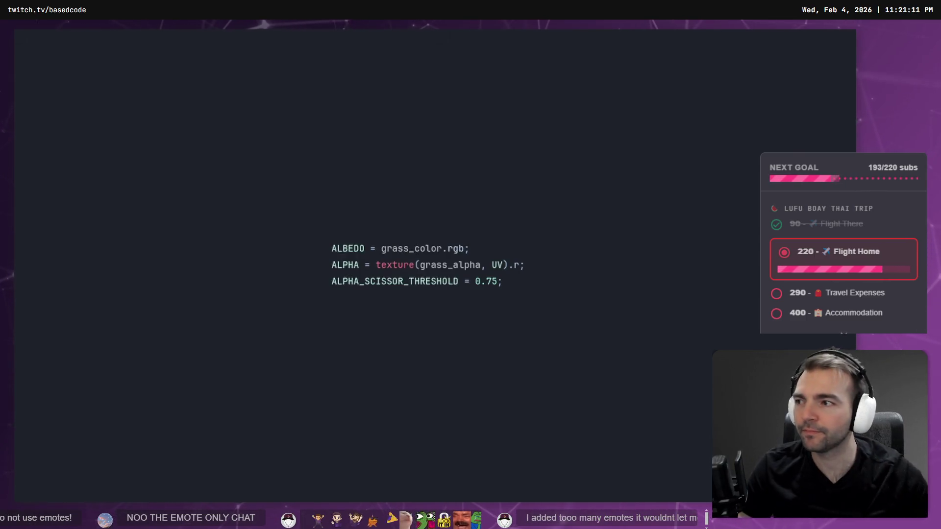
Pause the tutorial on the ALBEDO and ALPHA code slide, then resume playback
{"action": "left_click", "coordinate": [475, 187]}
{"action": "left_click", "coordinate": [476, 186]}
{"action": "left_click", "coordinate": [476, 186]}
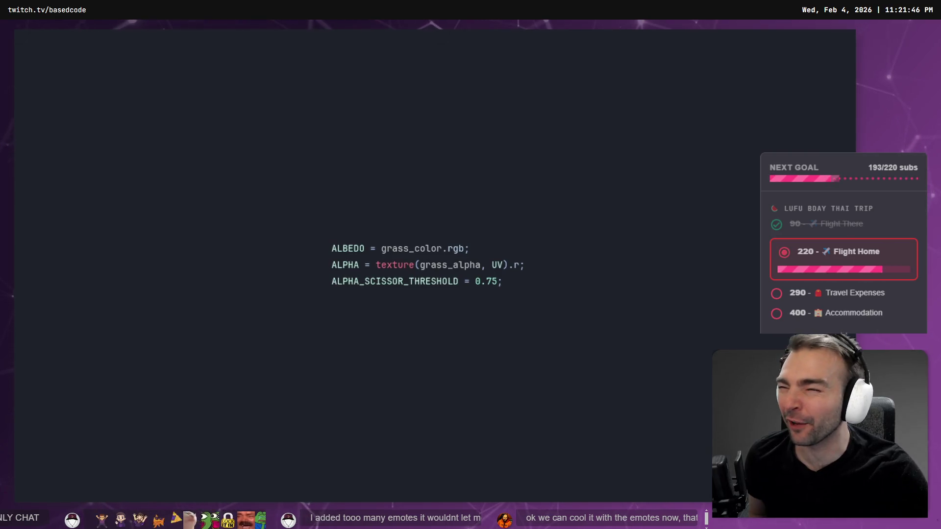
{"action": "left_click", "coordinate": [331, 104]}
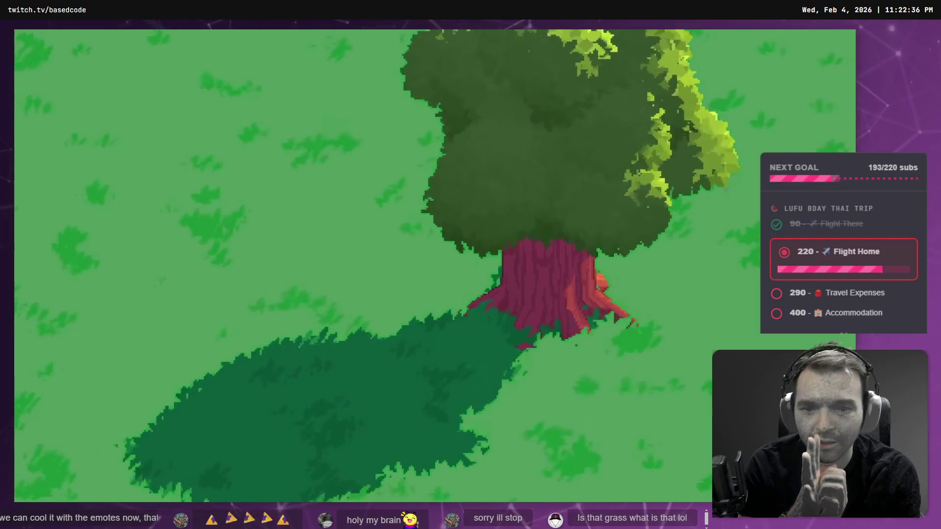
Pause the tutorial on the pixel-art tree scene, then resume playback
{"action": "left_click", "coordinate": [337, 103]}
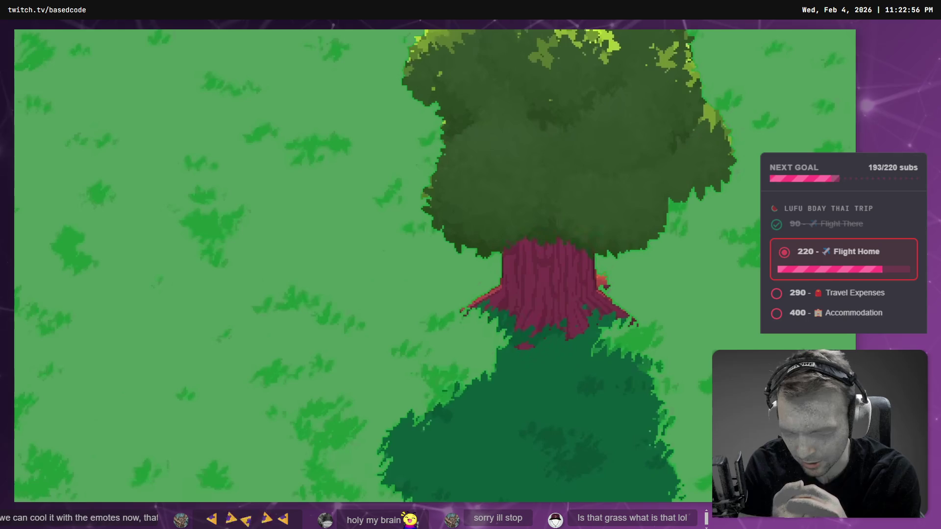
{"action": "left_click", "coordinate": [337, 102]}
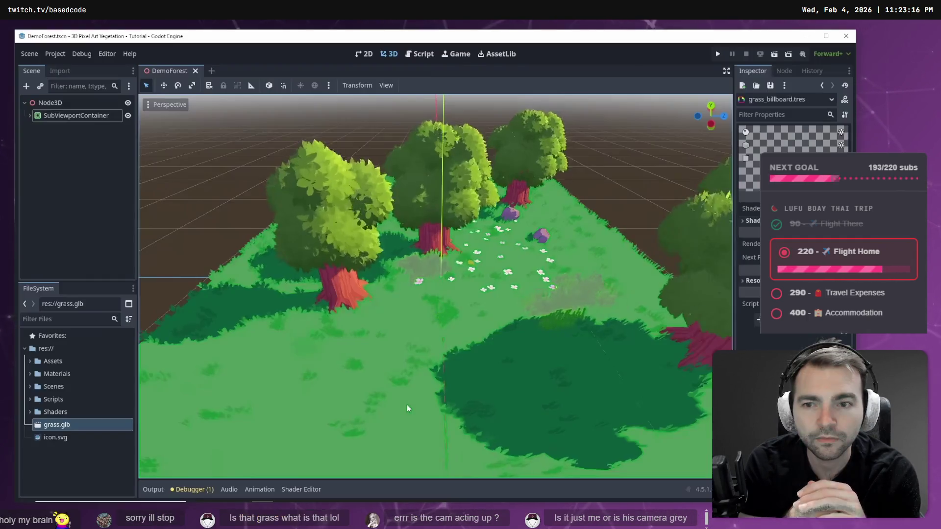
Open grass.glb's advanced import settings and set its mesh to save to file
{"action": "double_click", "coordinate": [56, 424]}
{"action": "left_click", "coordinate": [173, 102]}
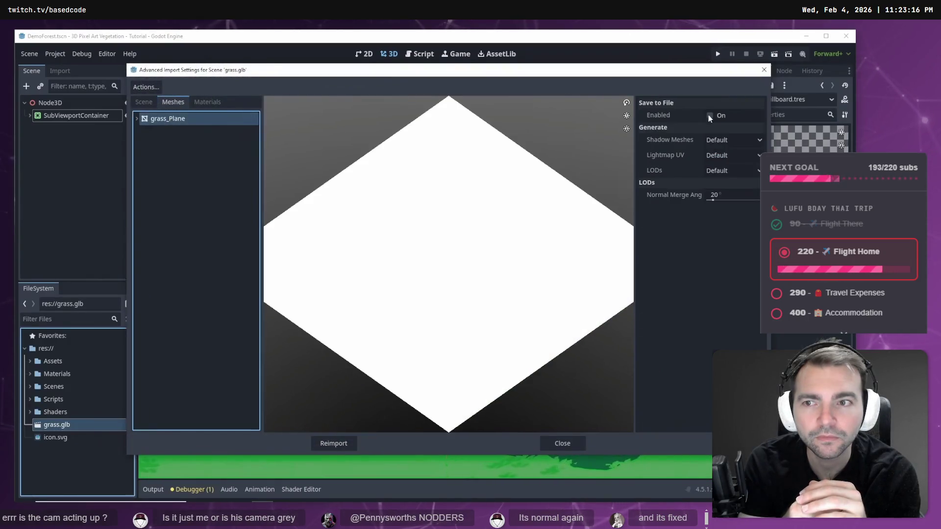
{"action": "left_click", "coordinate": [708, 116]}
{"action": "left_click", "coordinate": [491, 407]}
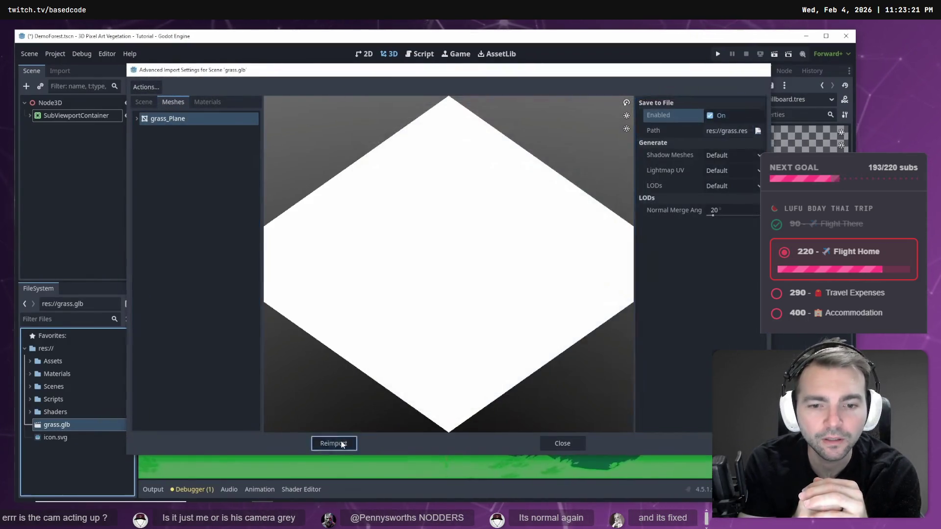
{"action": "left_click", "coordinate": [330, 384]}
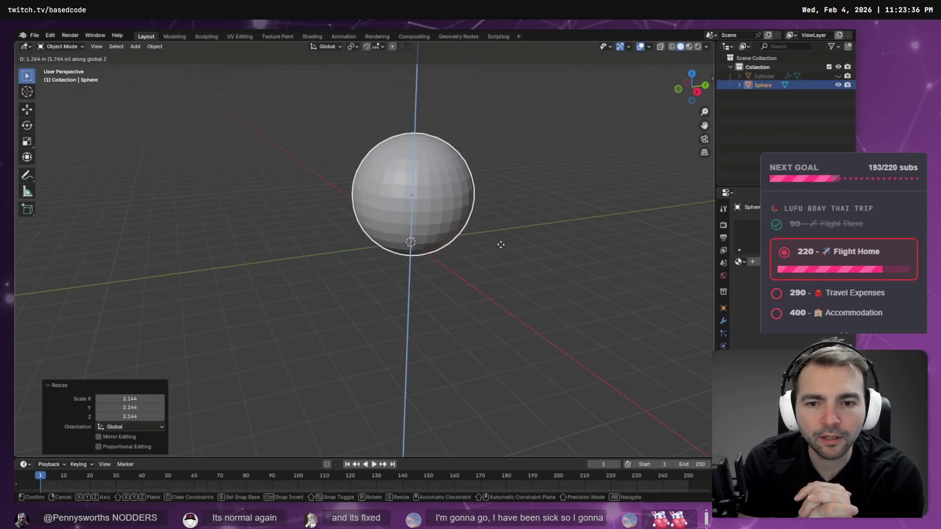
Pause the tutorial on the Displace modifier settings, then resume and skip ahead toward the shader code
{"action": "left_click", "coordinate": [680, 270]}
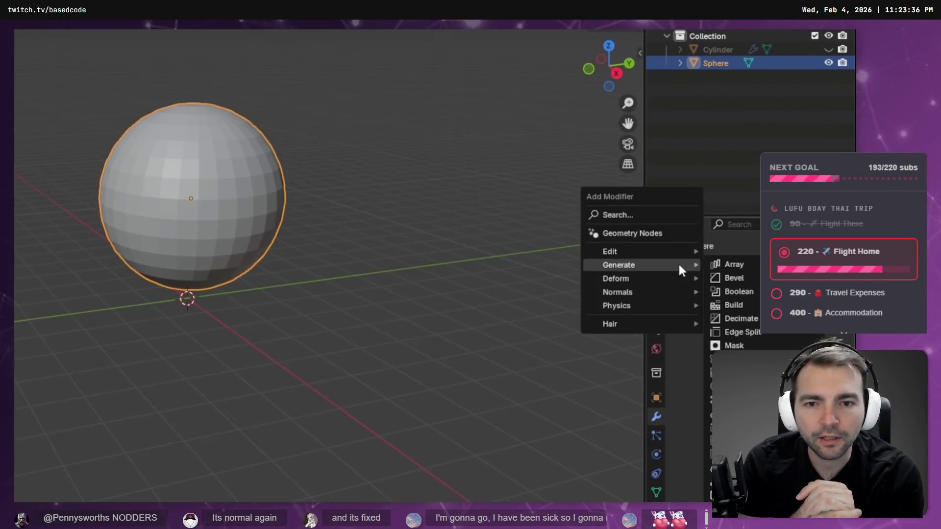
{"action": "mouse_move", "coordinate": [678, 276]}
{"action": "mouse_move", "coordinate": [244, 104]}
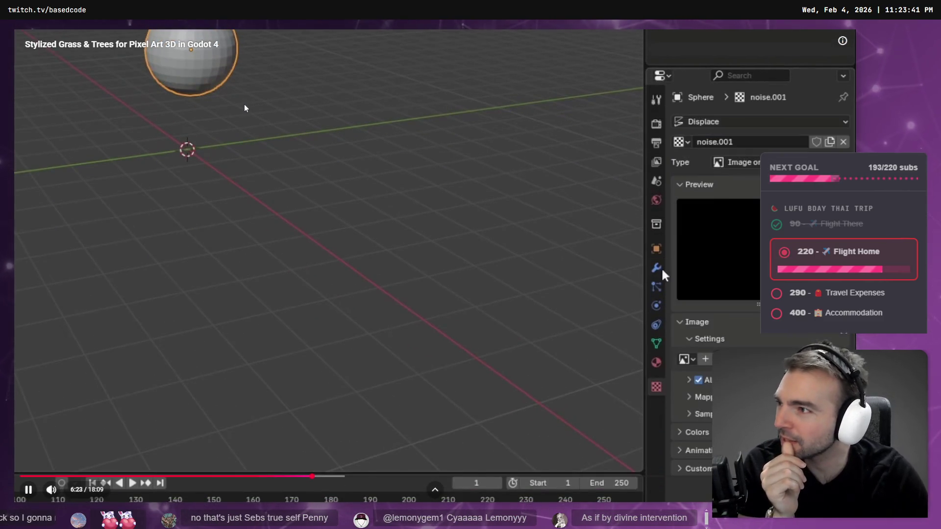
{"action": "left_click", "coordinate": [199, 146]}
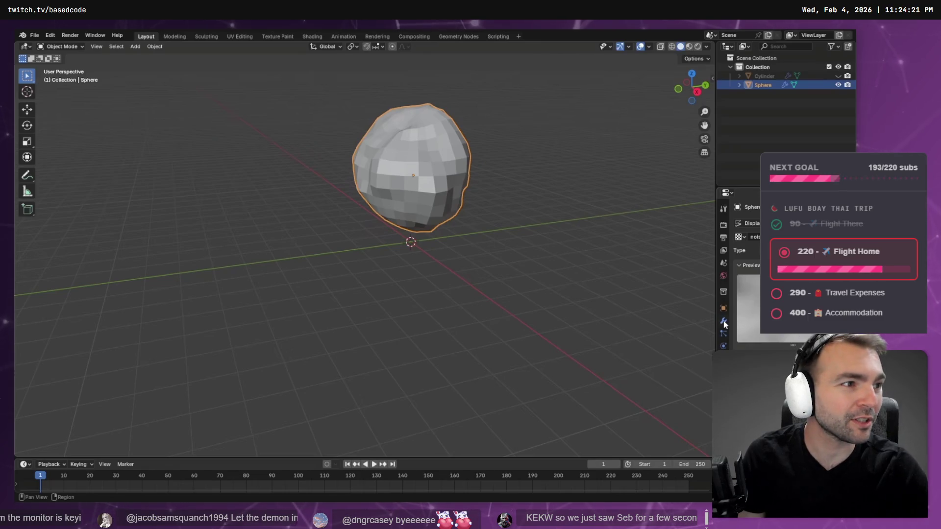
{"action": "key", "text": "space"}
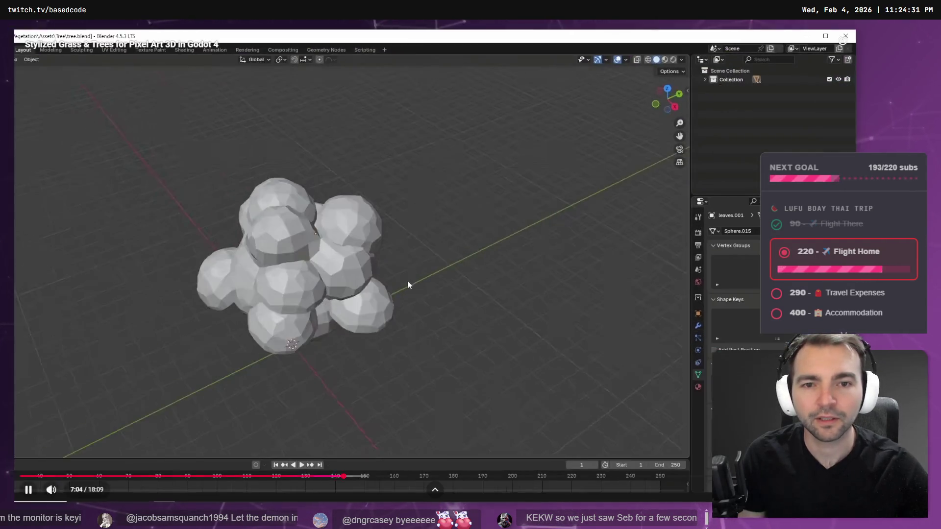
{"action": "key", "text": "Right"}
{"action": "key", "text": "Right"}
{"action": "key", "text": "Right"}
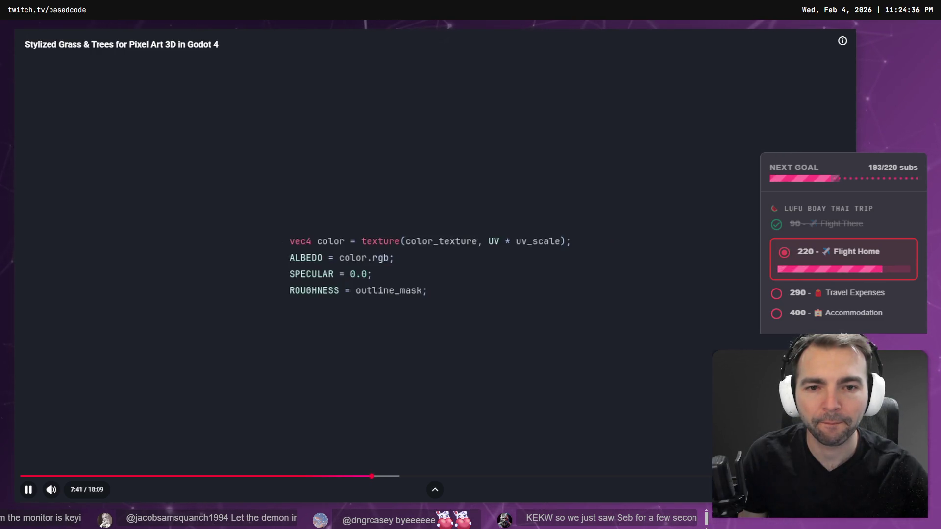
Seek forward through the shader slides to the fluffy trees leaves shader code
{"action": "key", "text": "Right"}
{"action": "key", "text": "Right"}
{"action": "key", "text": "Right"}
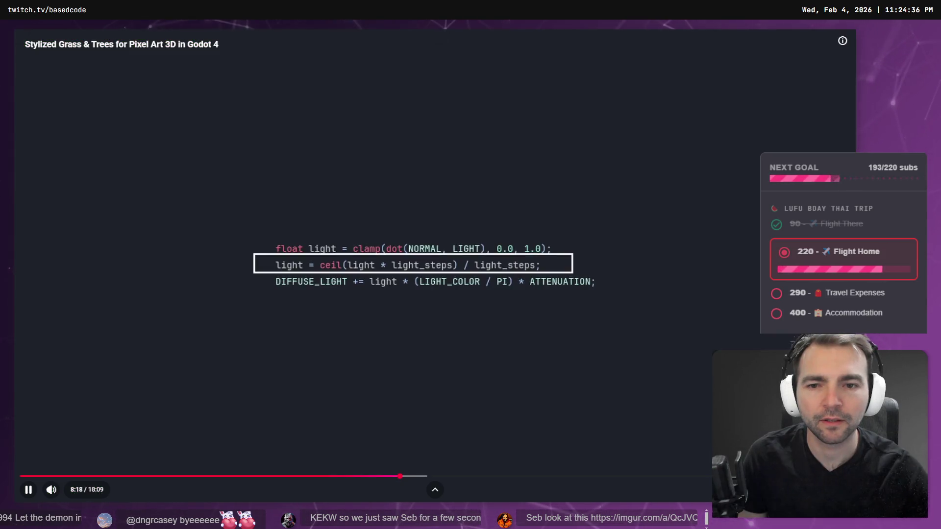
{"action": "key", "text": "Right"}
{"action": "key", "text": "Right"}
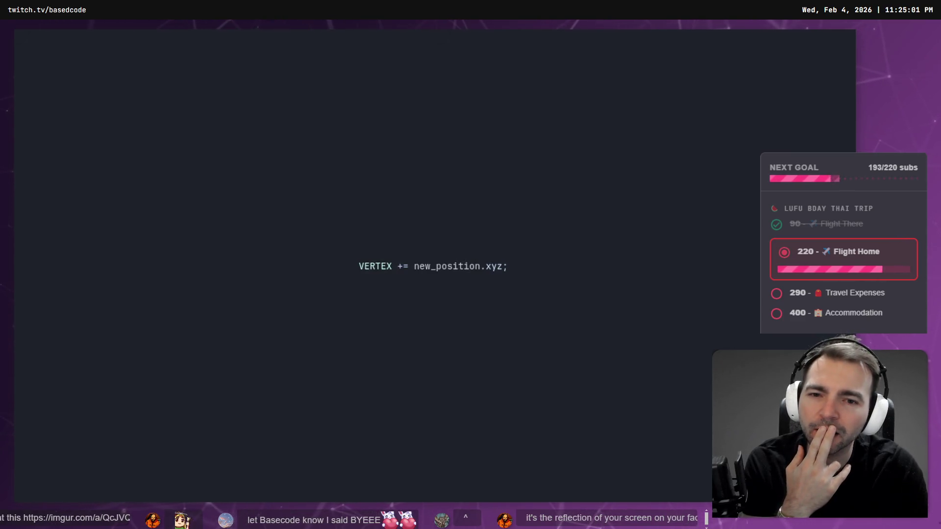
{"action": "key", "text": "alt+Tab"}
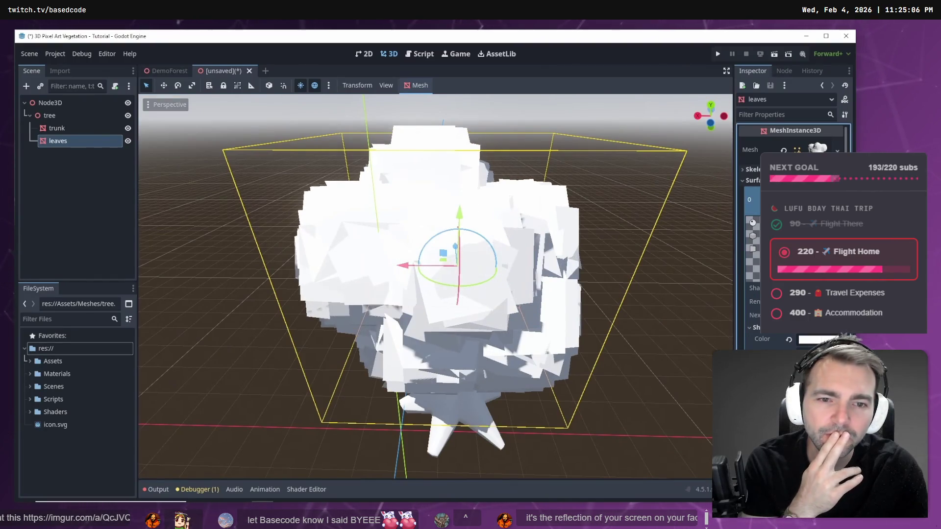